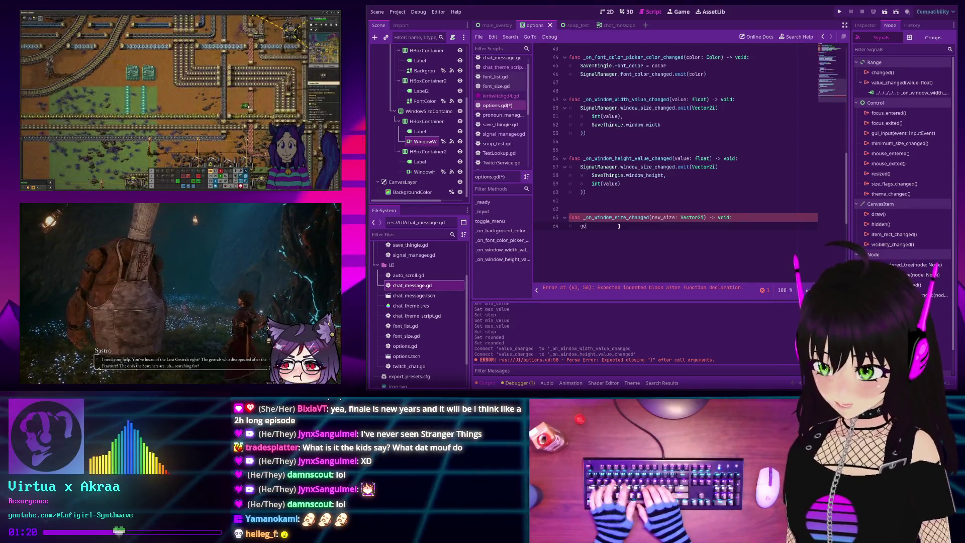
- Complete the resize handler with get_window().size = new_size and save options.gd
type(".size = new")
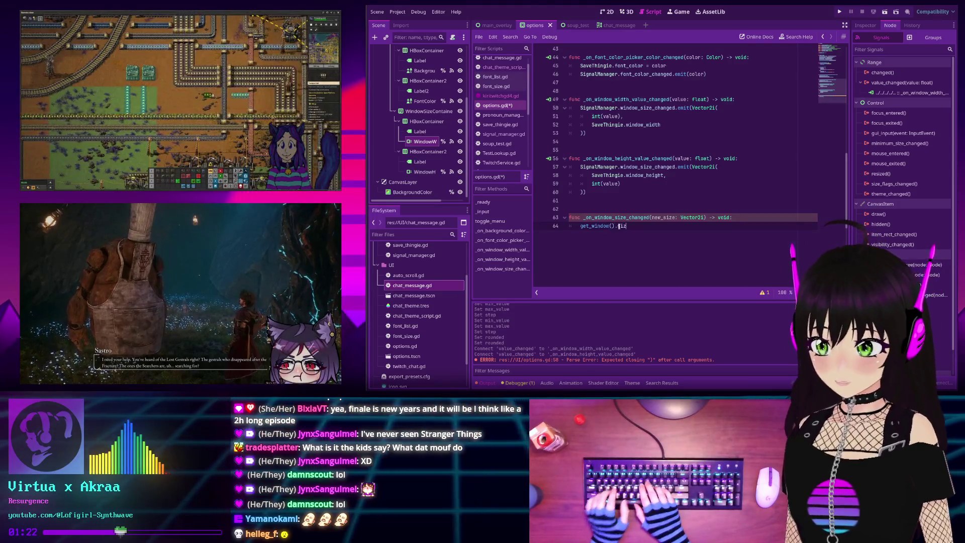
key("Return")
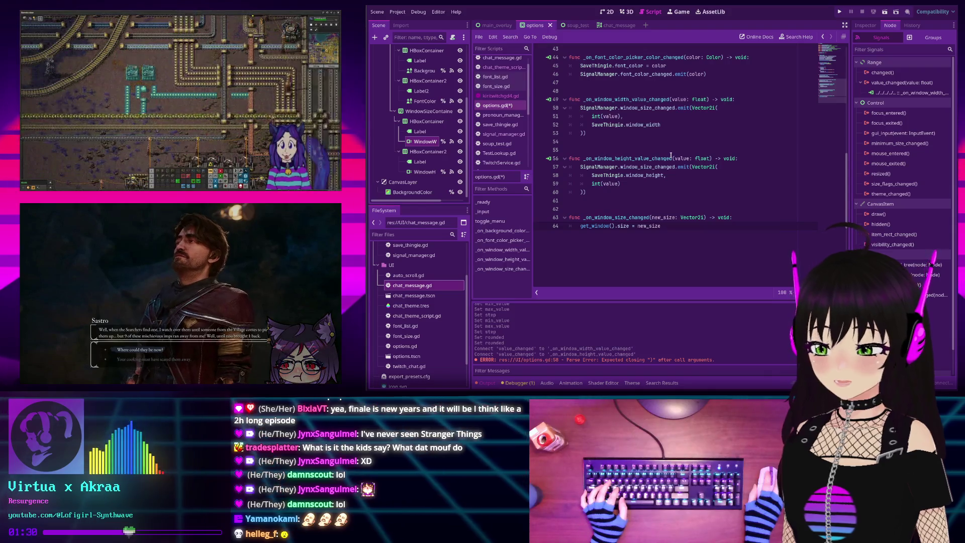
key("ctrl+s")
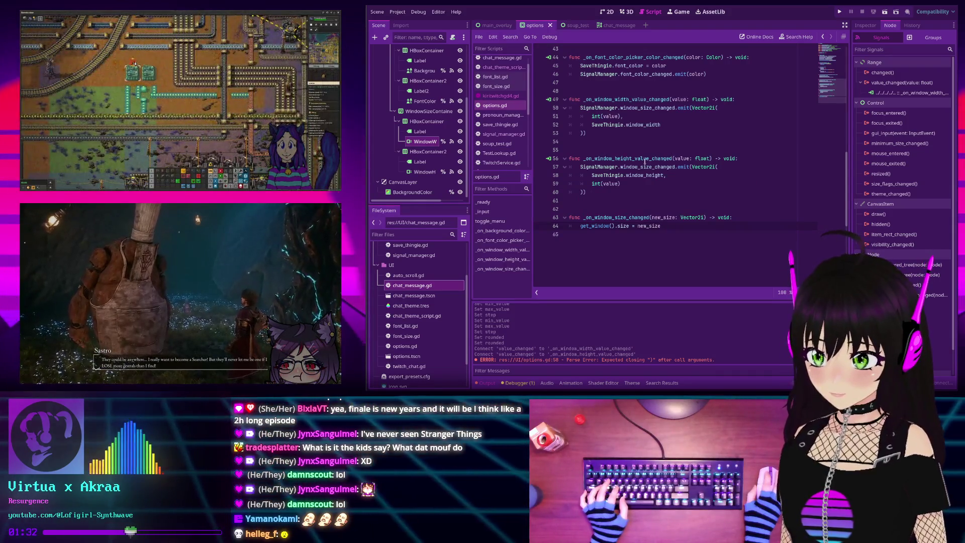
left_click(404, 14)
- Revert Display Server Driver.linuxbsd from wayland to default in Project Settings, then run the project
left_click(419, 24)
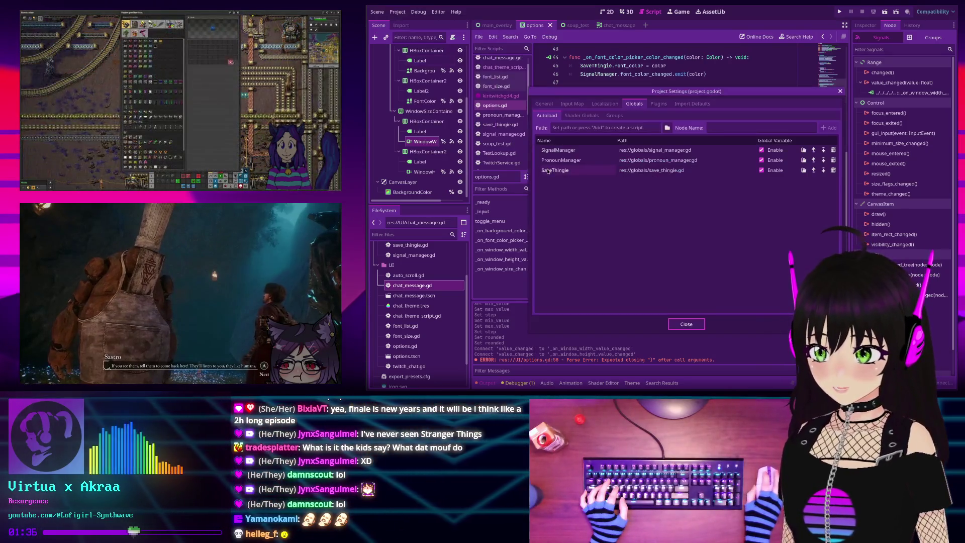
left_click(537, 104)
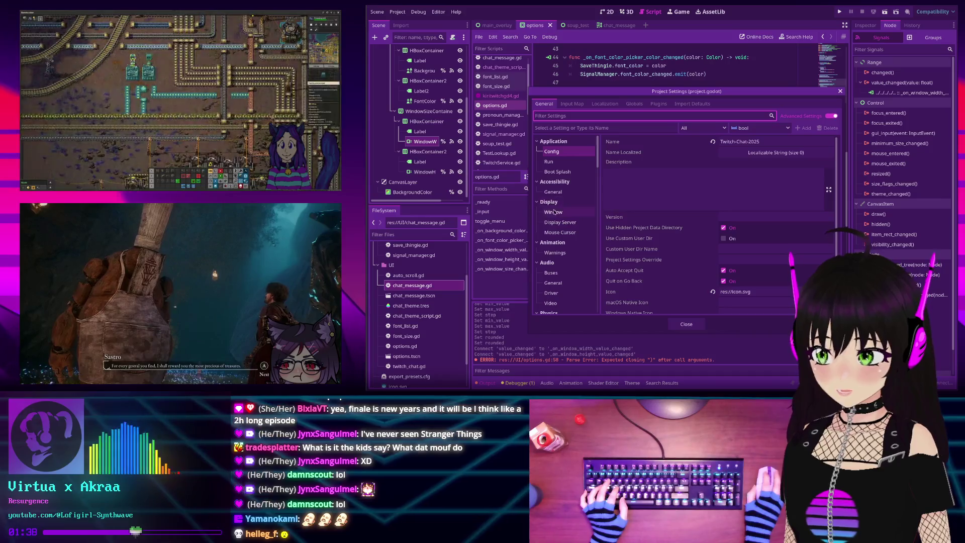
left_click(554, 211)
scroll(708, 235, "down", 10)
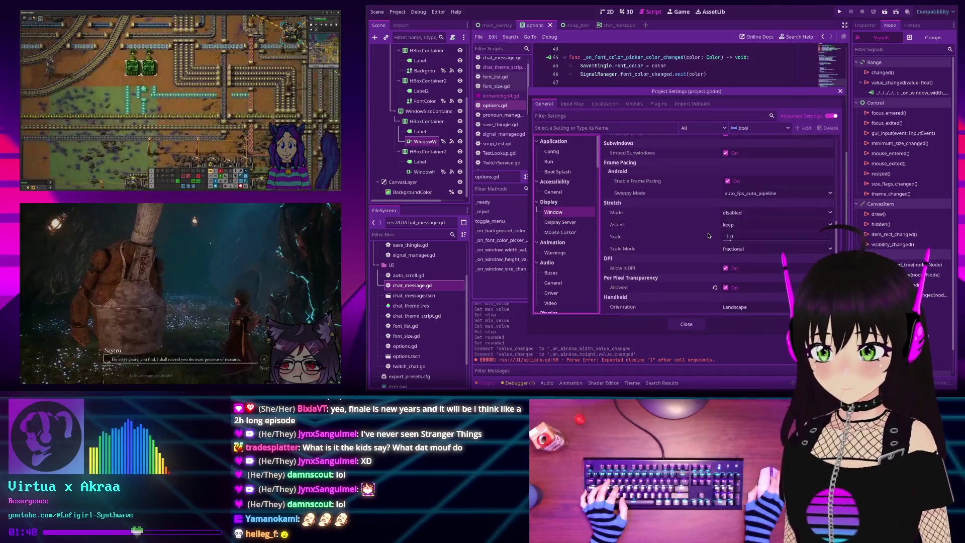
scroll(708, 235, "down", 3)
scroll(707, 234, "up", 12)
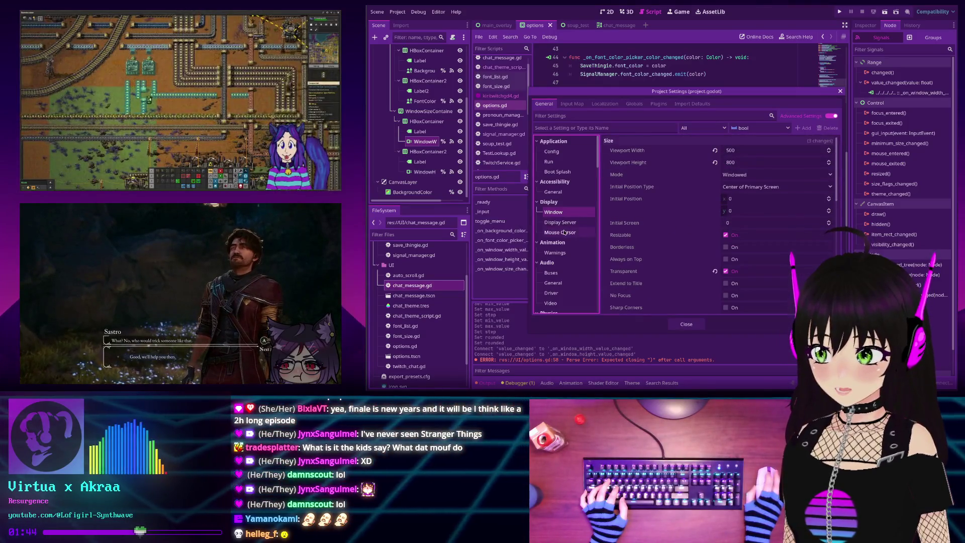
scroll(561, 246, "down", 5)
scroll(561, 241, "up", 5)
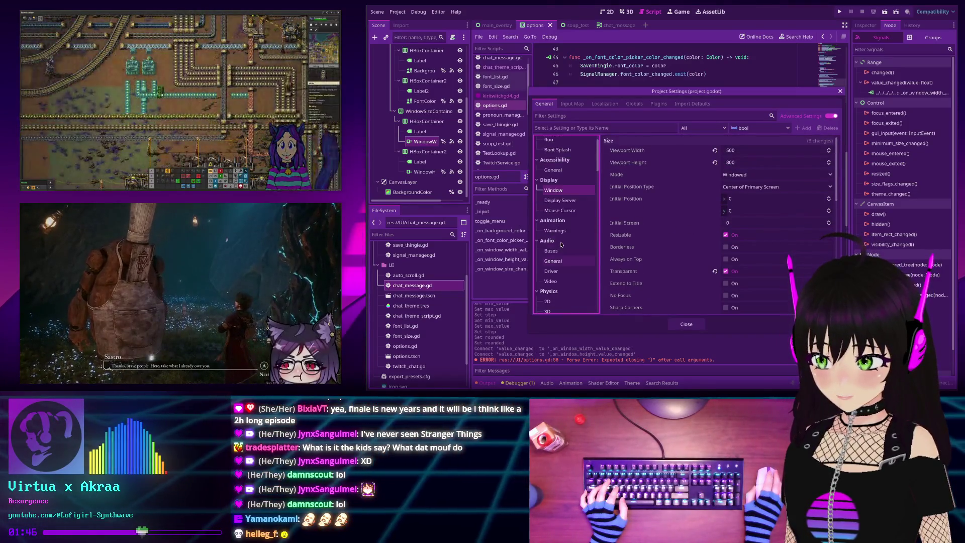
left_click(560, 222)
left_click(715, 206)
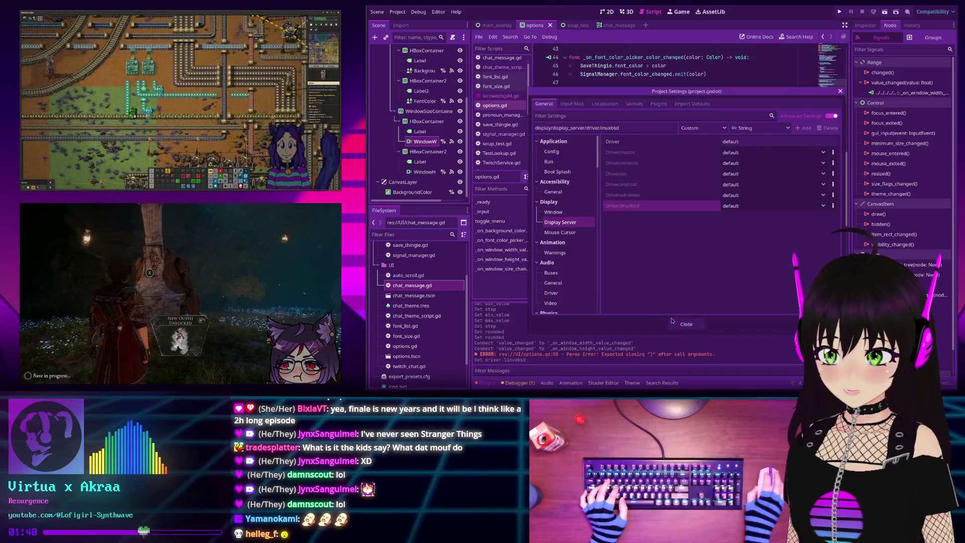
left_click(686, 324)
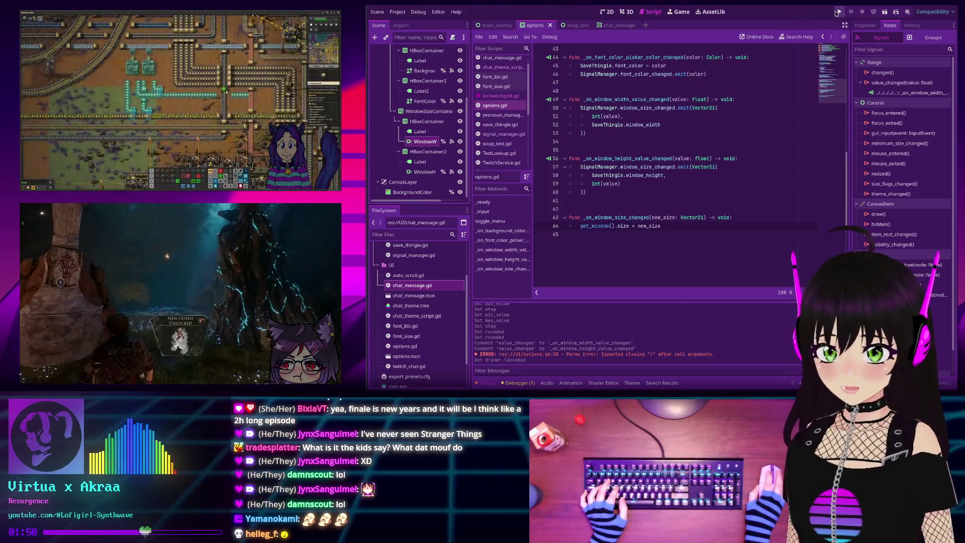
left_click(838, 13)
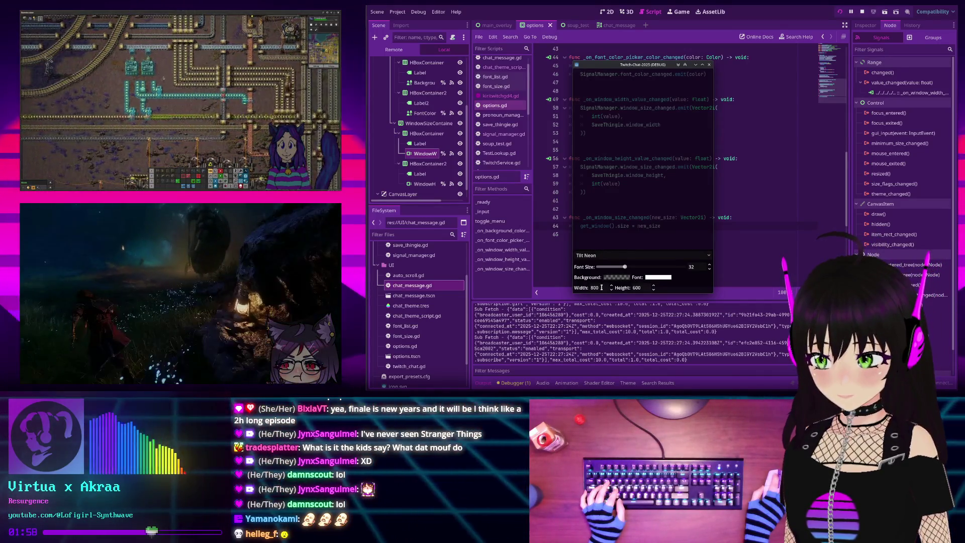
- Raise the overlay Width to 830 and scroll the size values, checking New Window Size logs, then stop
left_click(612, 286)
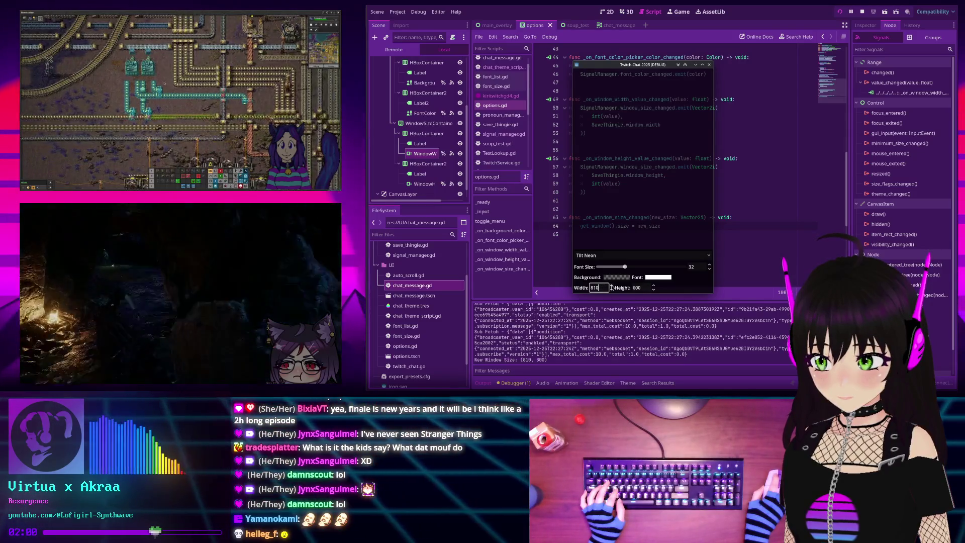
left_click(611, 286)
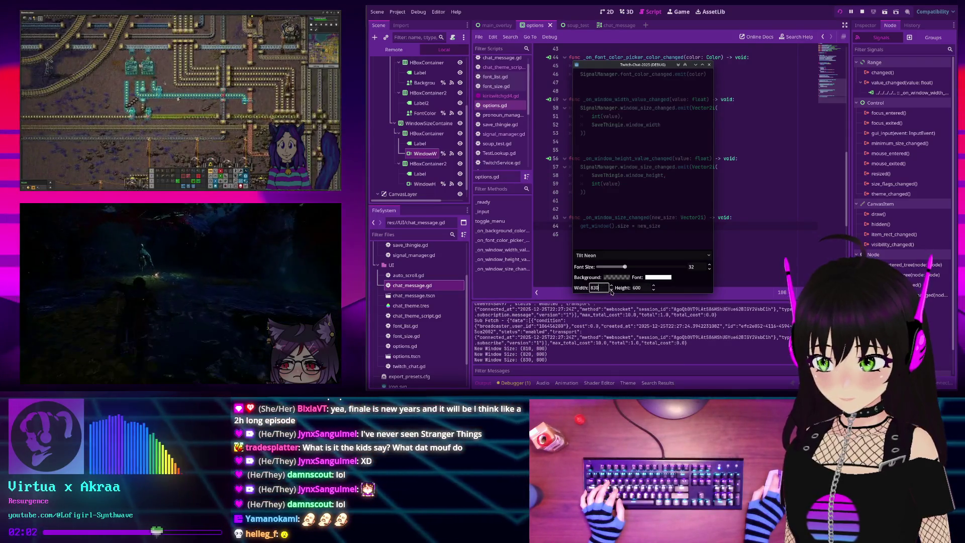
scroll(612, 291, "down", 3)
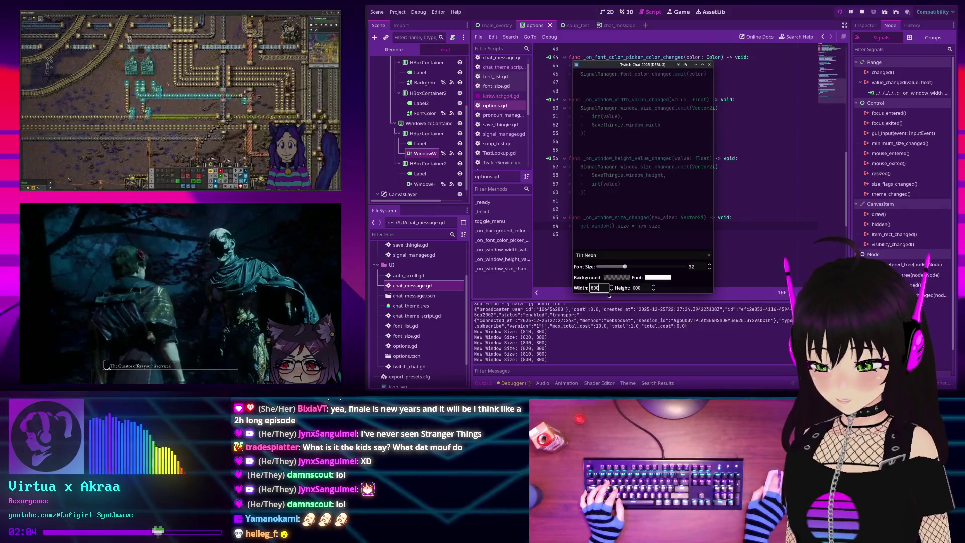
scroll(654, 287, "up", 3)
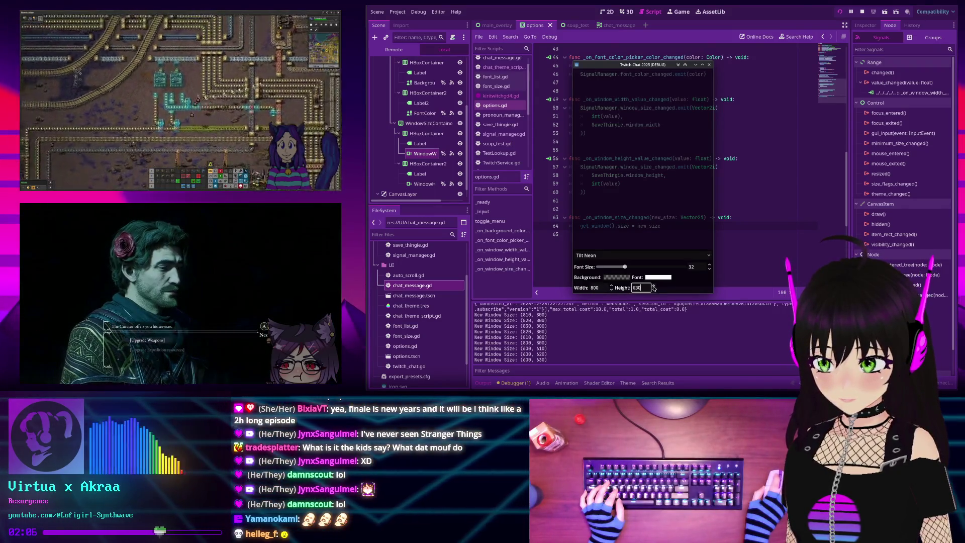
scroll(654, 289, "down", 2)
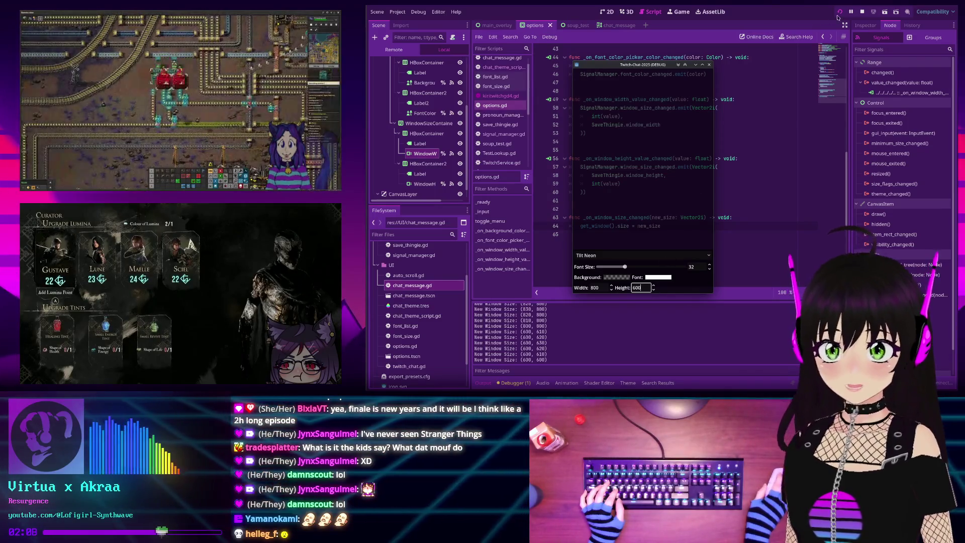
left_click(862, 12)
scroll(704, 137, "up", 10)
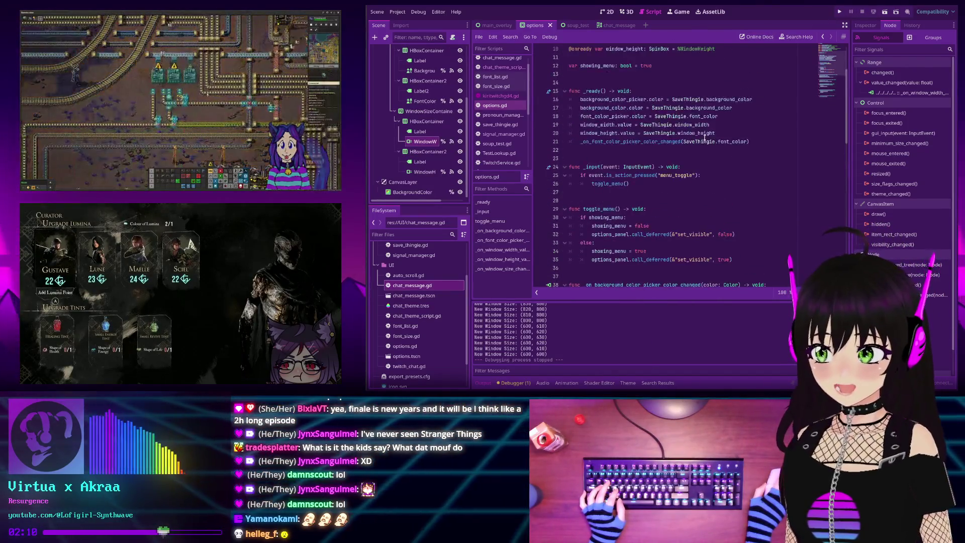
- Add a line in _ready below the font color call starting SignalManager.window_size_changed
scroll(703, 139, "up", 2)
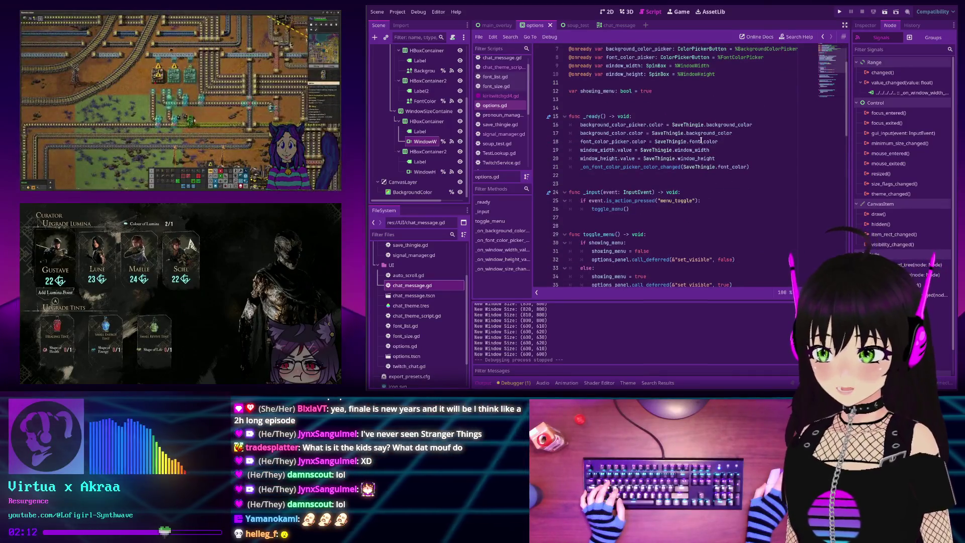
scroll(700, 141, "down", 12)
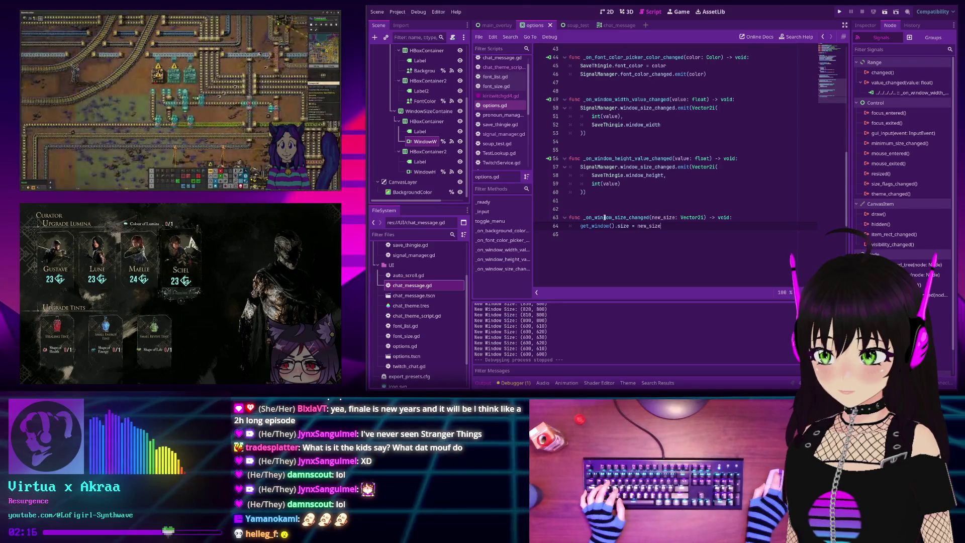
scroll(637, 171, "up", 13)
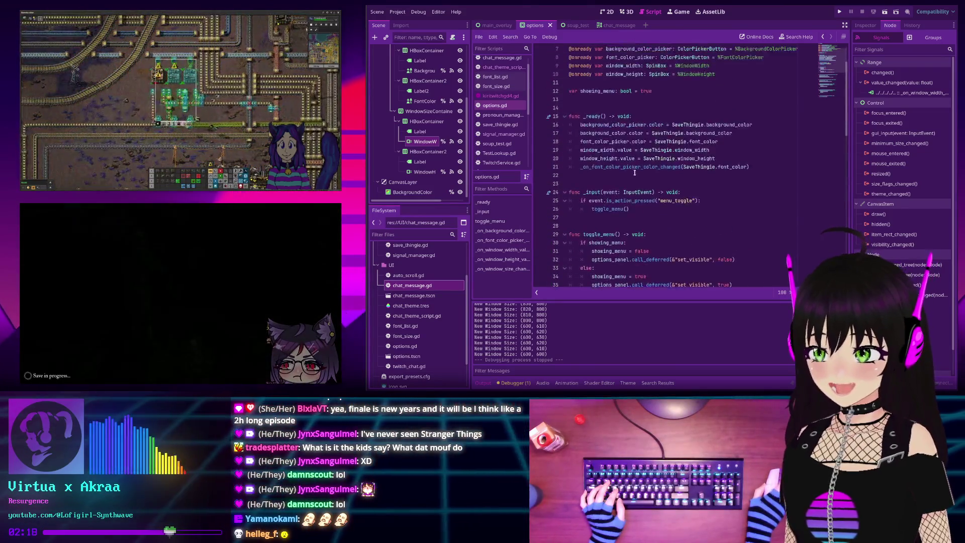
left_click(739, 184)
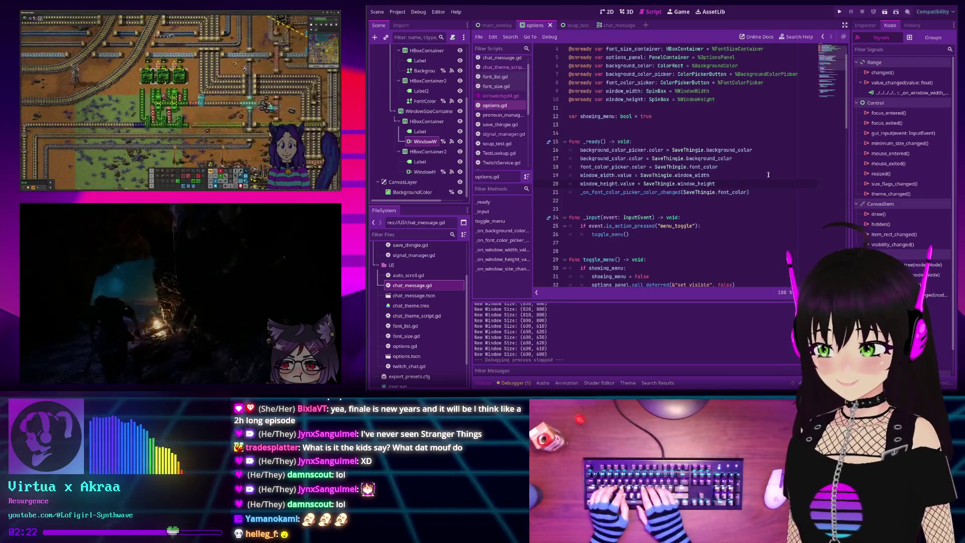
key("Return")
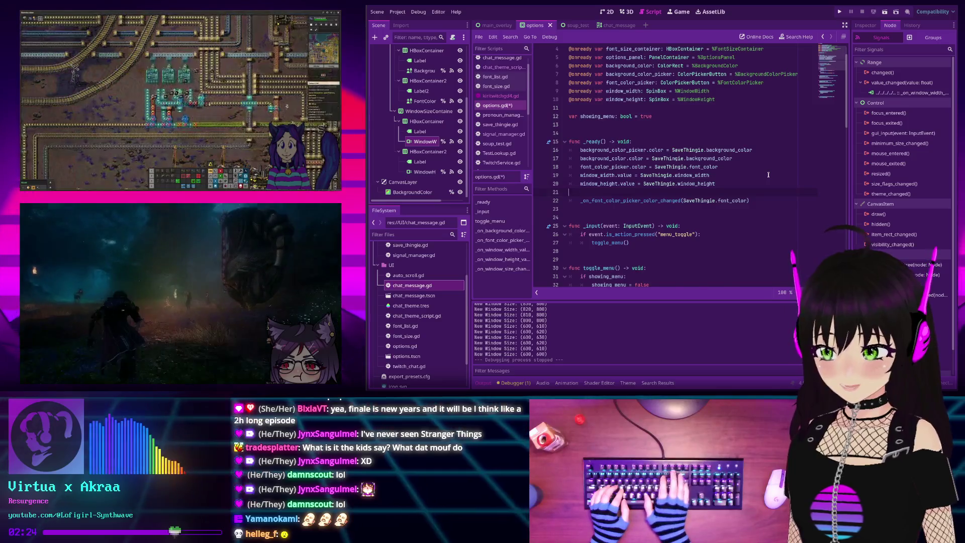
key("ctrl+z")
key("Return")
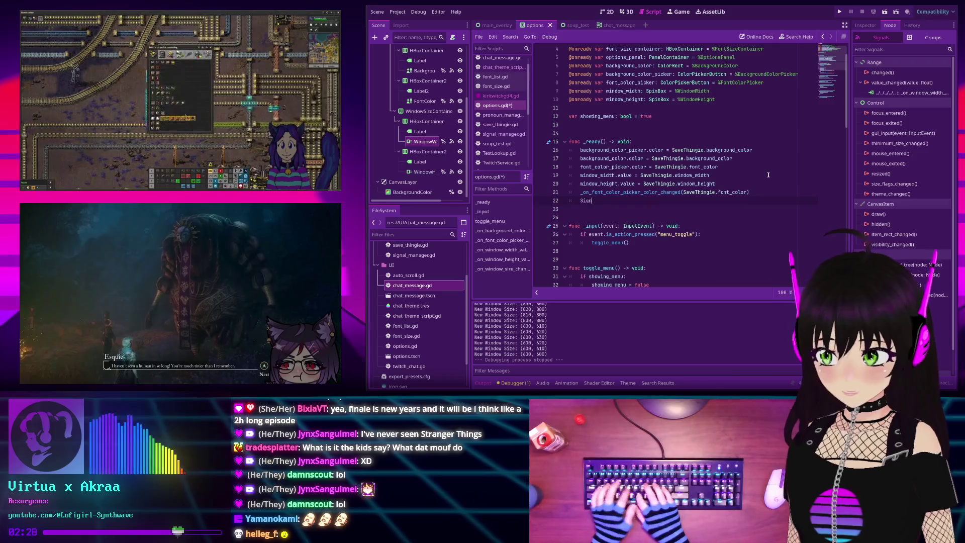
type("al")
key("Down")
key("Return")
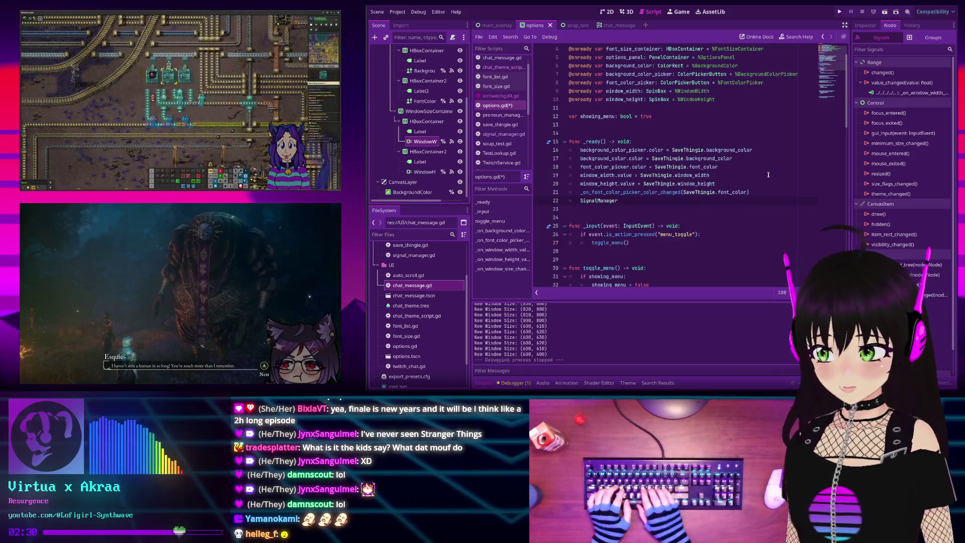
type("on")
key("Down")
key("Down")
key("Down")
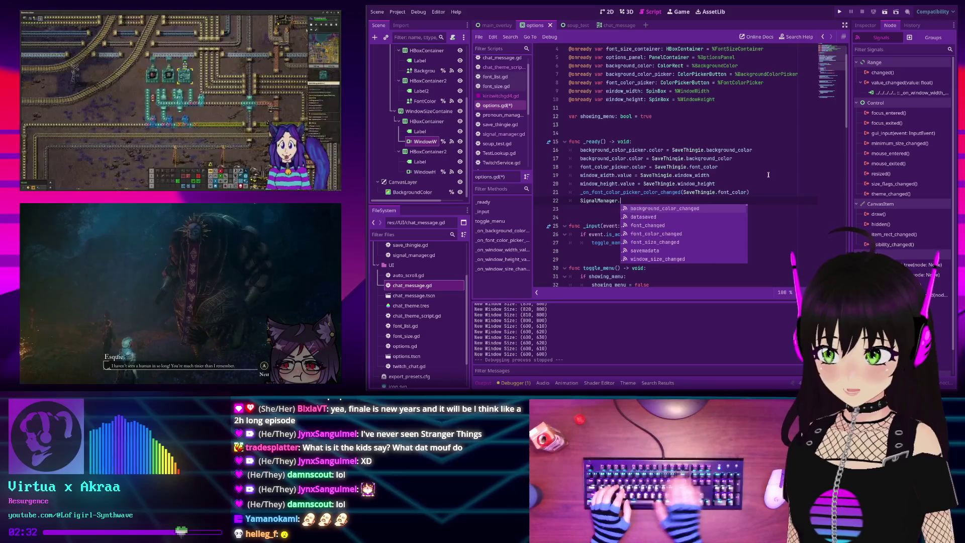
key("Return")
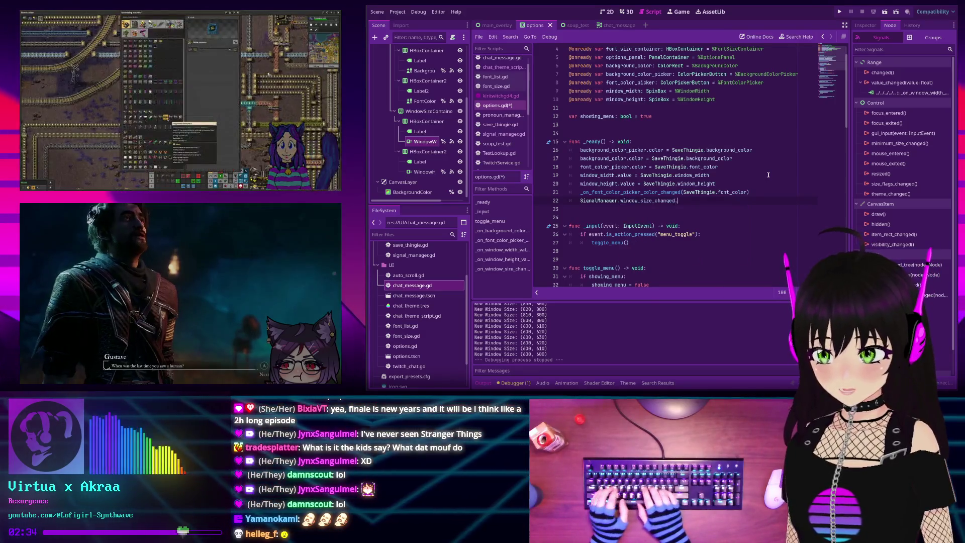
- Connect the signal to _on_window_size_changed, save options.gd and run the project
type(".co")
key("Return")
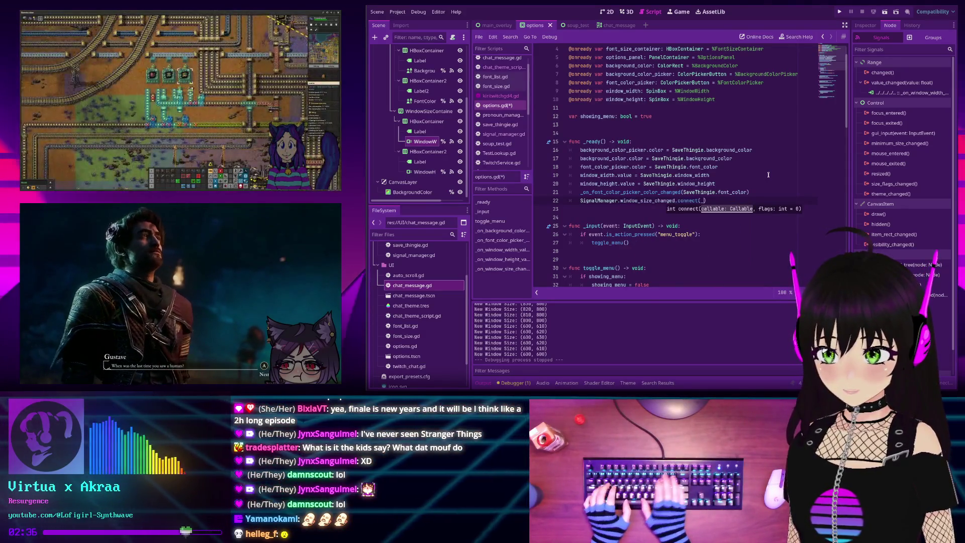
type("_on_win")
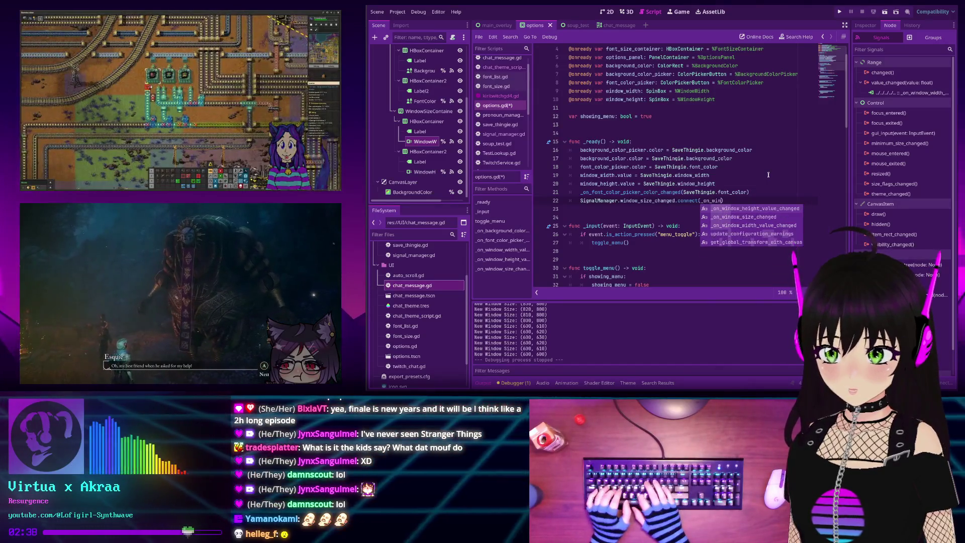
key("Down")
key("Return")
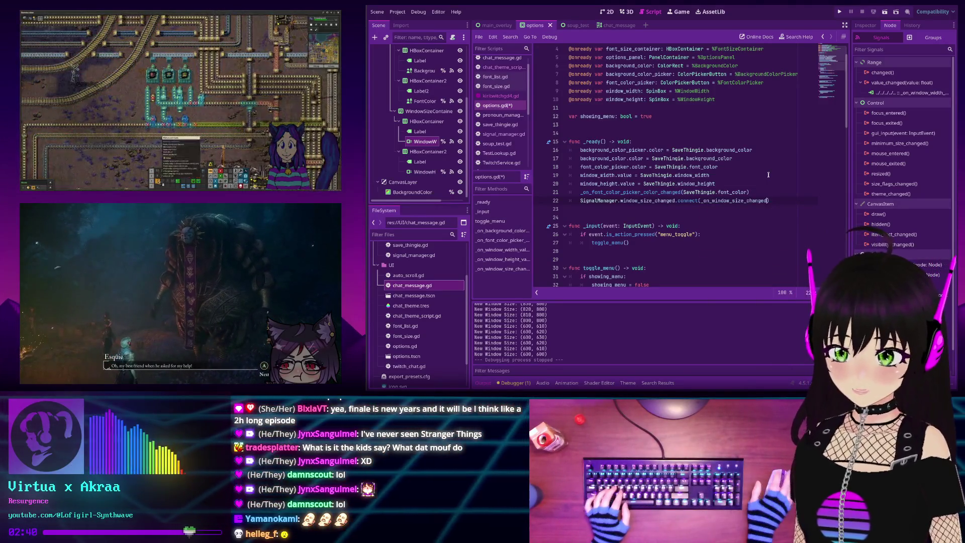
key("ctrl+s")
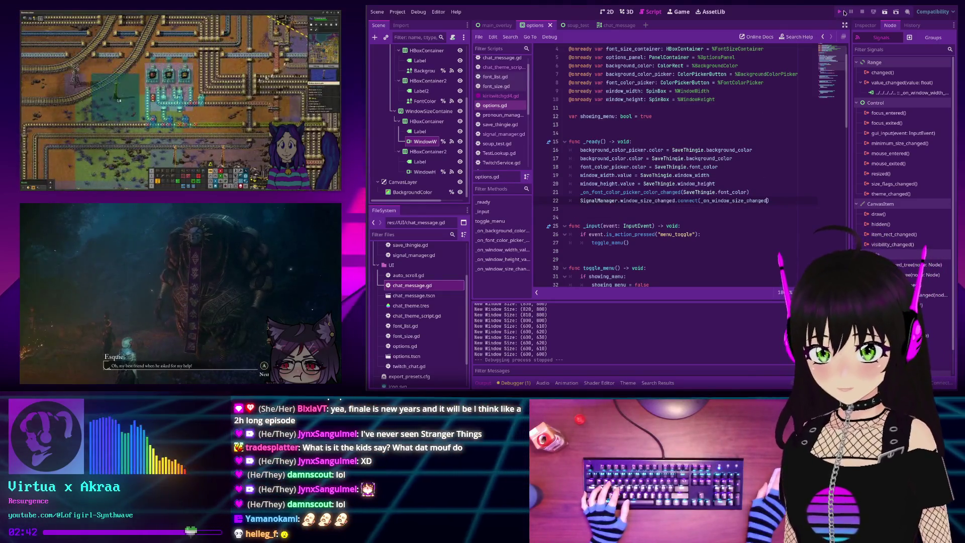
left_click(844, 12)
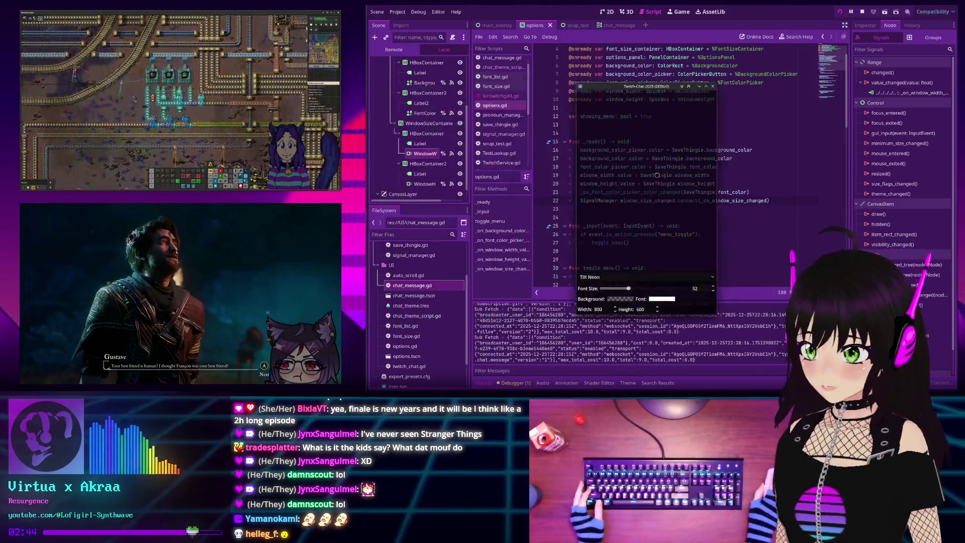
- Widen the running overlay window several steps, then bring the width back to 800
left_click(602, 299)
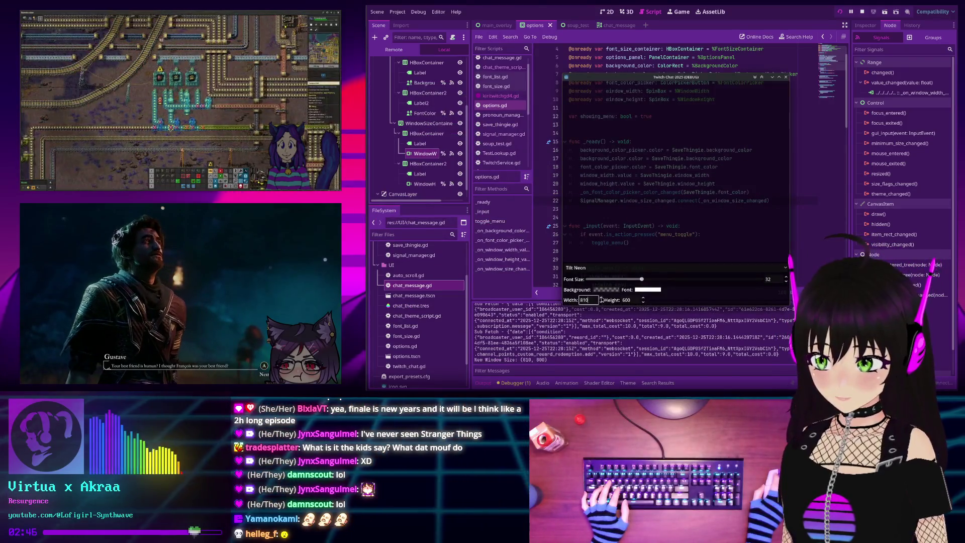
left_click(601, 298)
left_click(602, 298)
left_click(602, 298)
left_click(602, 298)
left_click(601, 299)
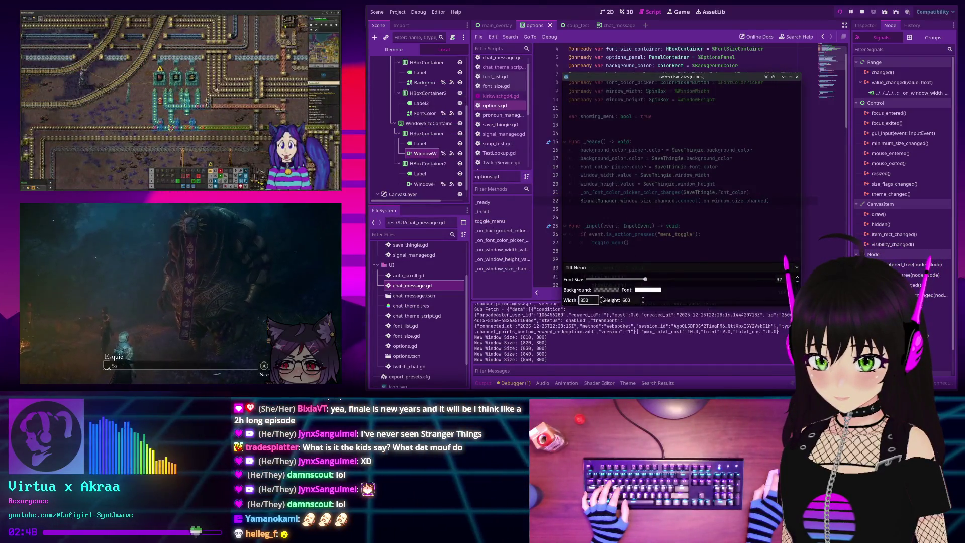
left_click(601, 298)
left_click(602, 298)
left_click(601, 298)
left_click(602, 299)
left_click(602, 299)
triple_click(601, 302)
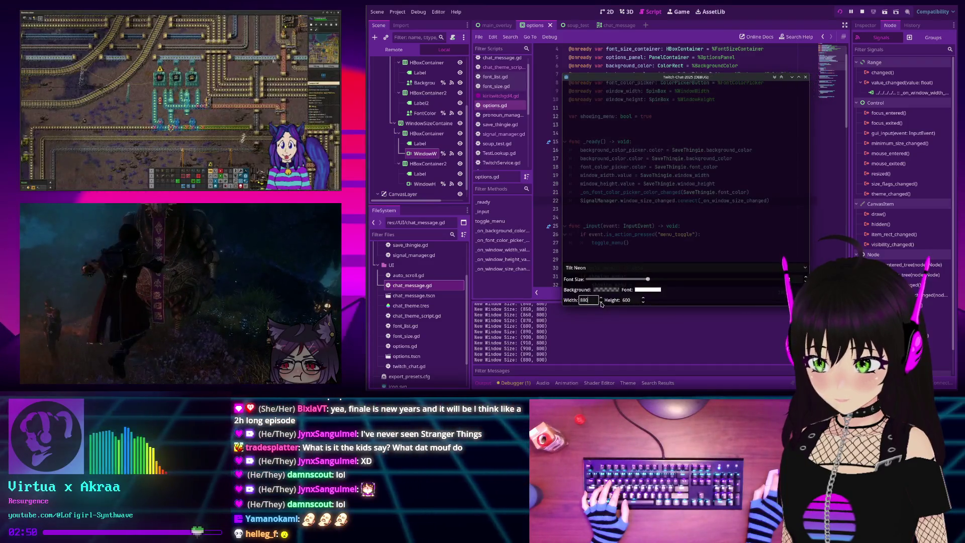
triple_click(601, 301)
triple_click(601, 301)
left_click(601, 301)
left_click(601, 304)
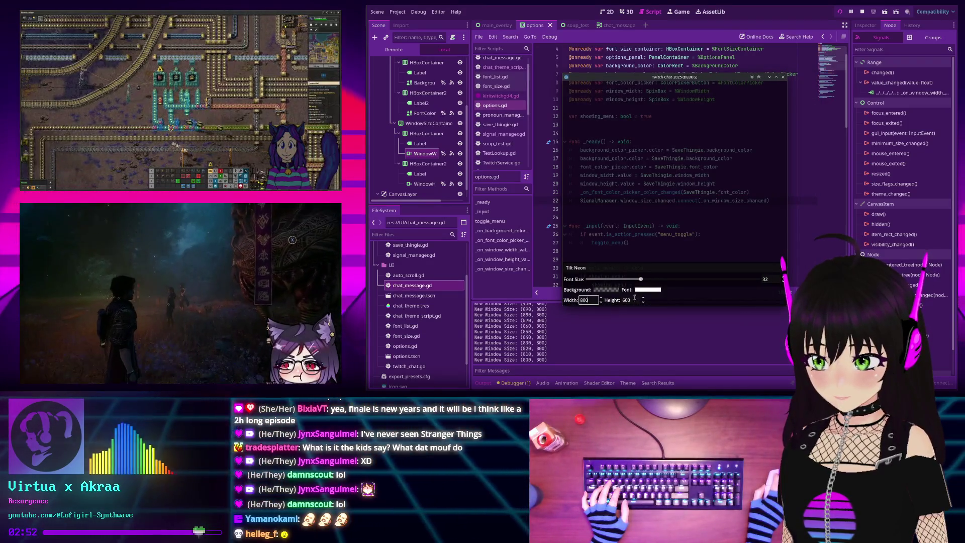
- Make the overlay window taller a few steps, then set its height to 1080
left_click(643, 298)
left_click(644, 246)
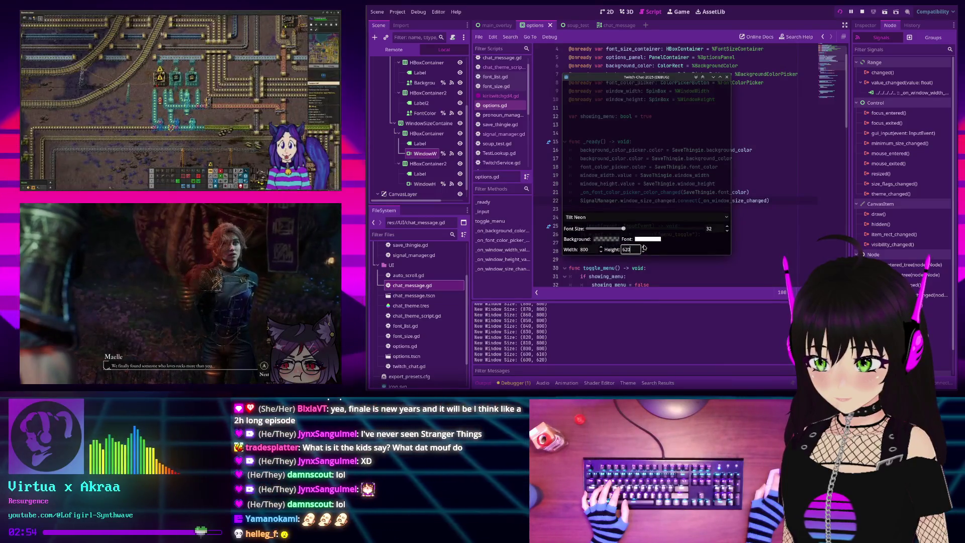
left_click(643, 249)
left_click(644, 252)
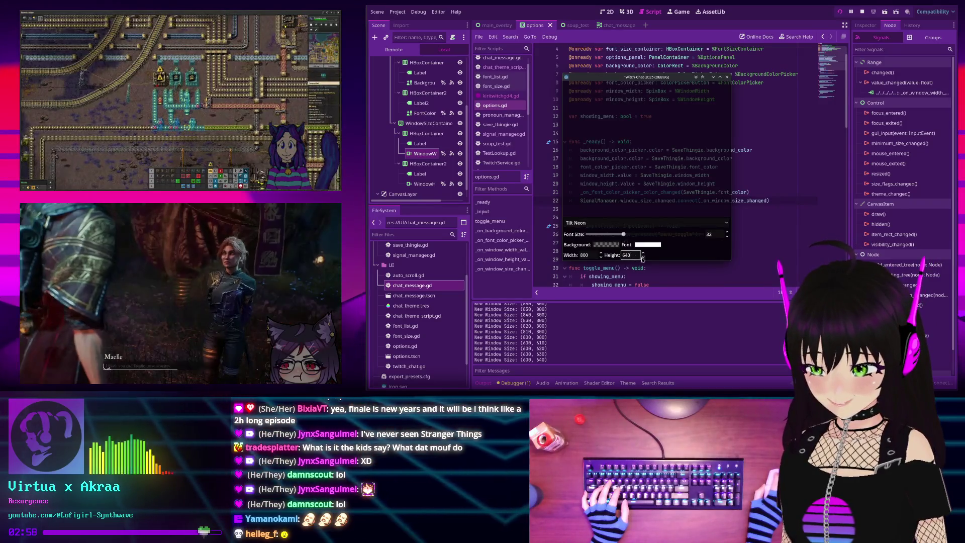
key("BackSpace")
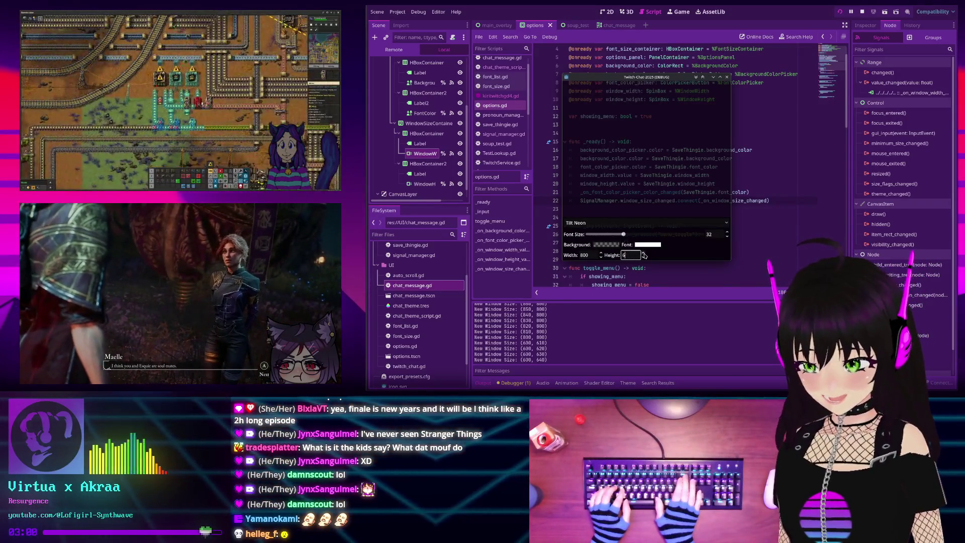
type("1080")
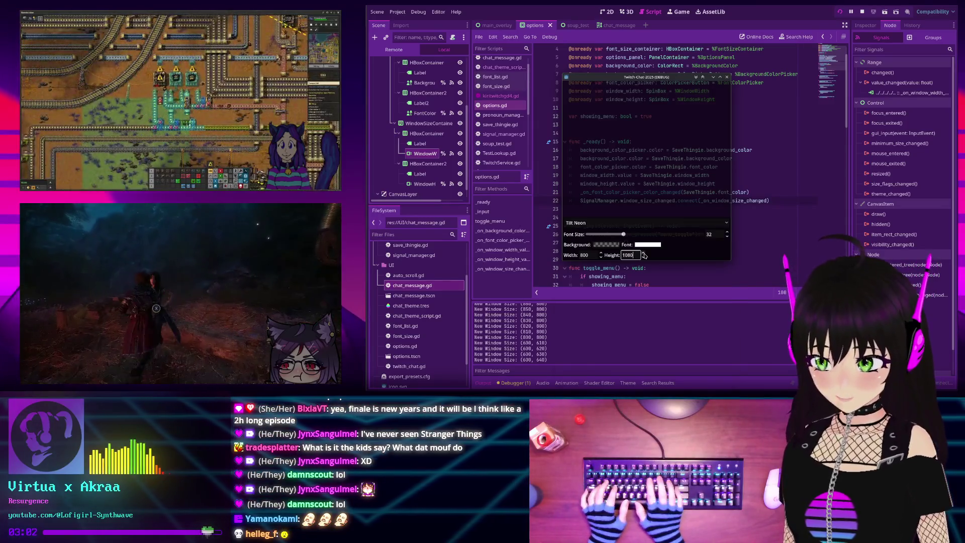
key("Return")
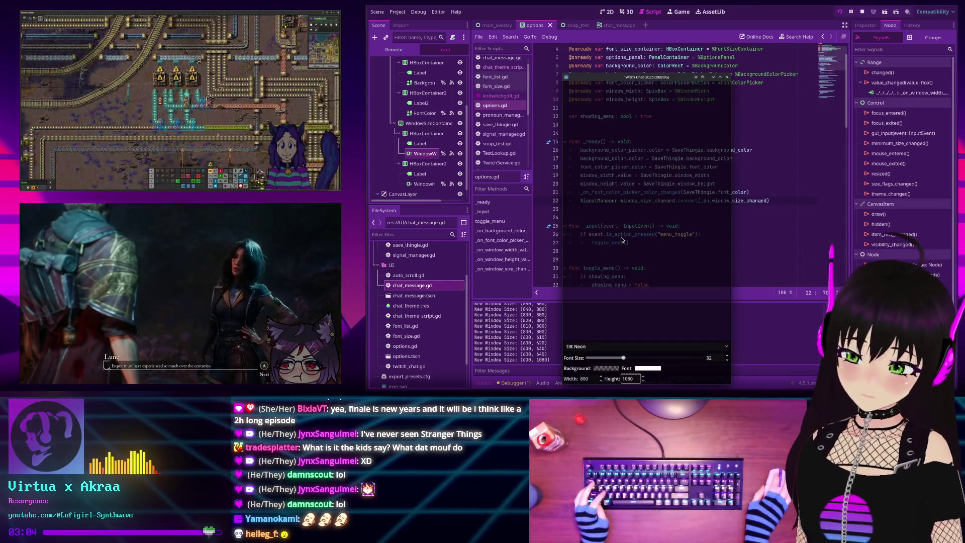
- Step the window height down from 1080 to 700, then stop the running project
left_click(643, 379)
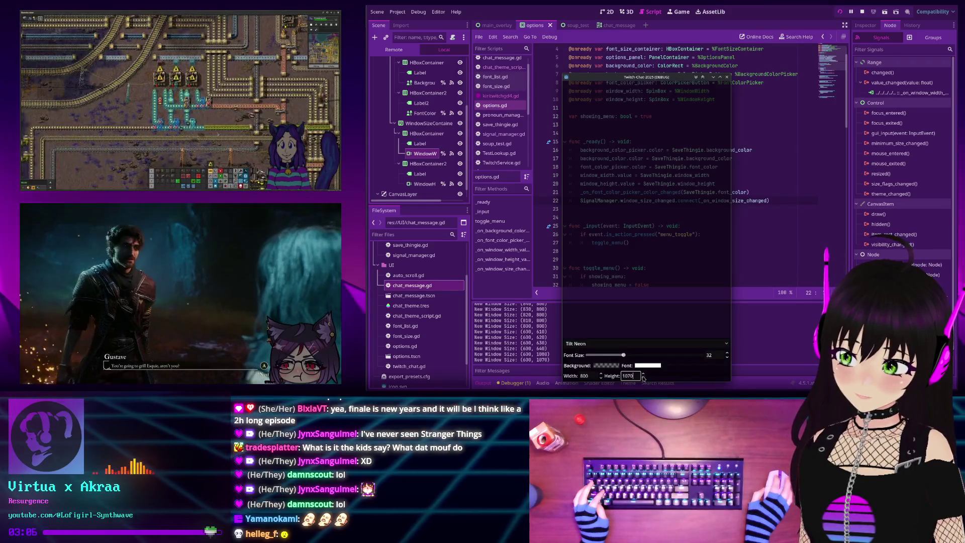
left_click(643, 378)
left_click(644, 377)
left_click(644, 372)
left_click(644, 371)
left_click(643, 370)
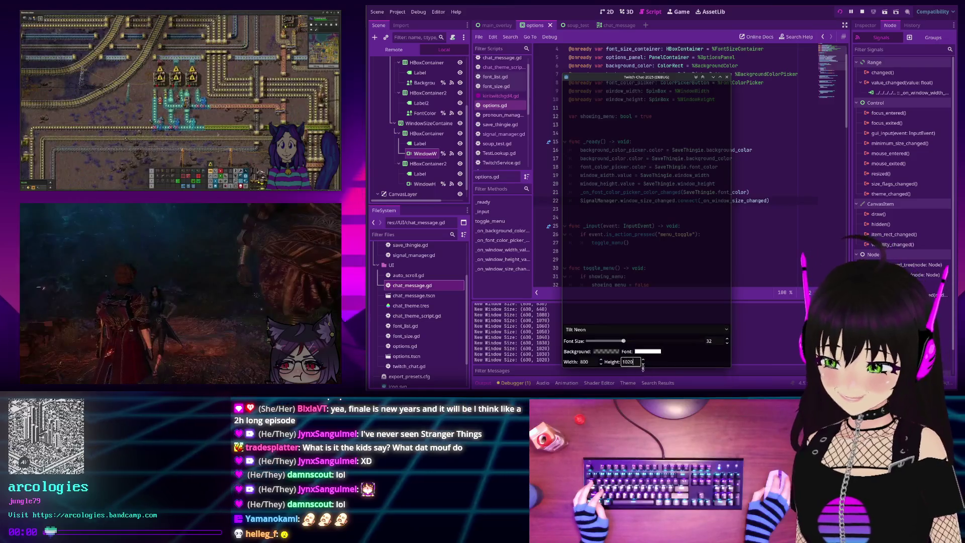
left_click(643, 369)
left_click(643, 366)
left_click(643, 363)
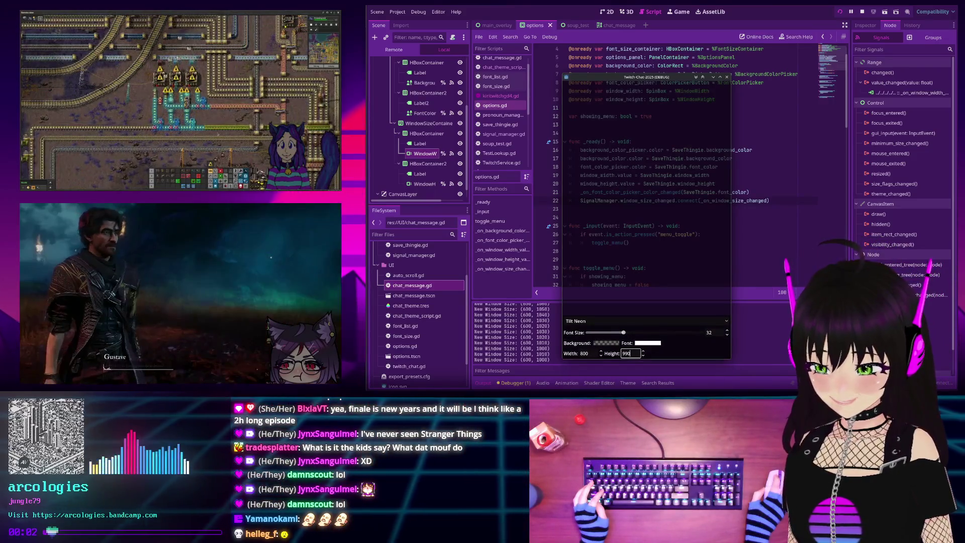
left_click(643, 356)
left_click(642, 353)
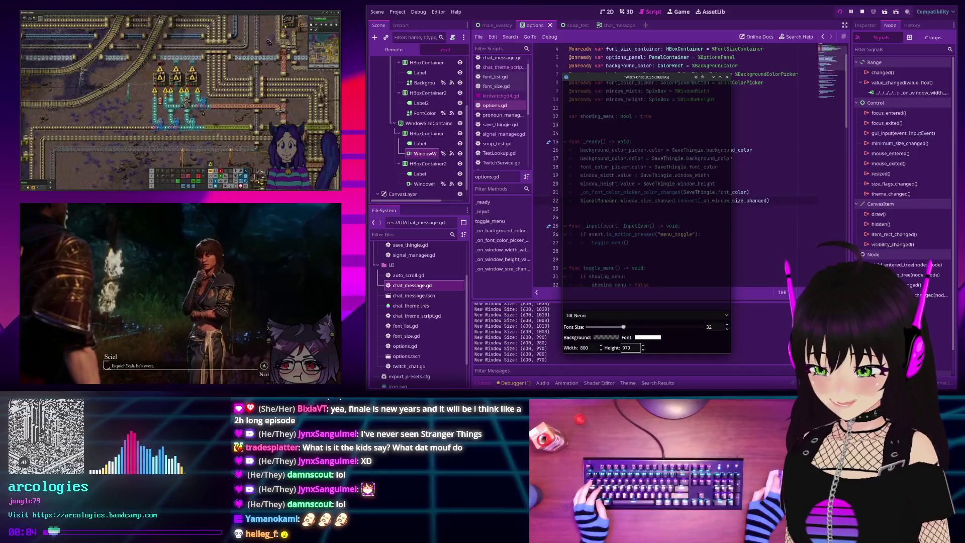
left_click(644, 348)
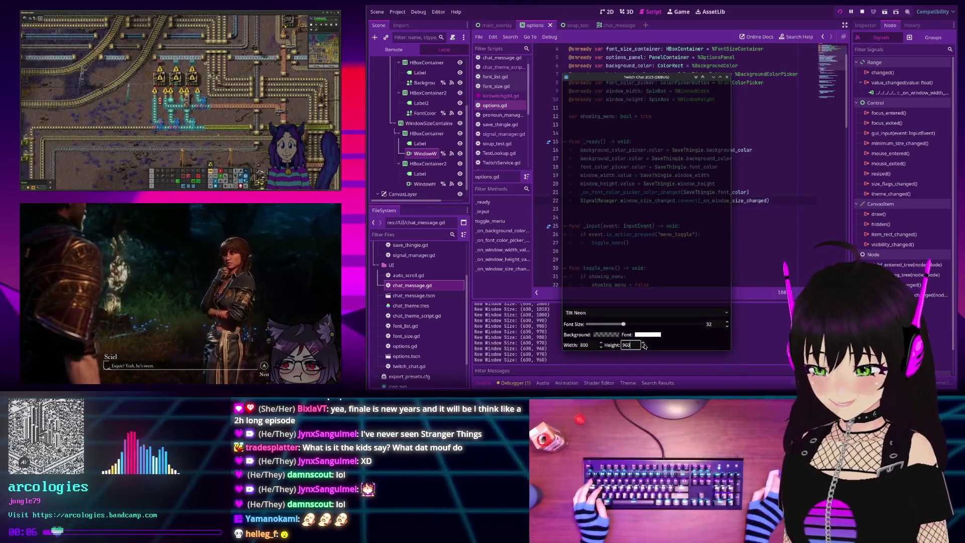
left_click(643, 347)
left_click(643, 344)
left_click(643, 341)
left_click(643, 340)
left_click(643, 337)
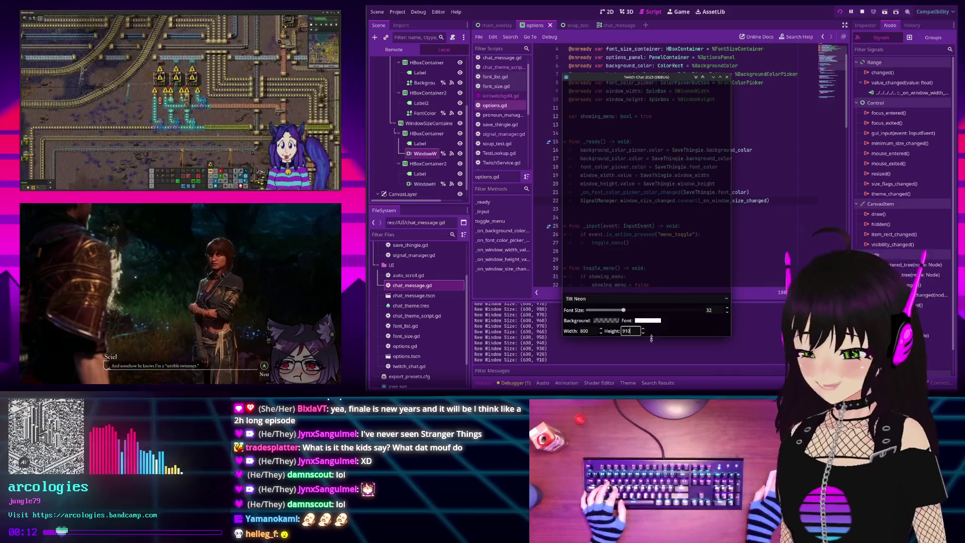
left_click(642, 332)
left_click(643, 330)
left_click(643, 327)
left_click(643, 325)
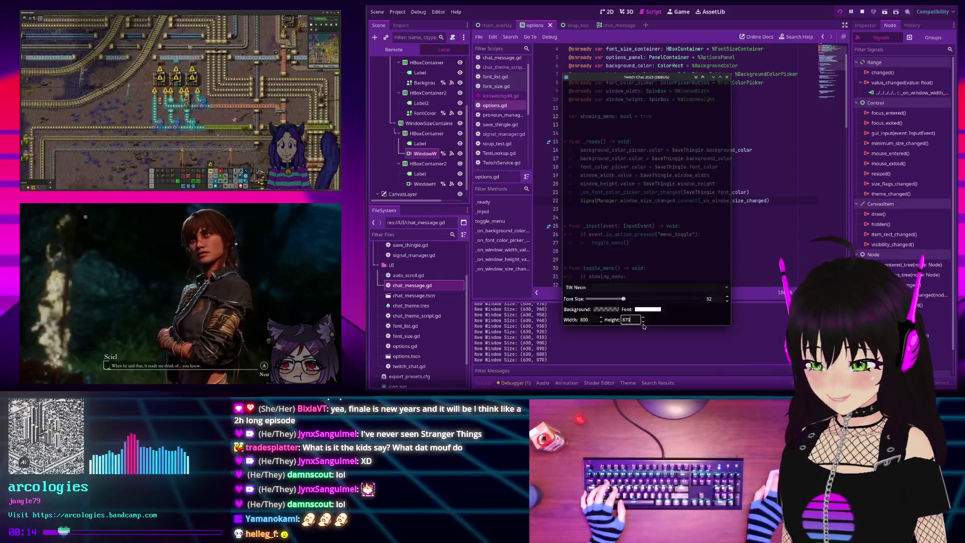
left_click(642, 322)
left_click(643, 319)
left_click(643, 317)
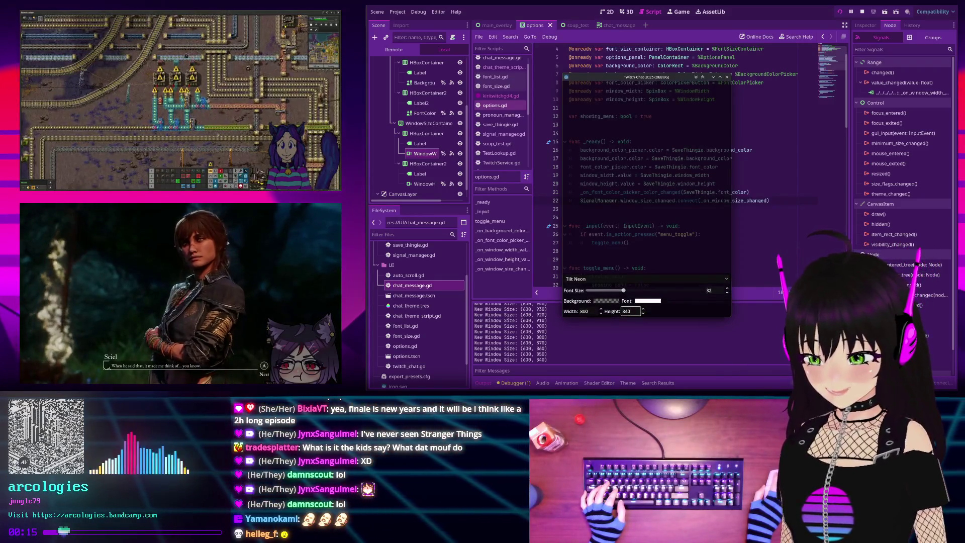
left_click(643, 314)
left_click(643, 311)
left_click(643, 308)
left_click(643, 306)
left_click(643, 302)
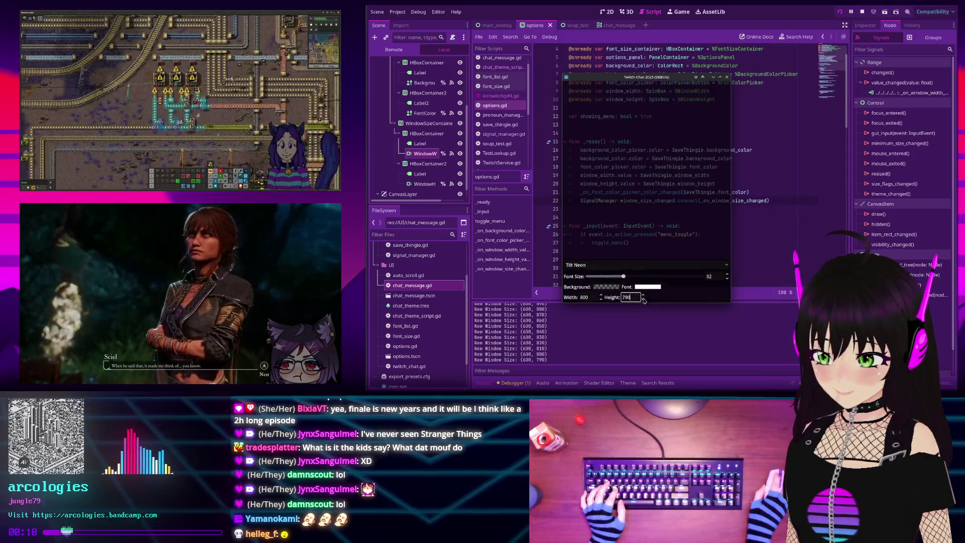
left_click(643, 300)
left_click(642, 297)
left_click(643, 294)
left_click(643, 286)
left_click(643, 293)
left_click(642, 290)
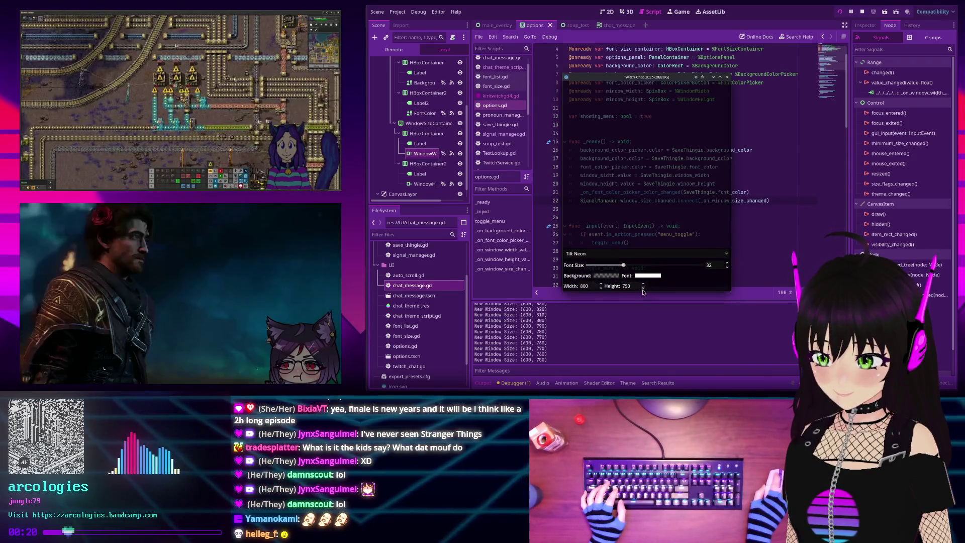
left_click(643, 288)
left_click(642, 288)
left_click(643, 284)
left_click(643, 282)
left_click(643, 279)
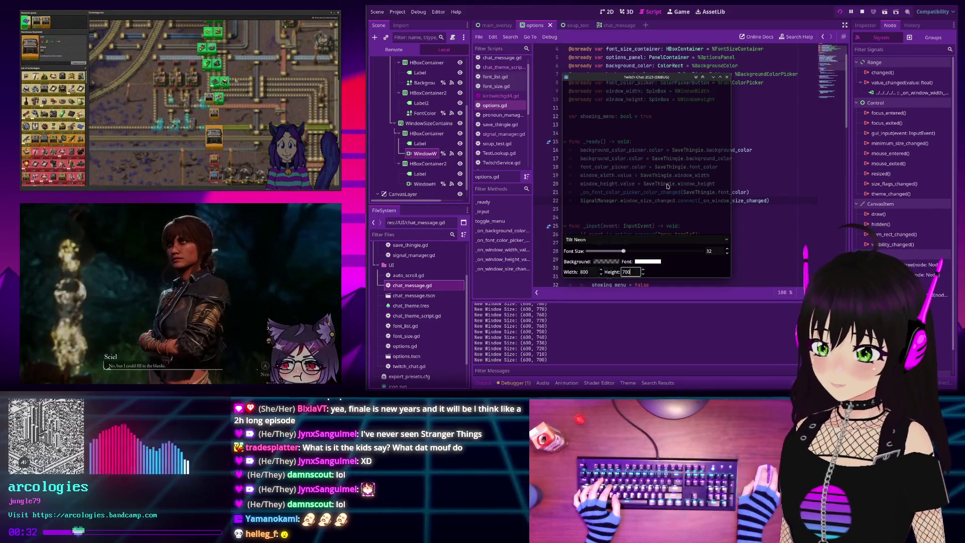
left_click(729, 77)
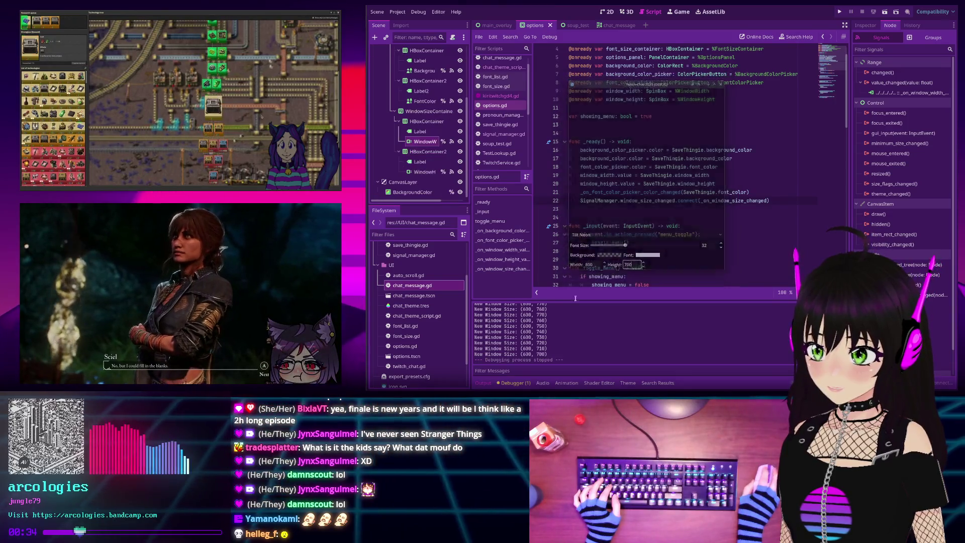
- Inspect the WindowHeight and WindowWidth SpinBox properties in the Inspector, then bring up Search Help
left_click(428, 173)
left_click(859, 26)
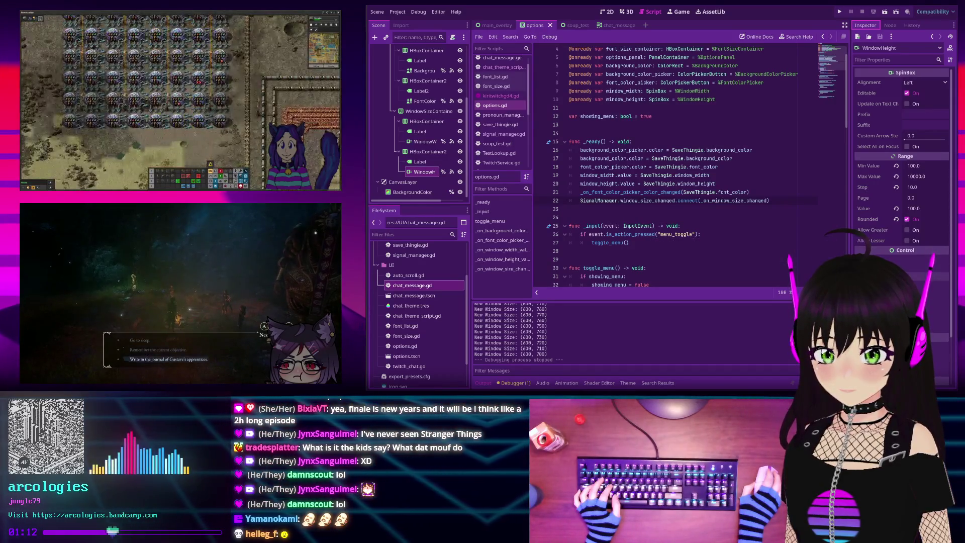
left_click(417, 142)
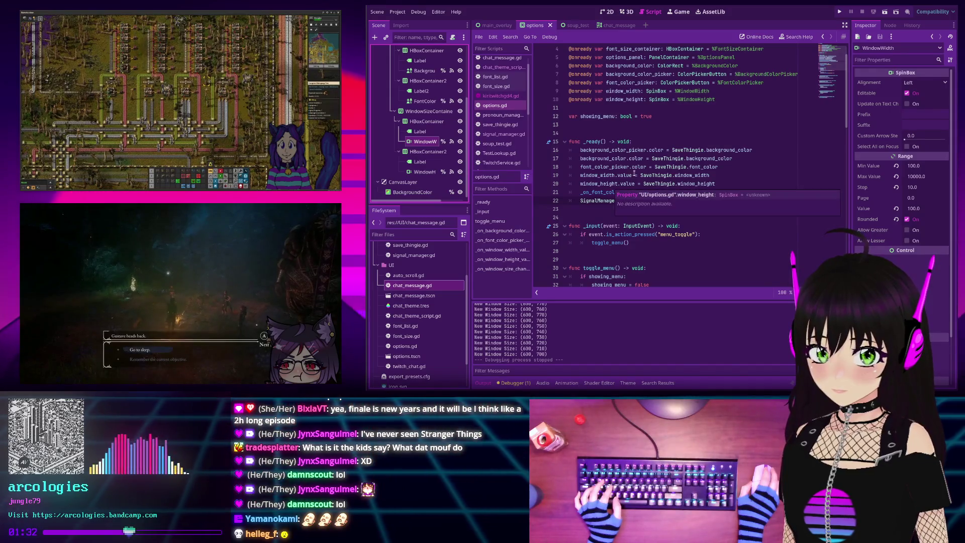
left_click(782, 38)
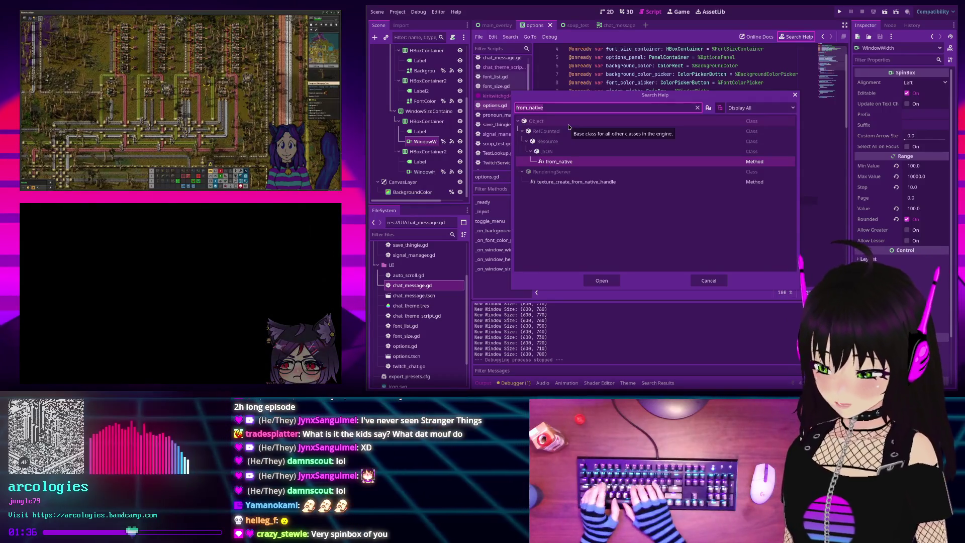
type("spin")
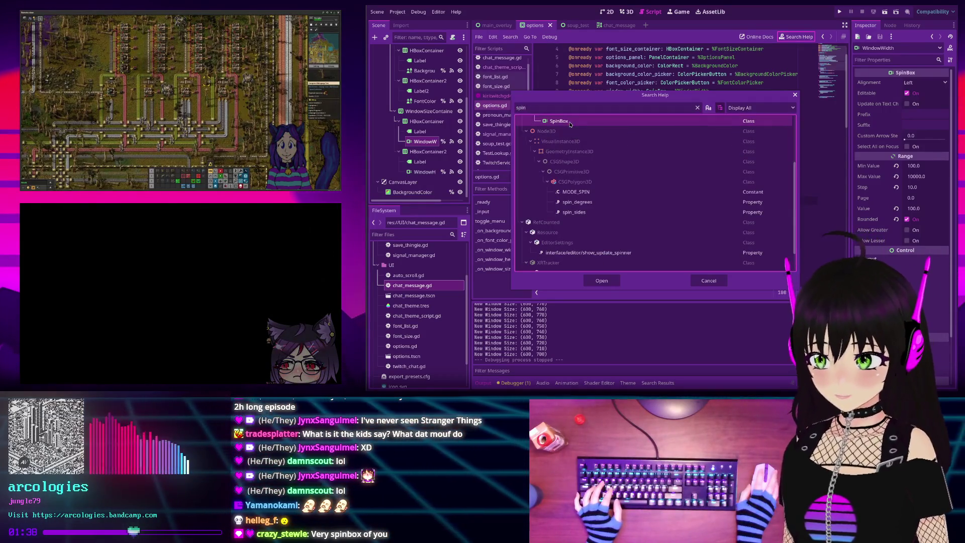
double_click(570, 122)
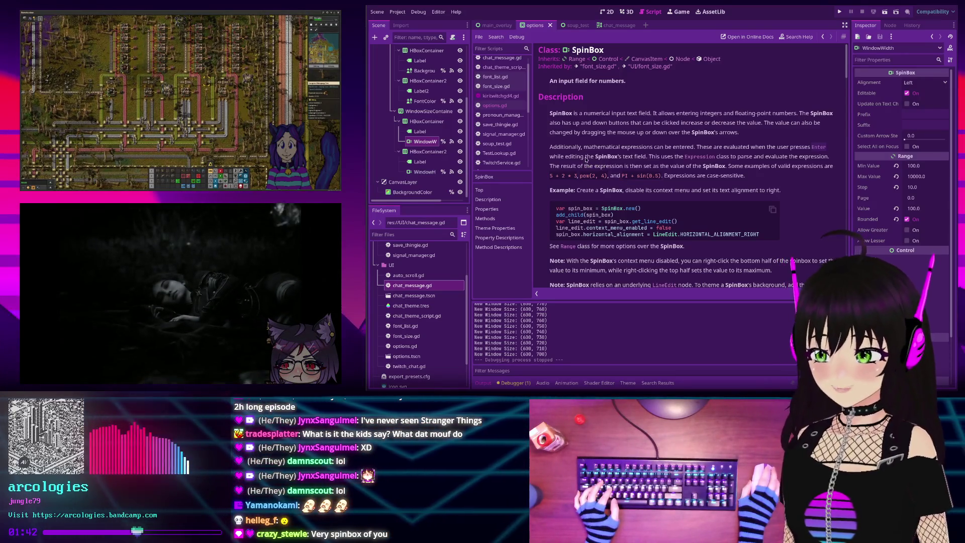
scroll(585, 159, "down", 10)
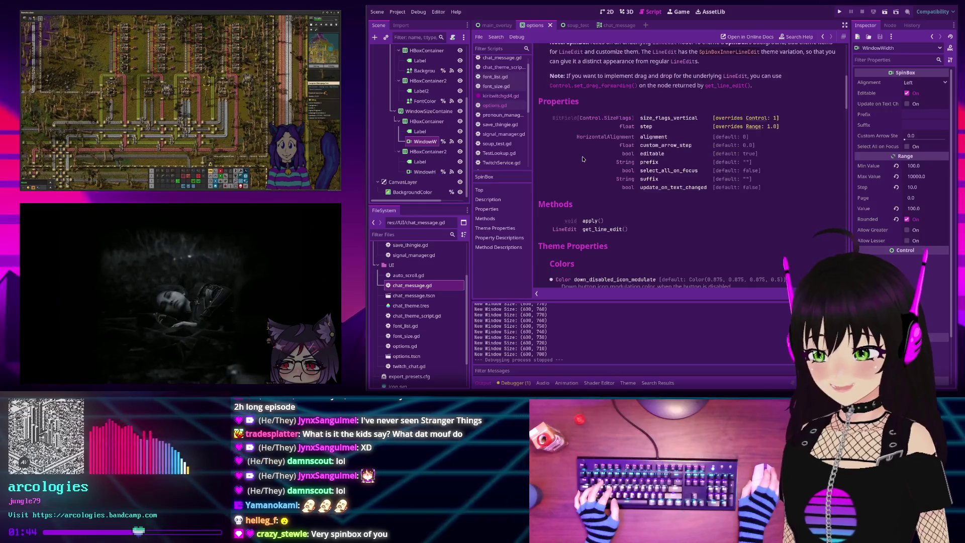
scroll(583, 159, "up", 3)
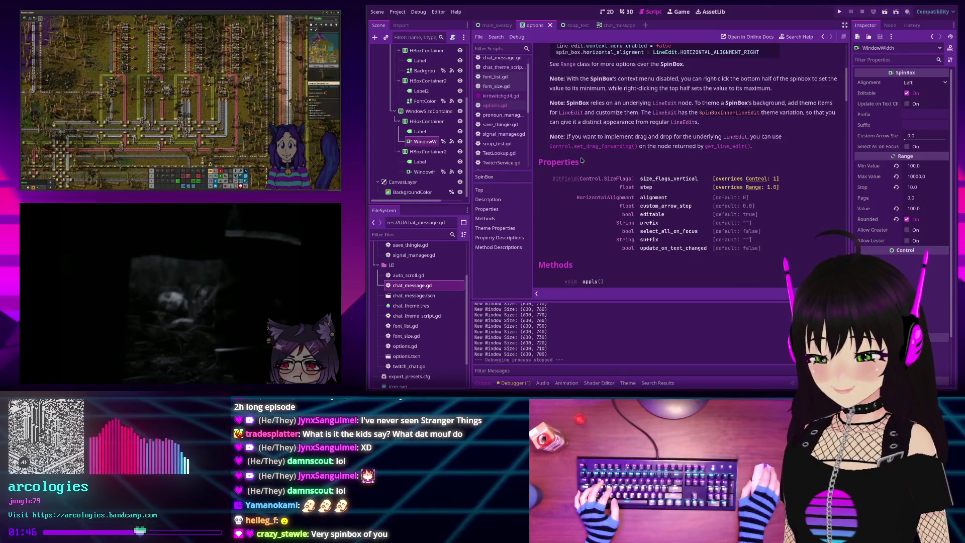
scroll(582, 160, "down", 2)
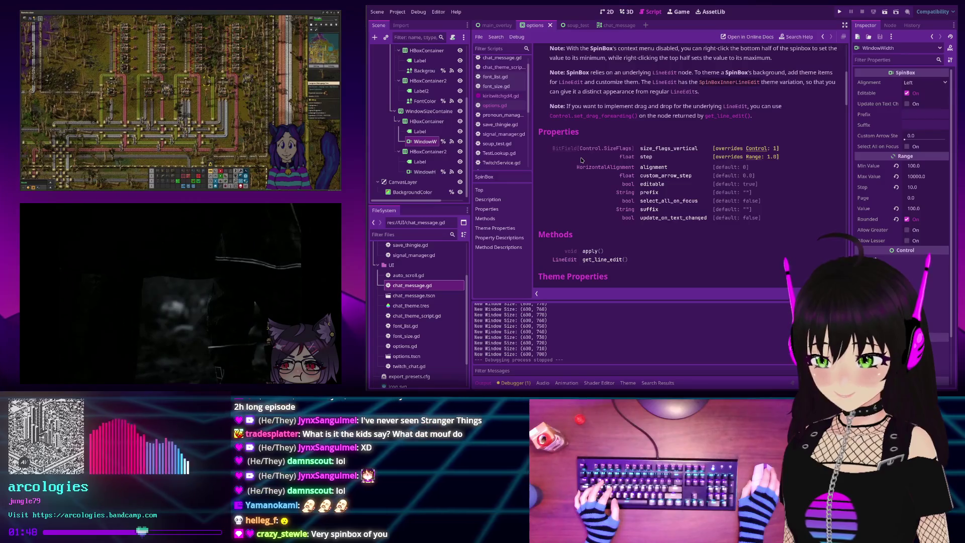
scroll(581, 160, "down", 9)
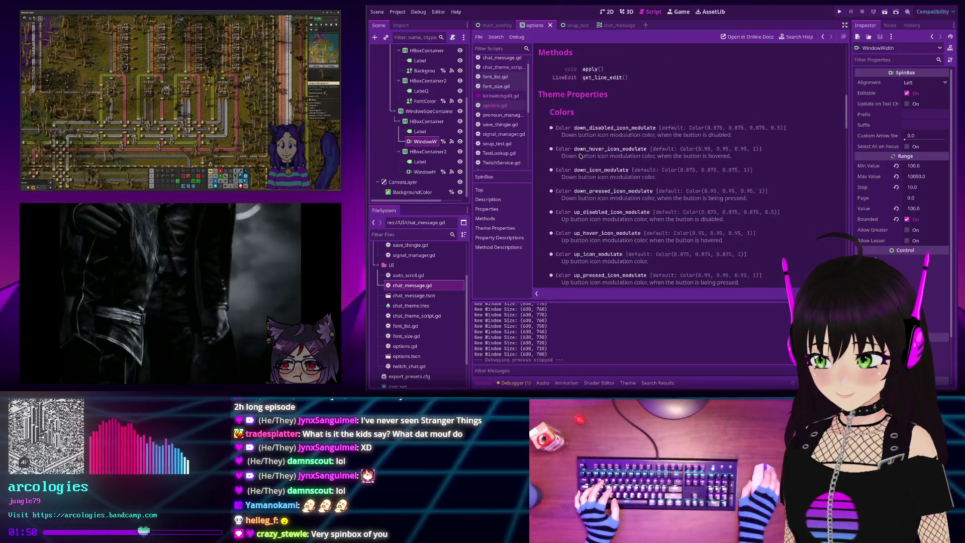
scroll(581, 155, "down", 7)
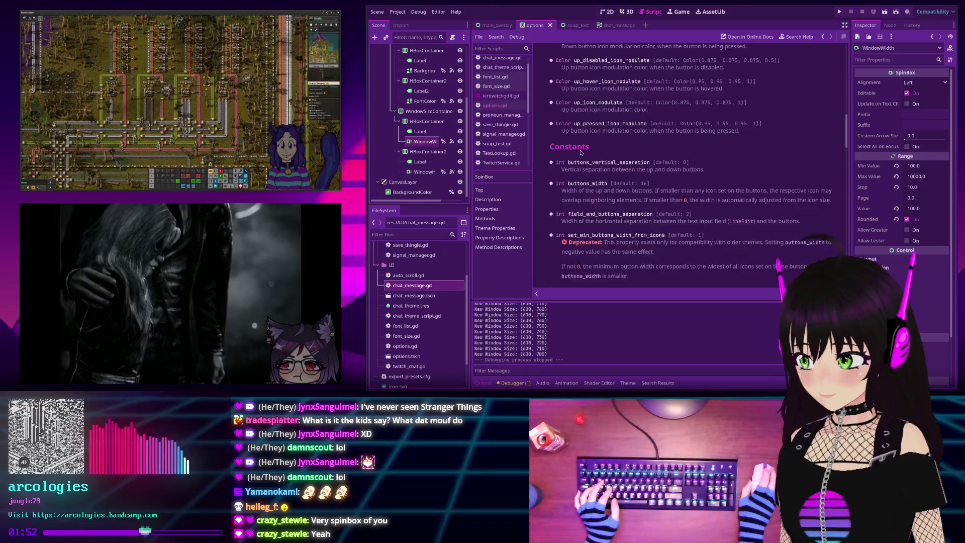
scroll(581, 152, "down", 15)
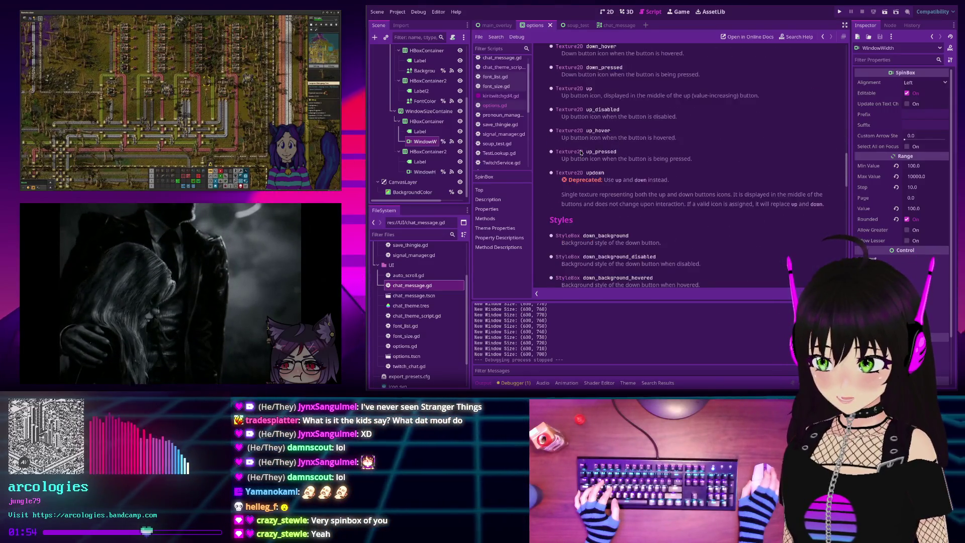
scroll(581, 153, "down", 10)
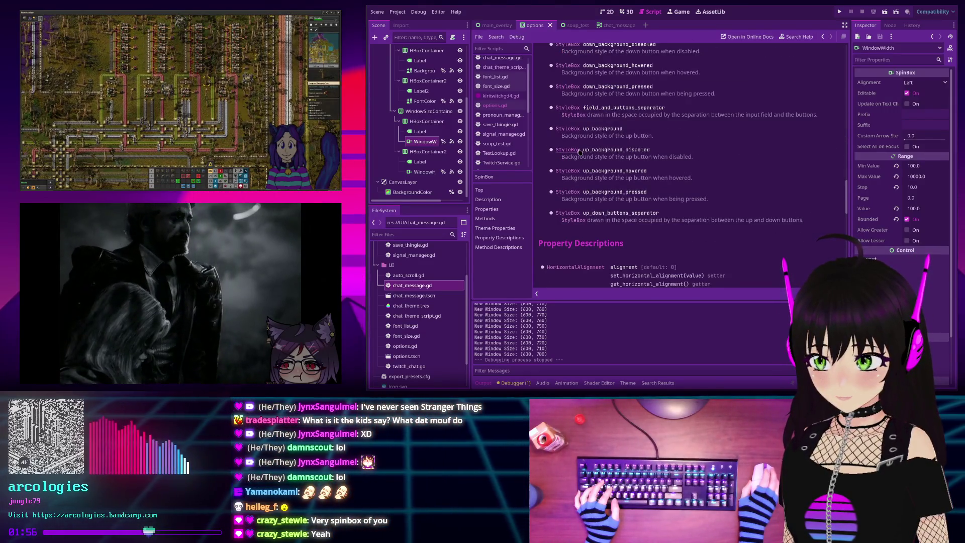
scroll(579, 152, "down", 4)
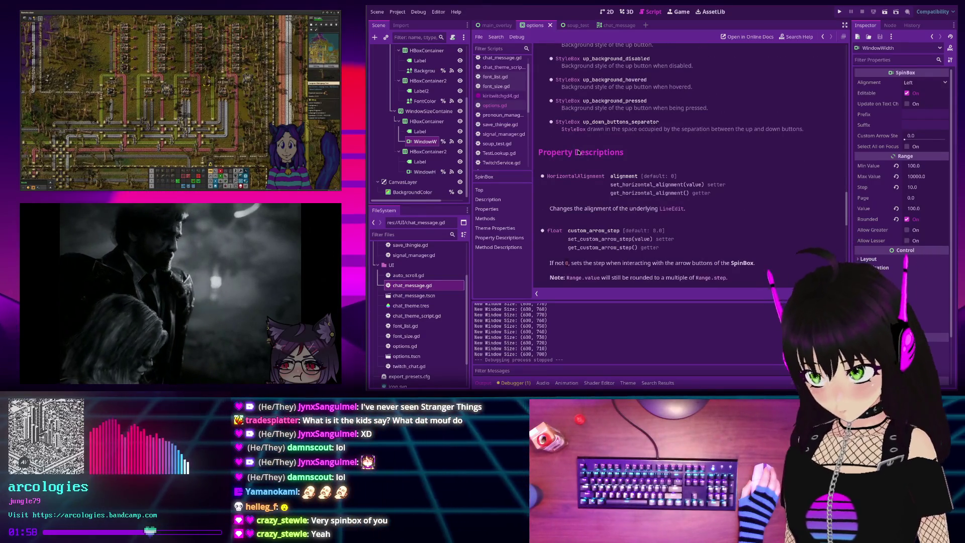
scroll(580, 152, "down", 10)
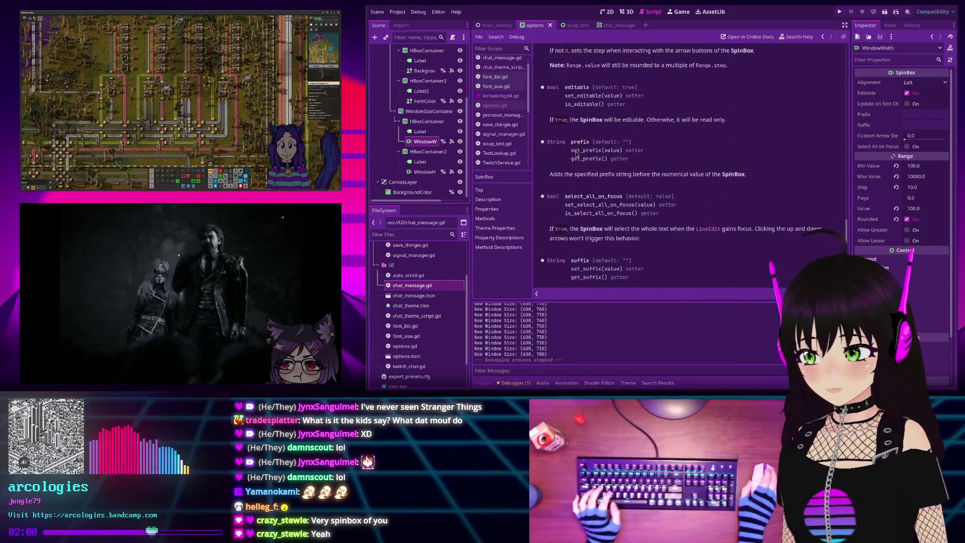
scroll(577, 155, "down", 1)
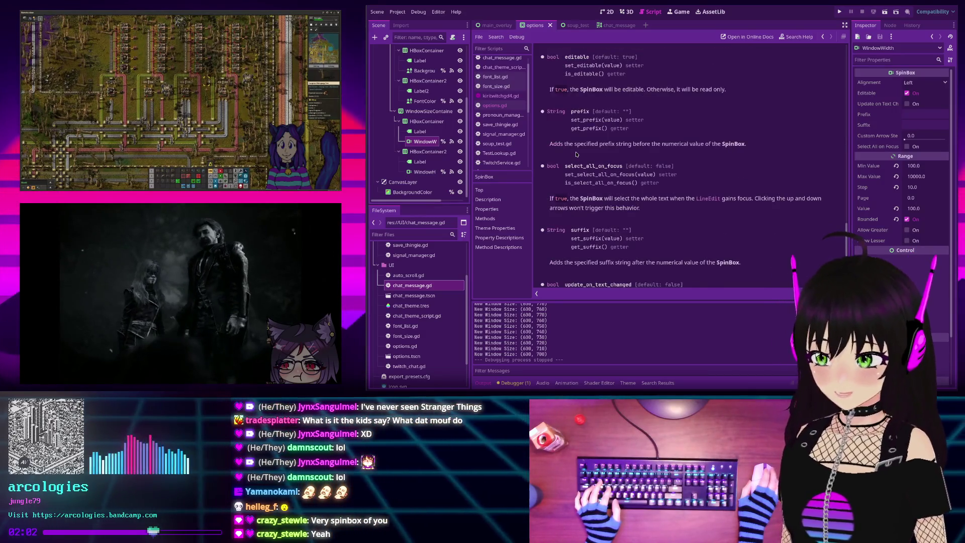
scroll(576, 154, "down", 2)
scroll(577, 153, "down", 6)
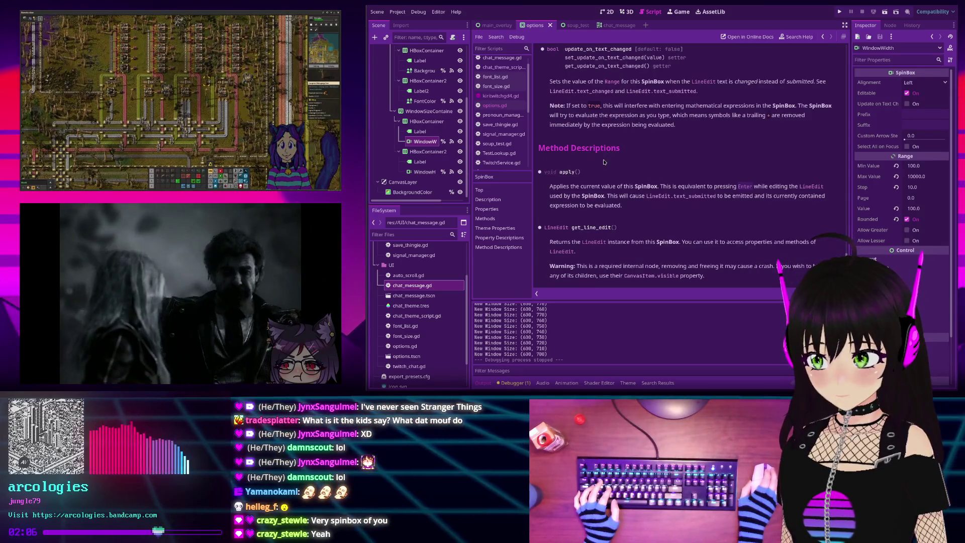
scroll(595, 163, "up", 5)
scroll(595, 164, "up", 15)
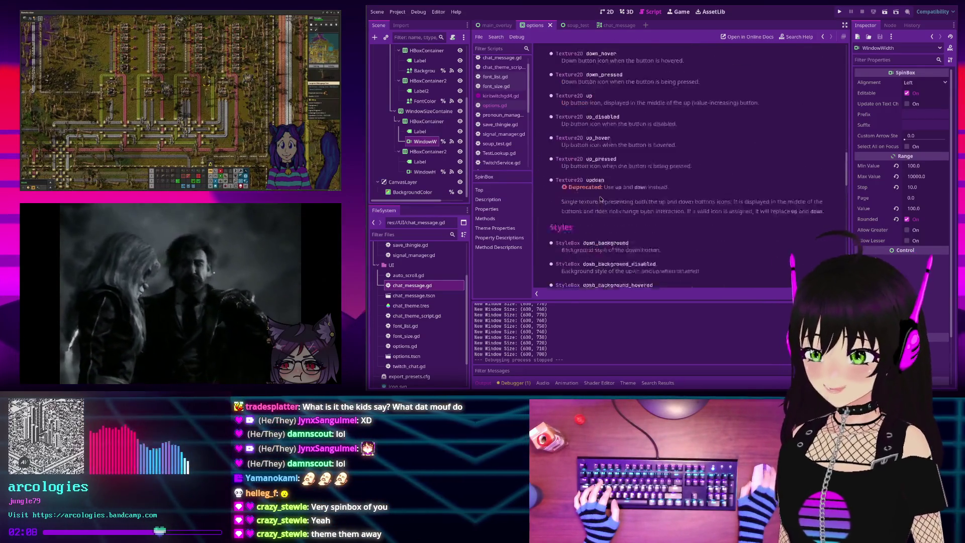
scroll(603, 227, "up", 5)
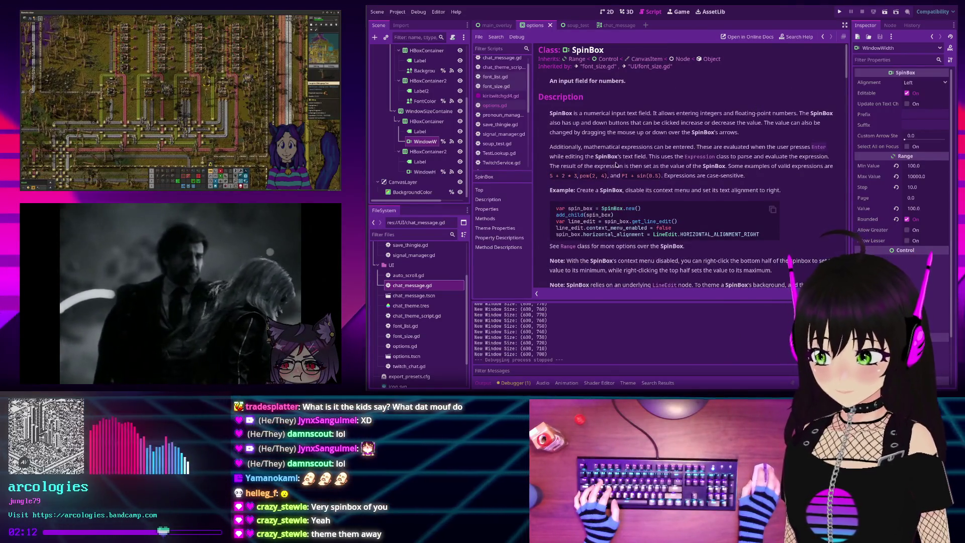
- Set WindowWidth's Theme Overrides > Constants > Buttons Width to 0, then save and run with F5
left_click(422, 141)
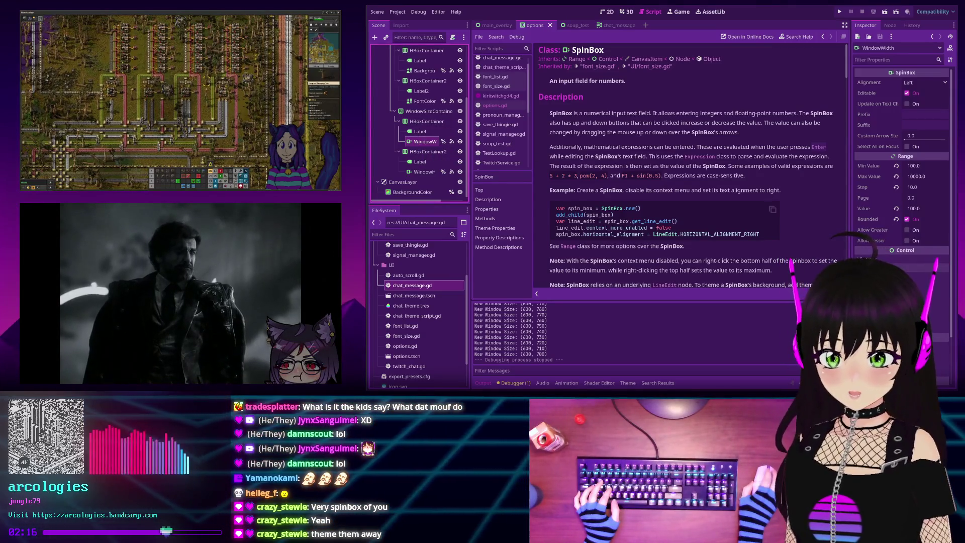
scroll(903, 151, "down", 3)
scroll(902, 151, "down", 2)
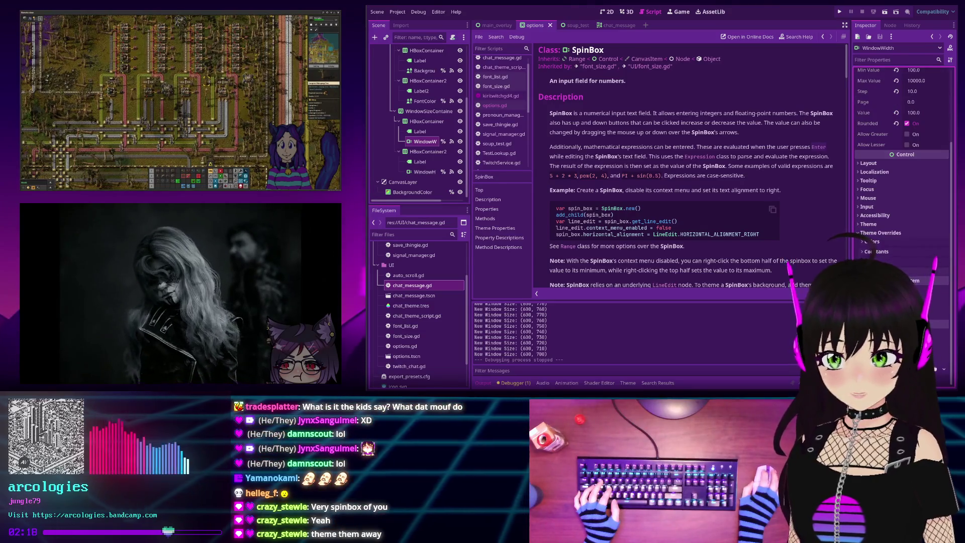
scroll(902, 151, "down", 6)
scroll(864, 225, "down", 2)
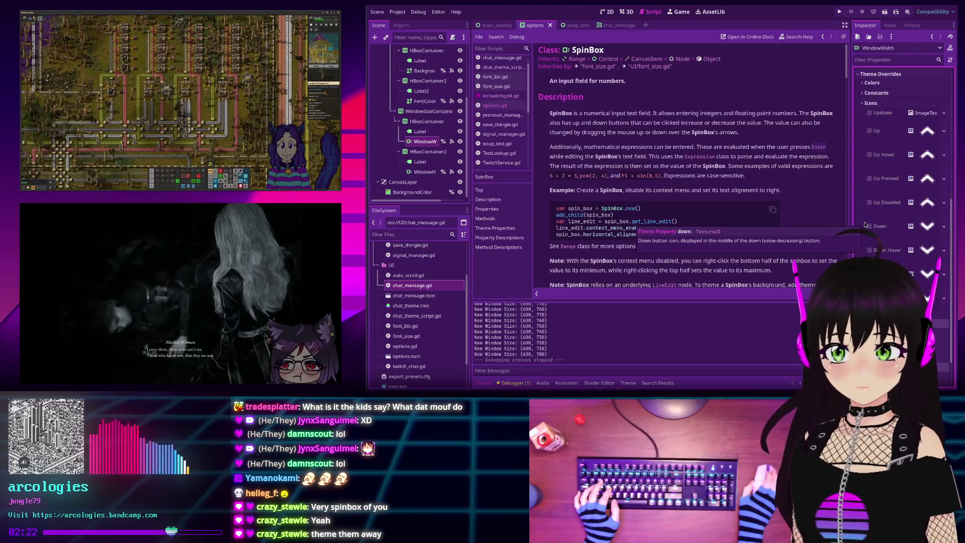
scroll(865, 224, "up", 2)
left_click(861, 133)
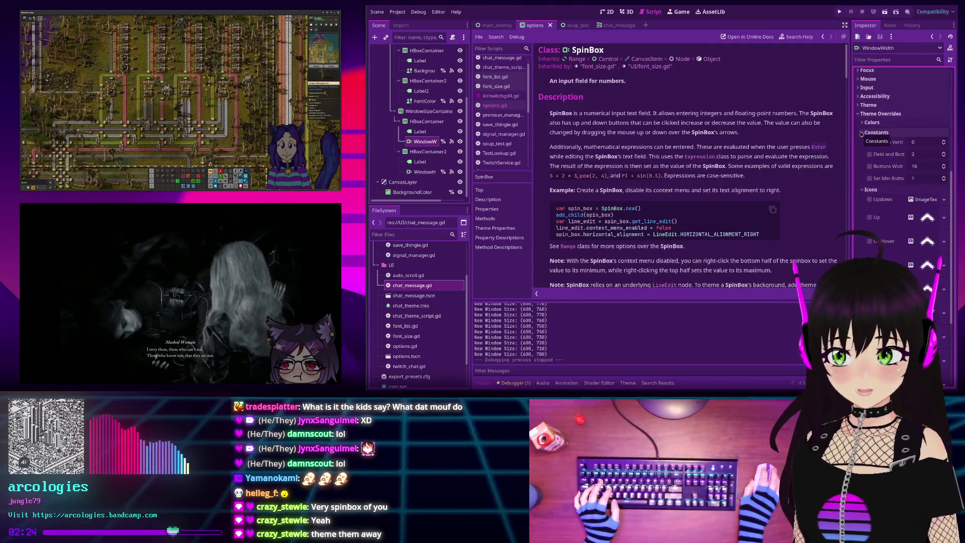
mouse_move(886, 170)
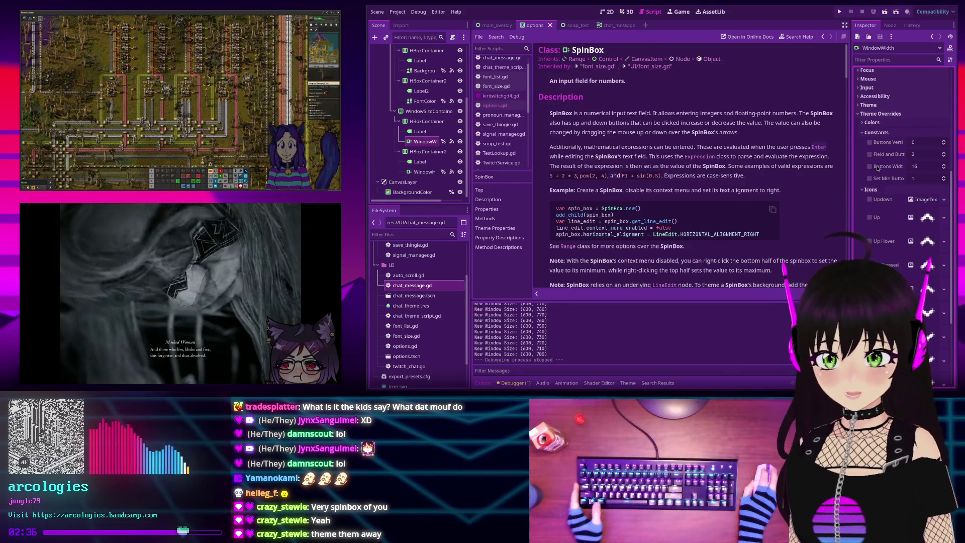
left_click(869, 167)
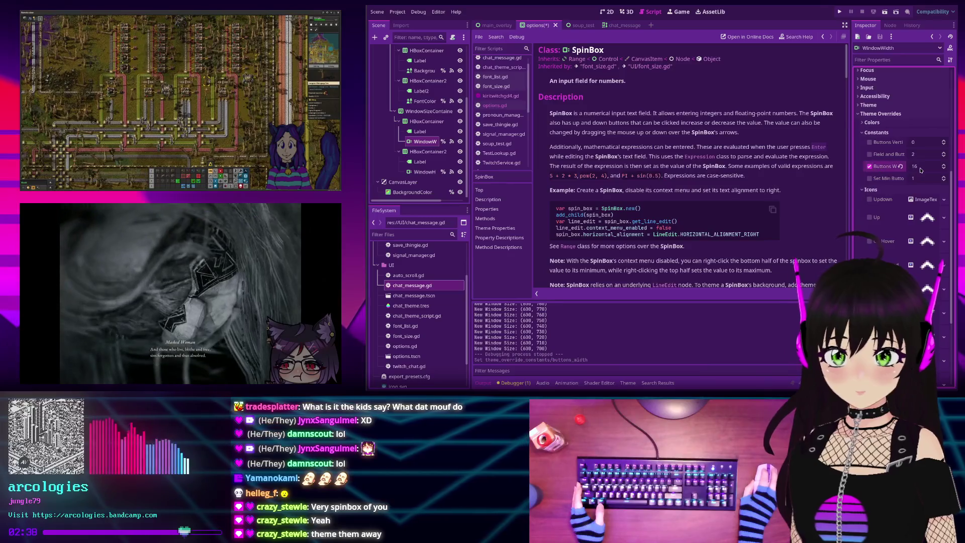
type("0")
key("Return")
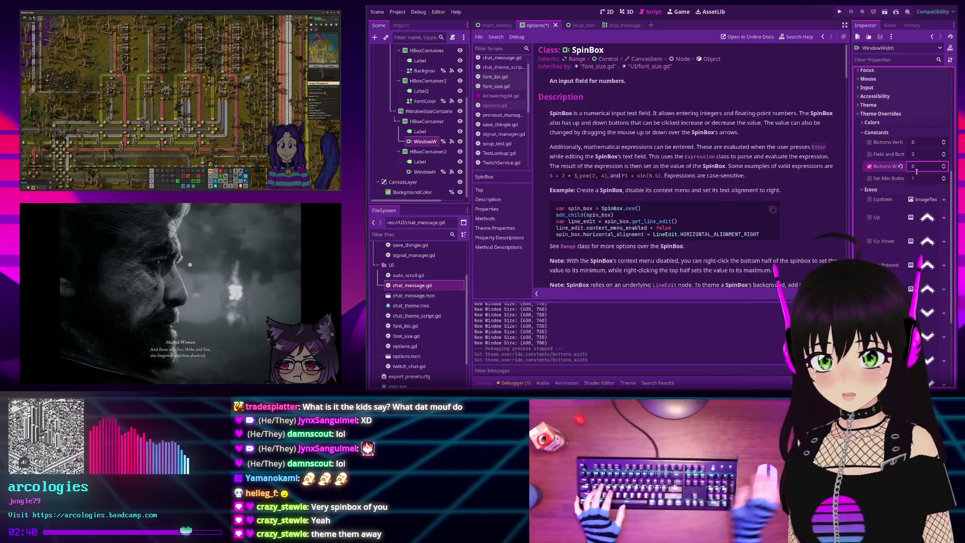
key("F5")
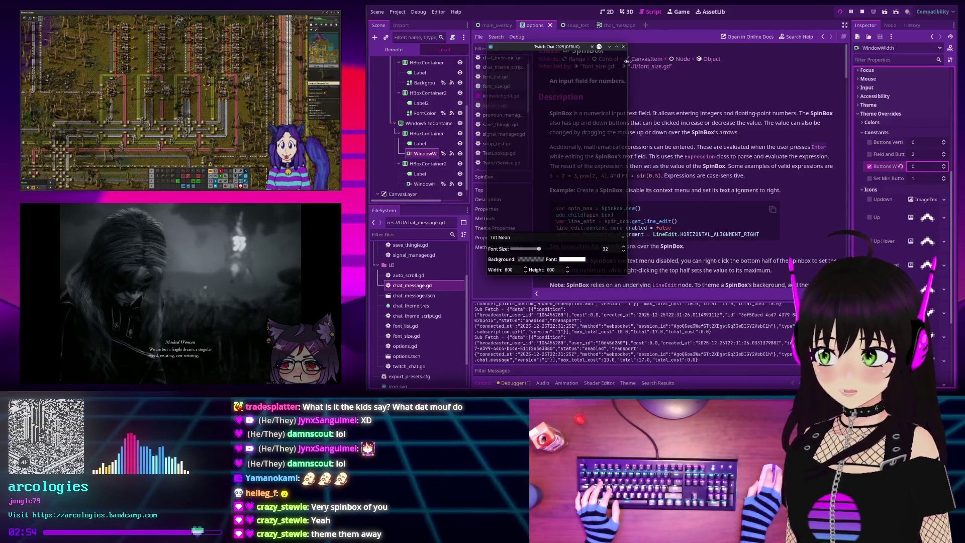
- Raise WindowWidth's Buttons Width override in steps until it holds 16, then check the Updown icon override
left_click(944, 165)
left_click(943, 165)
left_click(944, 165)
left_click(944, 166)
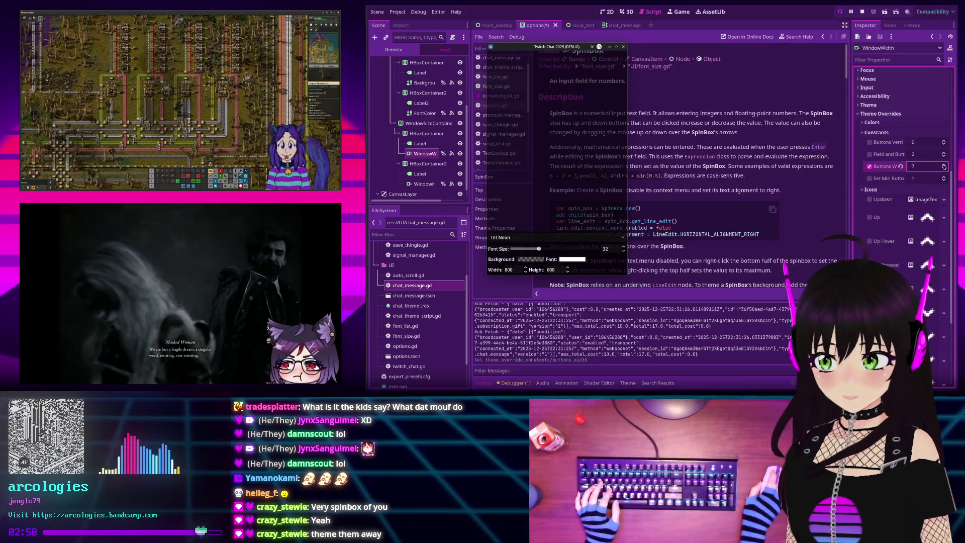
left_click(944, 165)
left_click(944, 165)
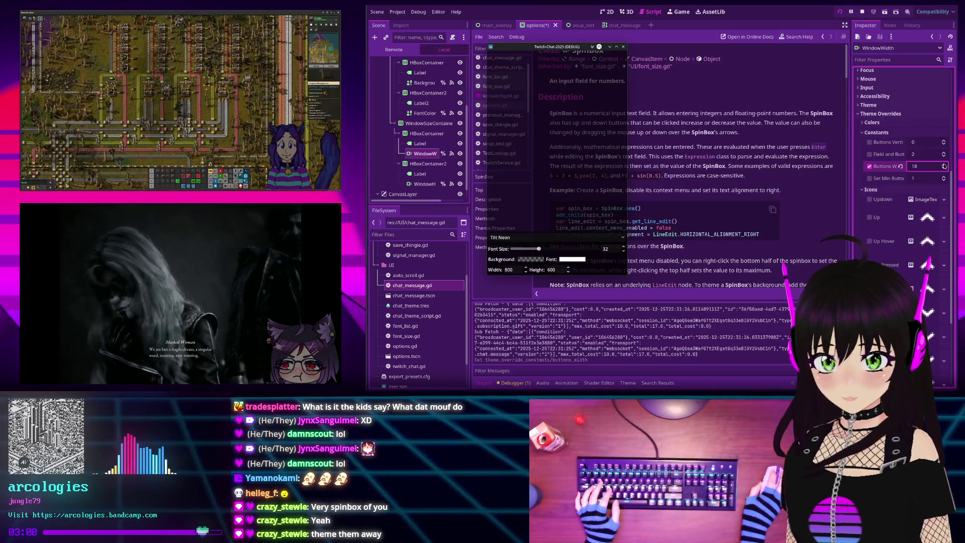
left_click(944, 165)
left_click(944, 165)
left_click(944, 165)
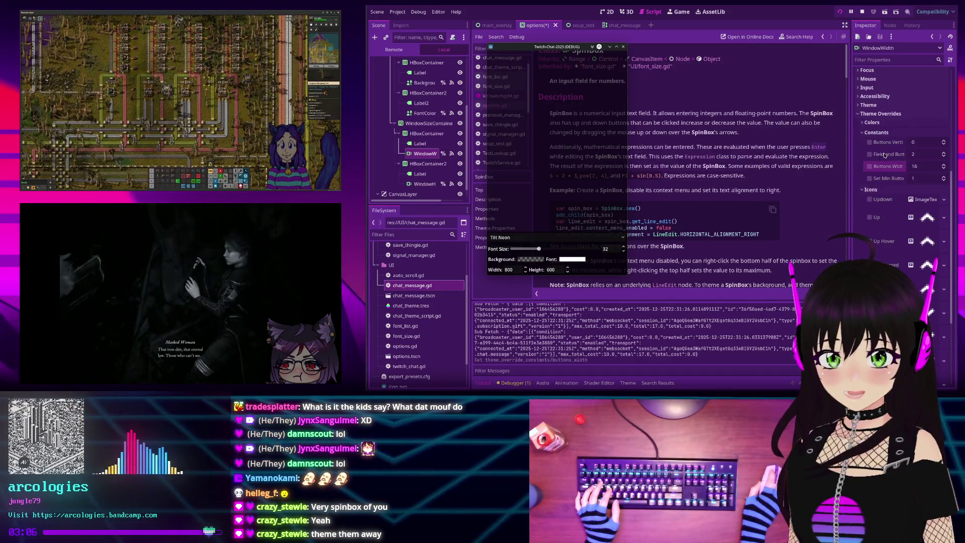
scroll(862, 184, "down", 1)
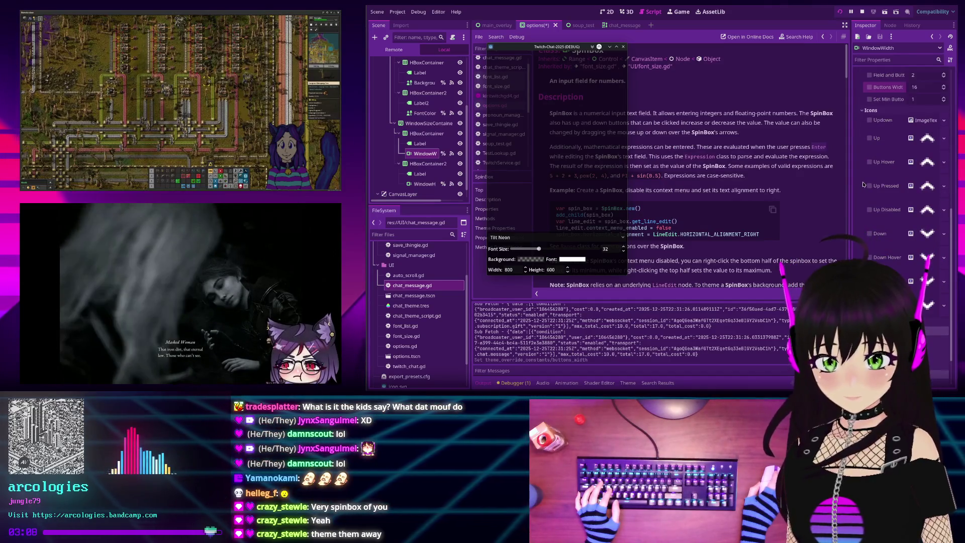
scroll(858, 179, "down", 1)
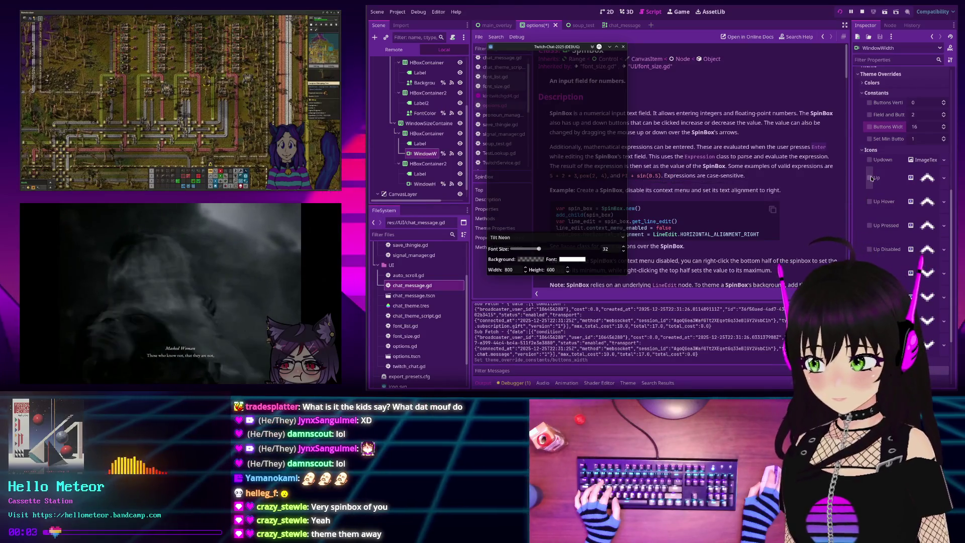
left_click(944, 178)
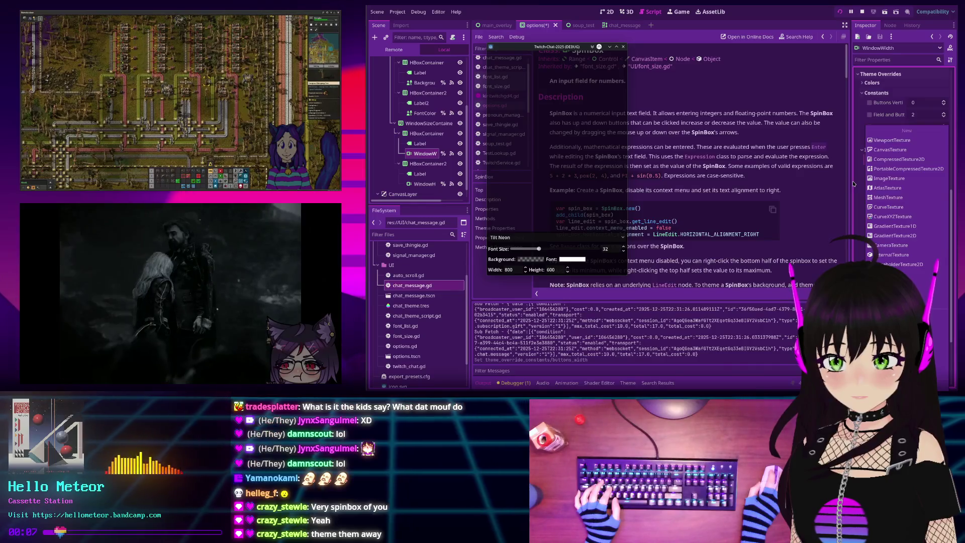
left_click(888, 178)
left_click(943, 179)
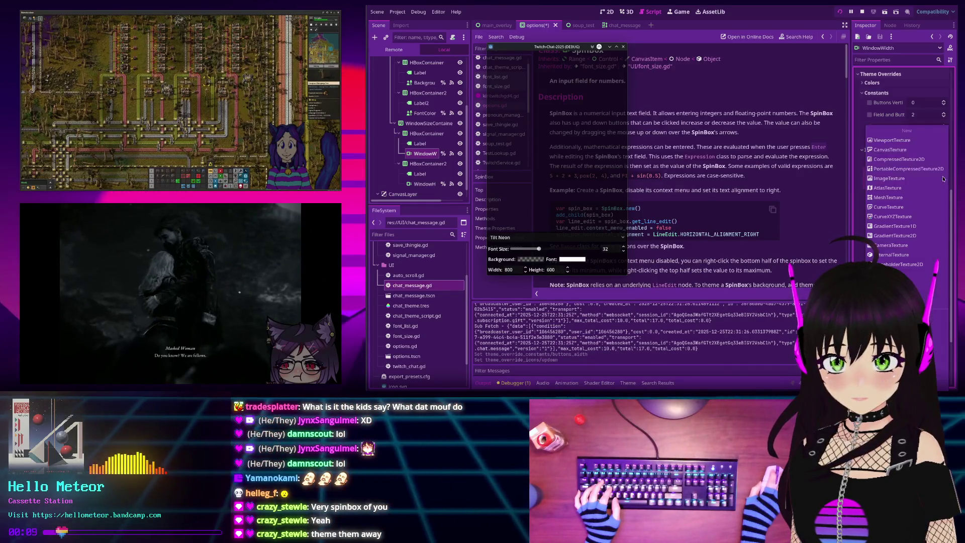
left_click(889, 178)
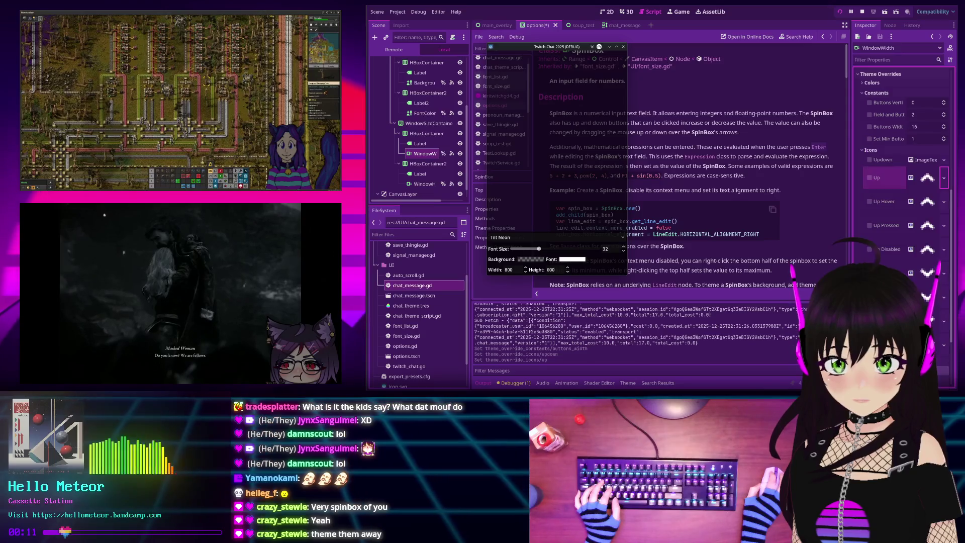
left_click(944, 178)
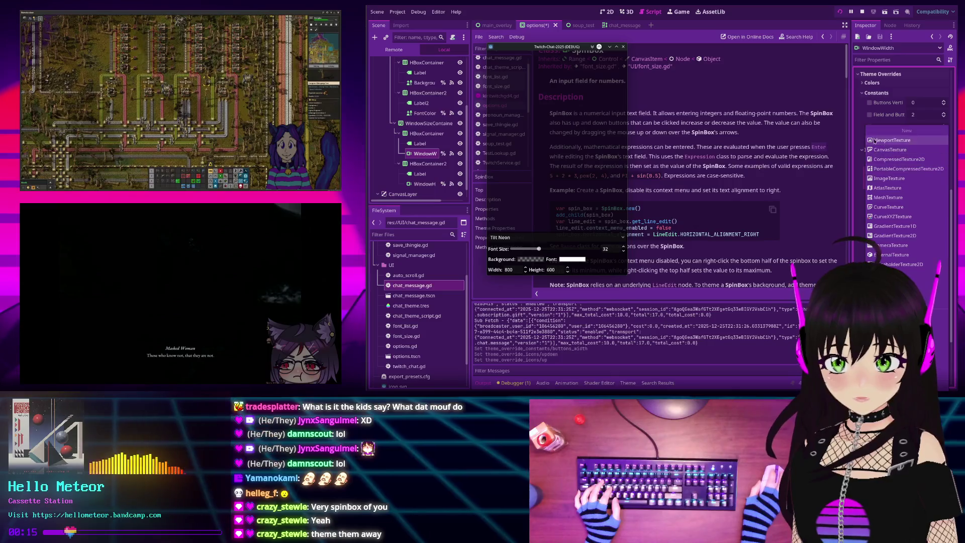
left_click(861, 121)
scroll(861, 121, "down", 3)
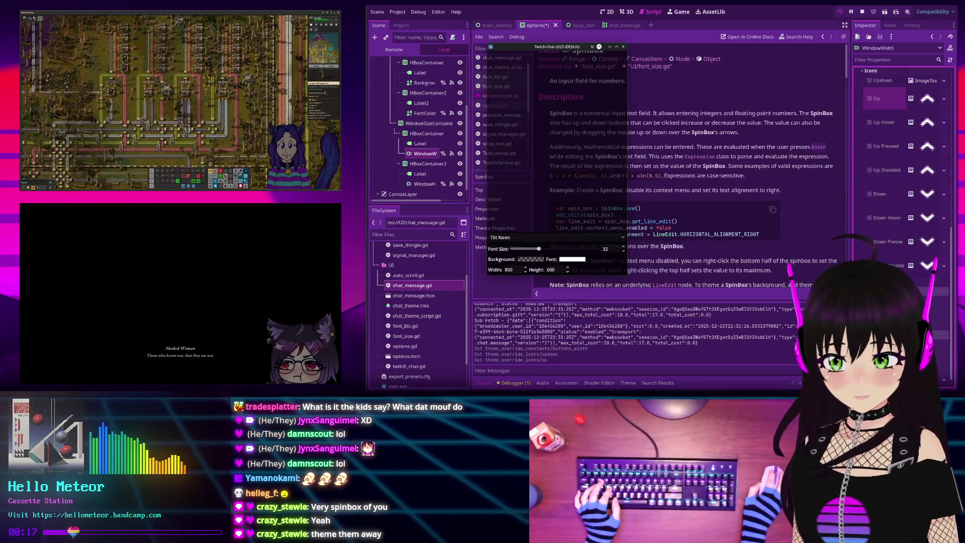
scroll(885, 98, "down", 3)
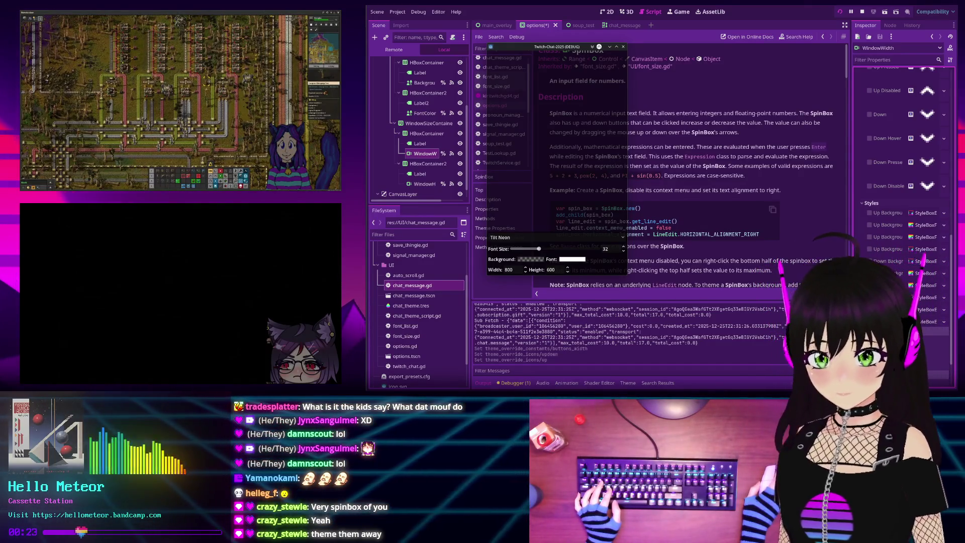
scroll(900, 216, "up", 8)
left_click(862, 124)
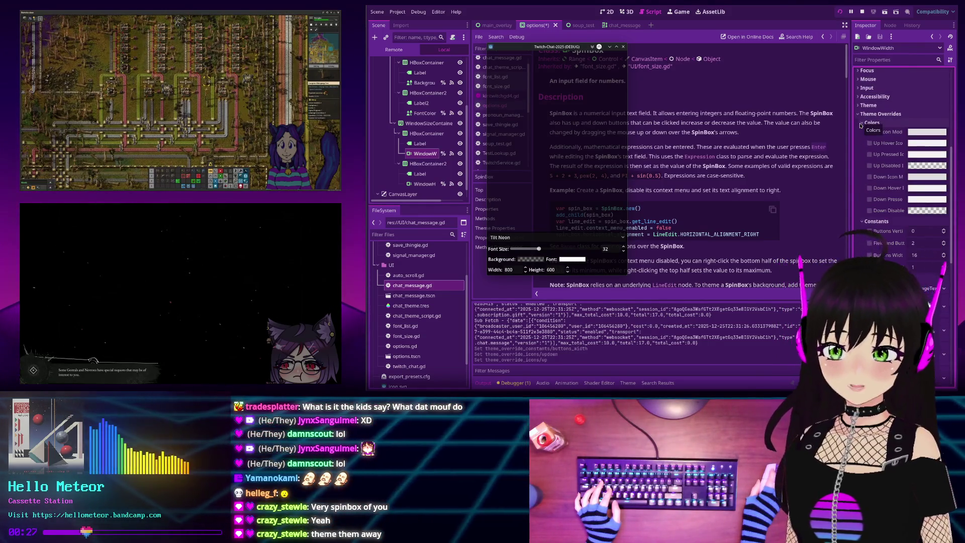
left_click(861, 123)
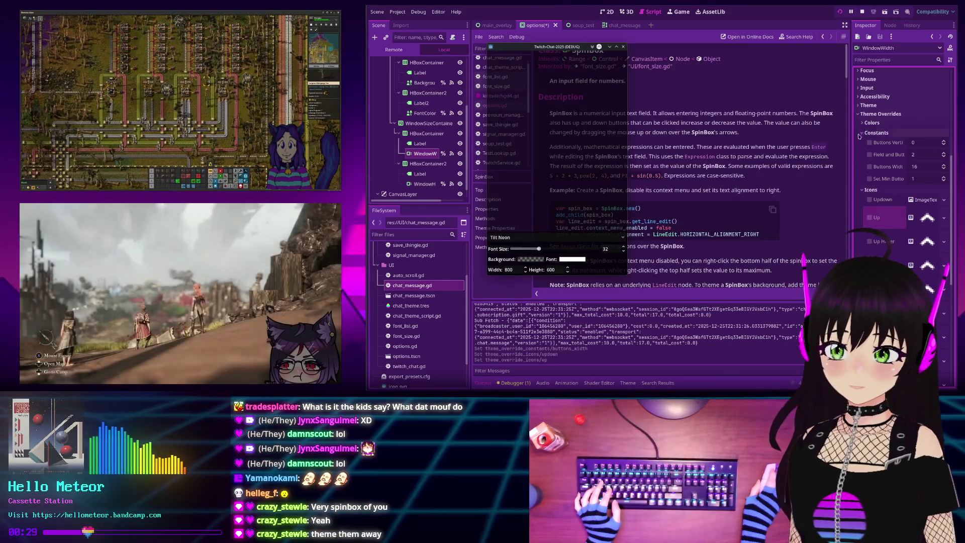
scroll(860, 154, "down", 10)
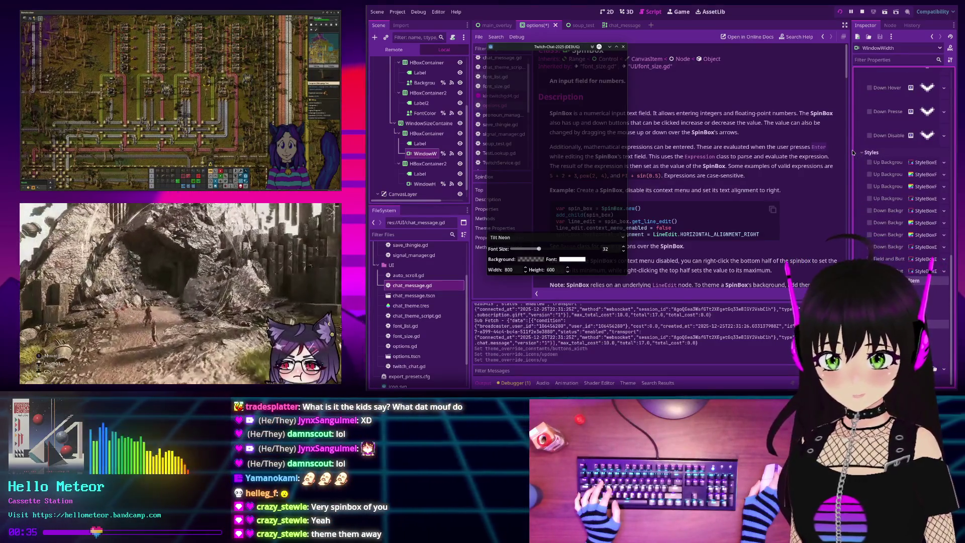
scroll(850, 155, "up", 5)
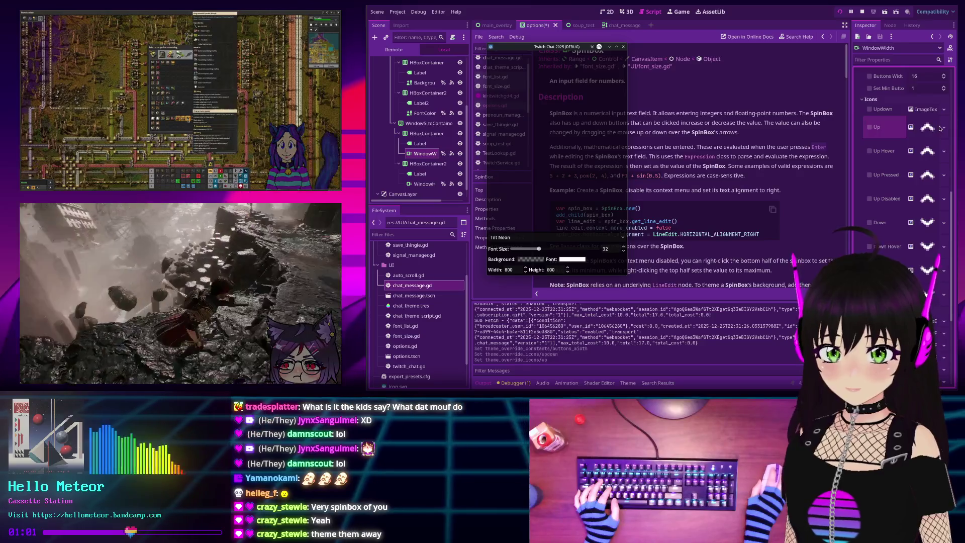
left_click(872, 130)
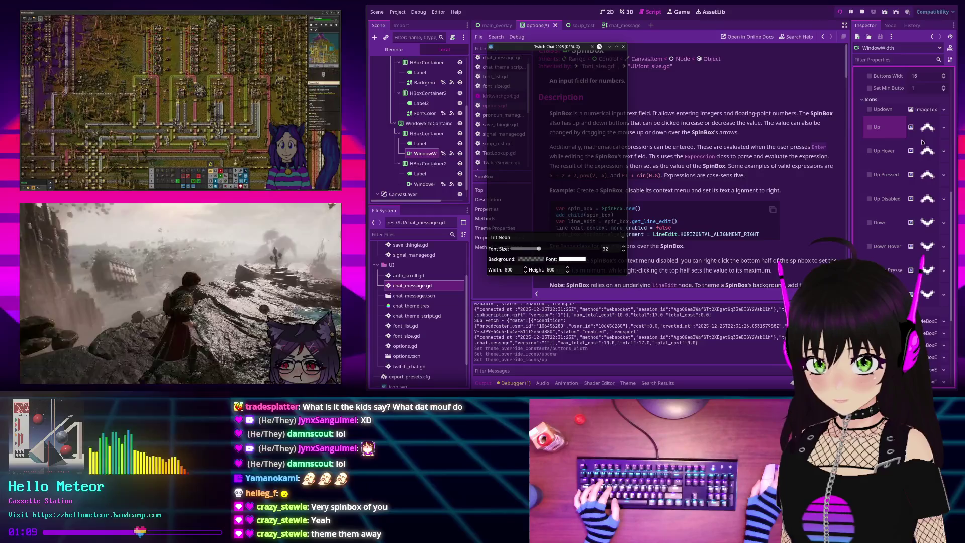
scroll(922, 142, "up", 10)
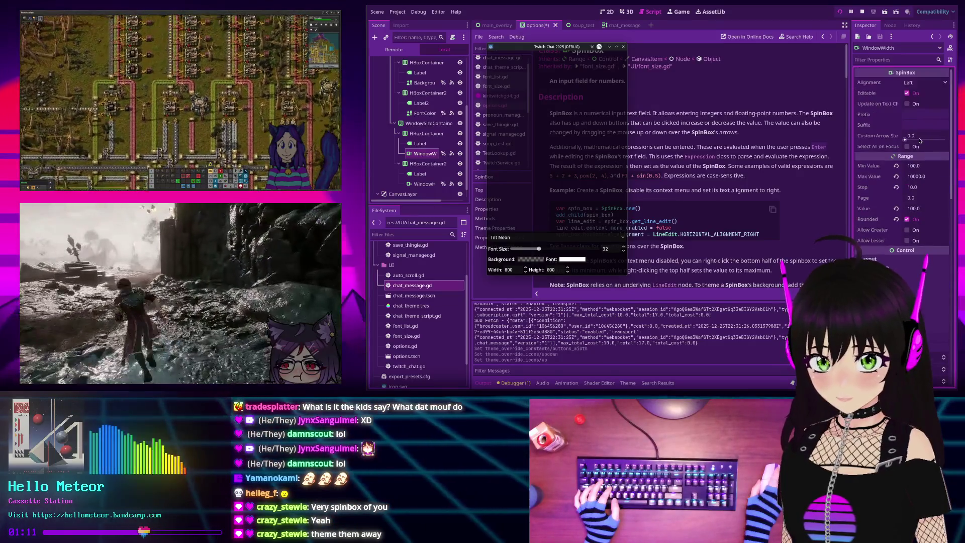
scroll(905, 156, "down", 2)
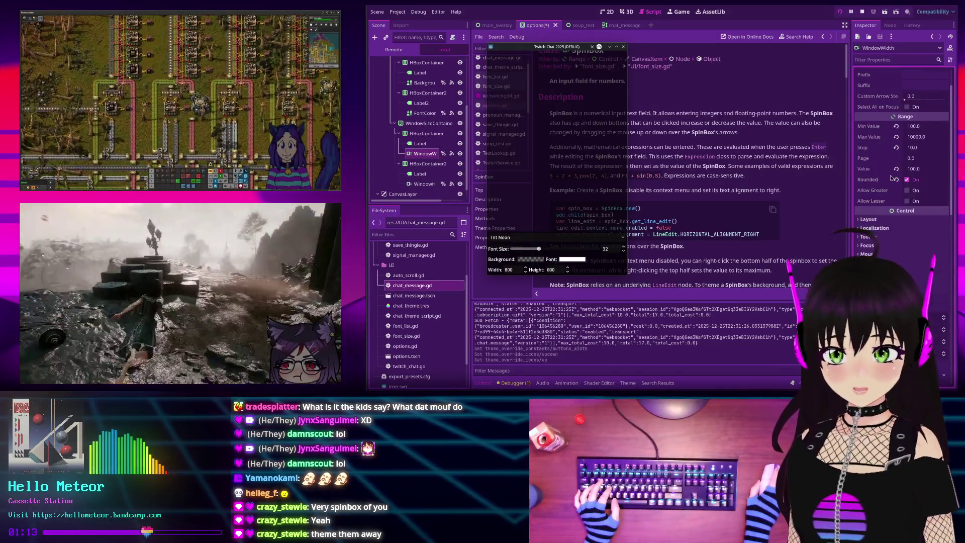
scroll(899, 186, "down", 5)
left_click(944, 197)
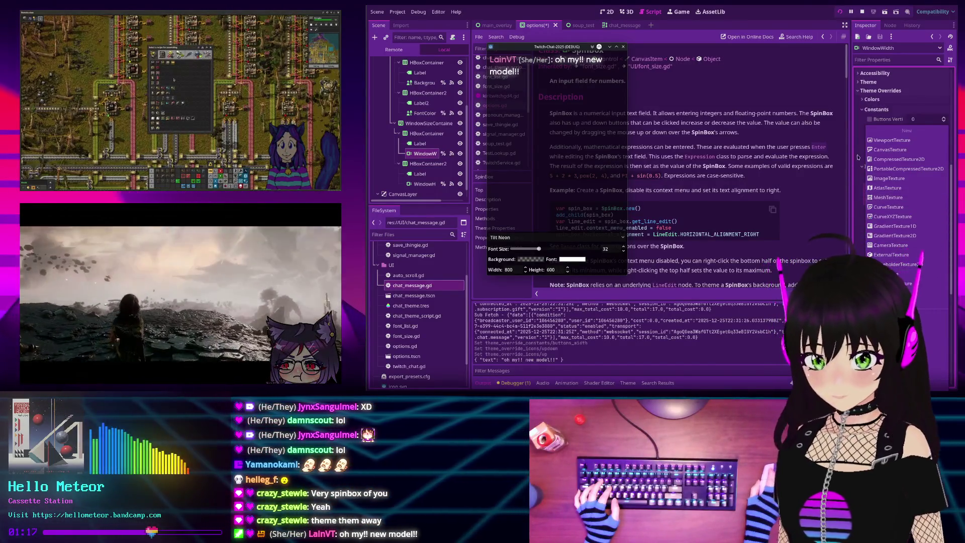
left_click(858, 159)
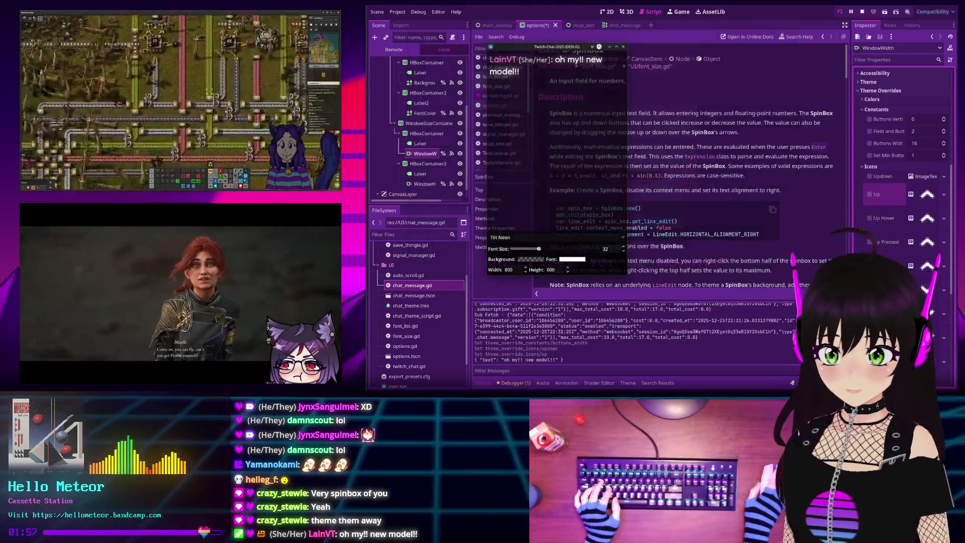
scroll(861, 229, "down", 3)
scroll(860, 232, "down", 3)
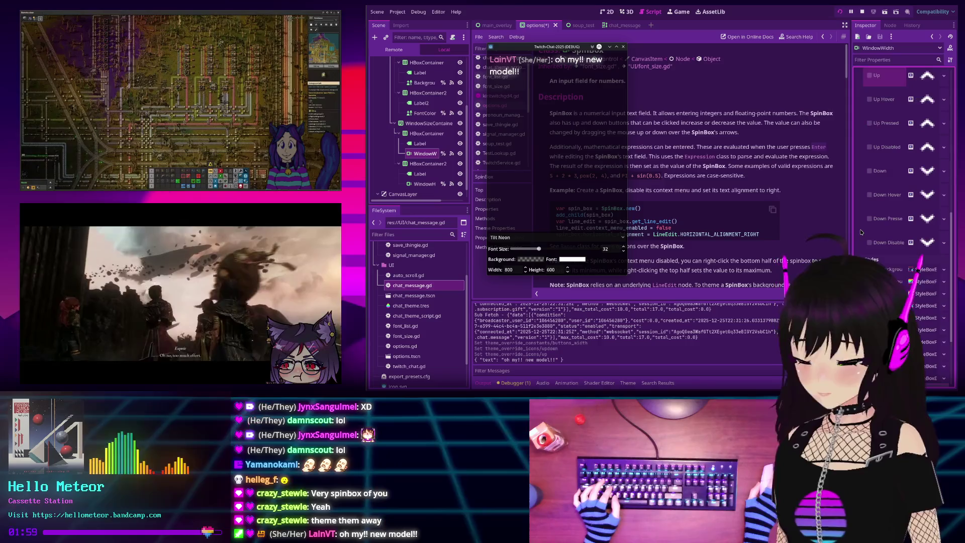
scroll(872, 231, "up", 3)
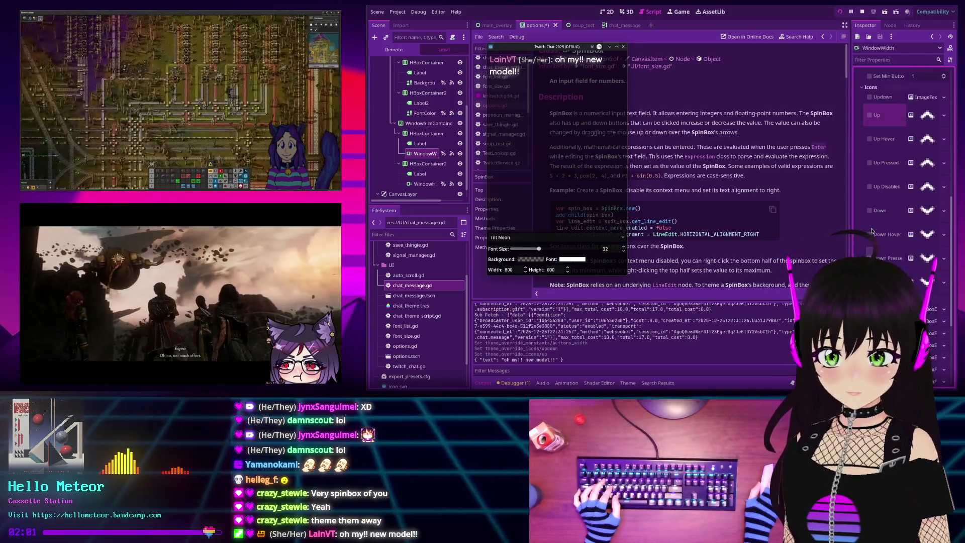
left_click(944, 115)
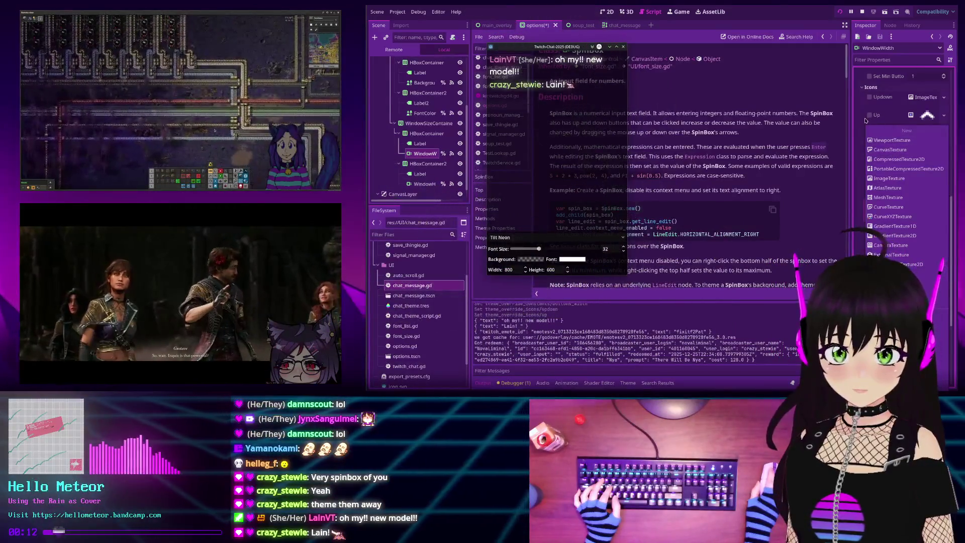
- Try texture options for WindowWidth's Up icon, reset it, and assign it a new texture
left_click(922, 123)
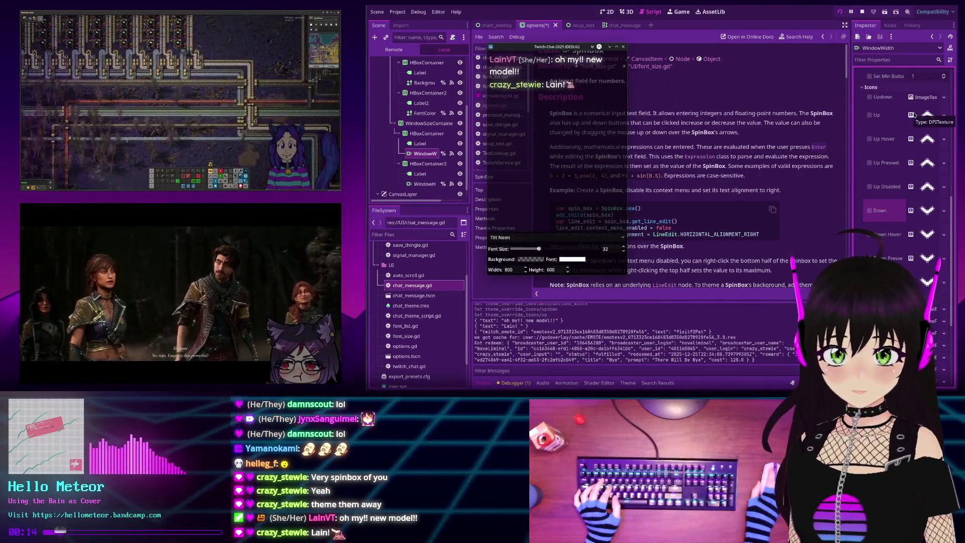
left_click(944, 117)
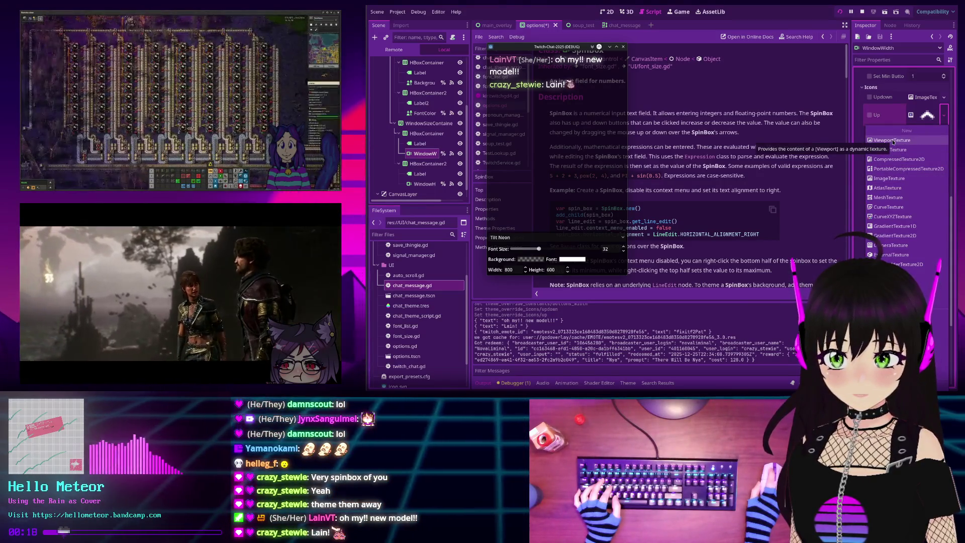
left_click(894, 140)
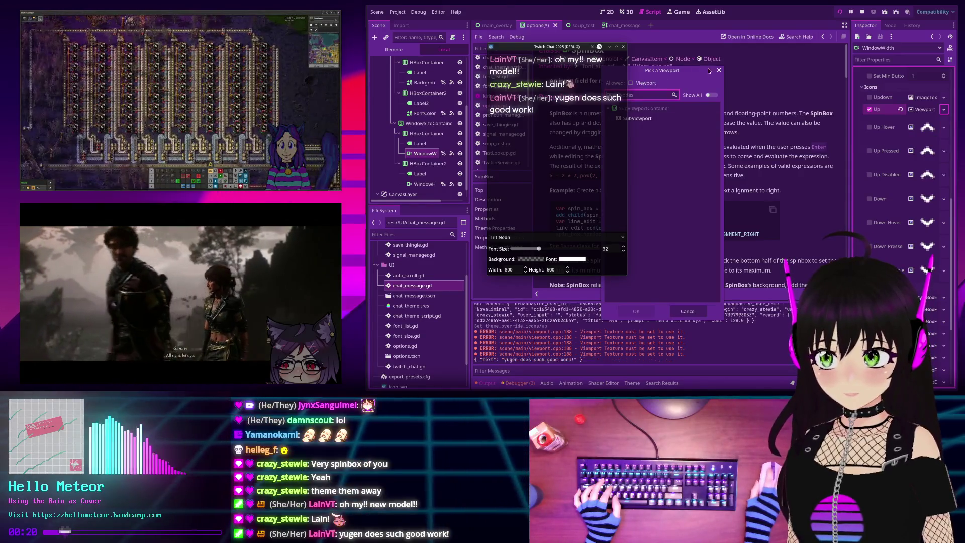
left_click(719, 70)
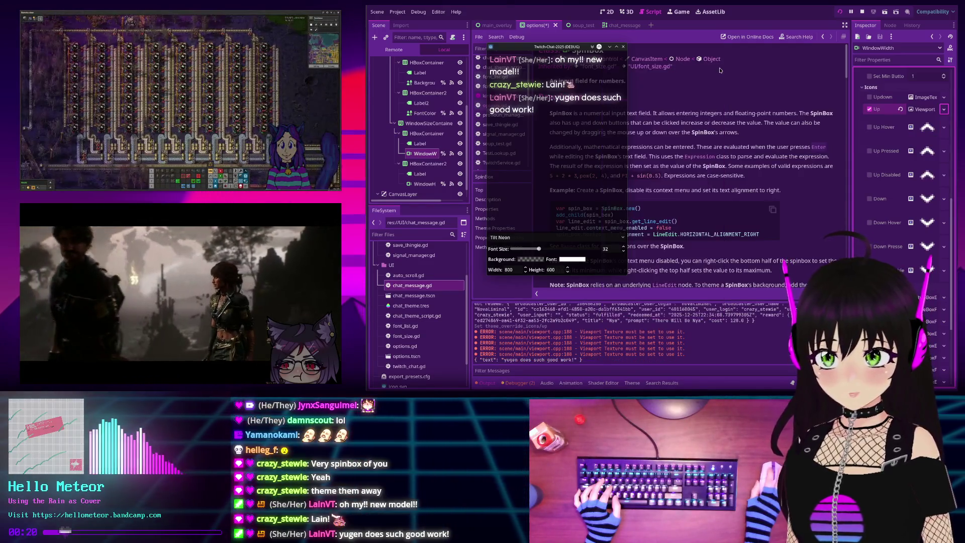
left_click(901, 109)
left_click(944, 115)
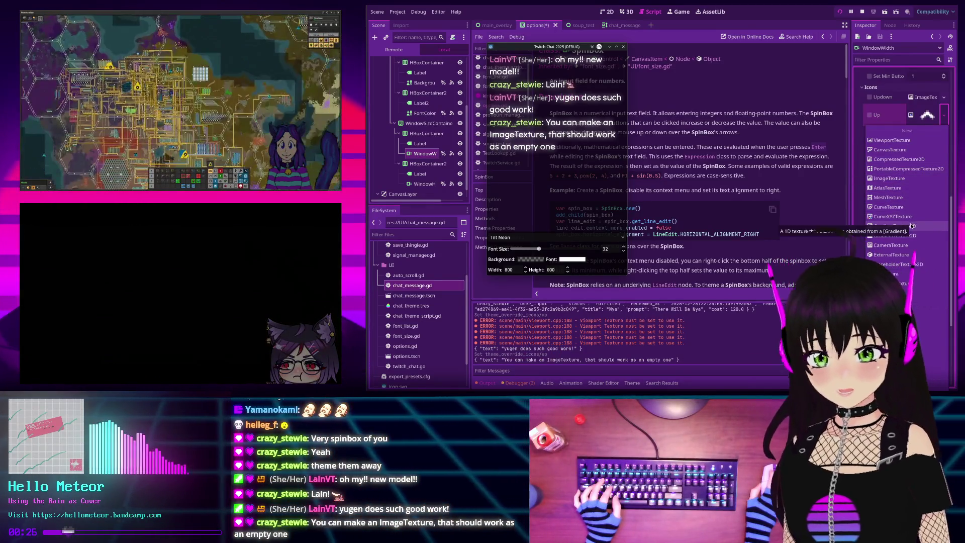
left_click(910, 274)
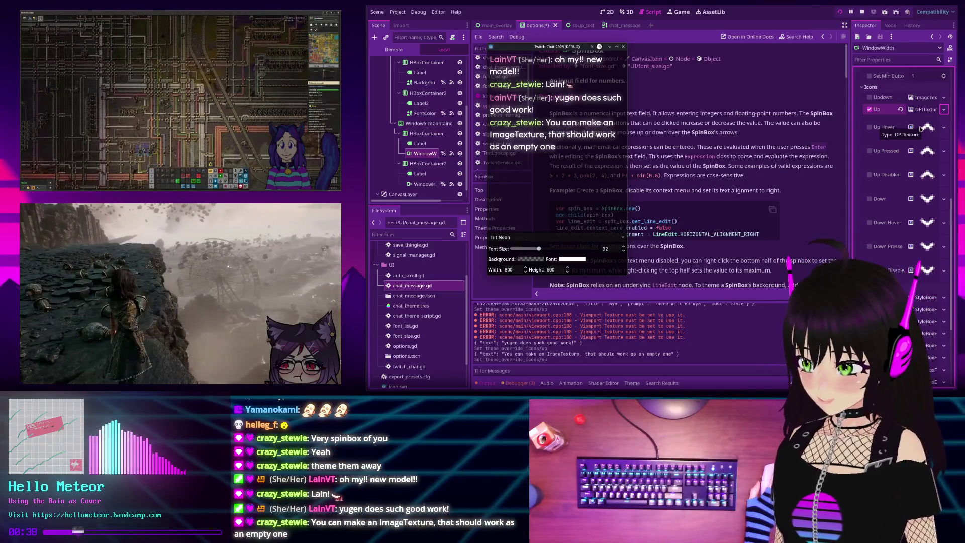
- Set the Up, Up Hover, Up Pressed and Up Disabled icons to empty ImageTextures
left_click(944, 109)
left_click(917, 170)
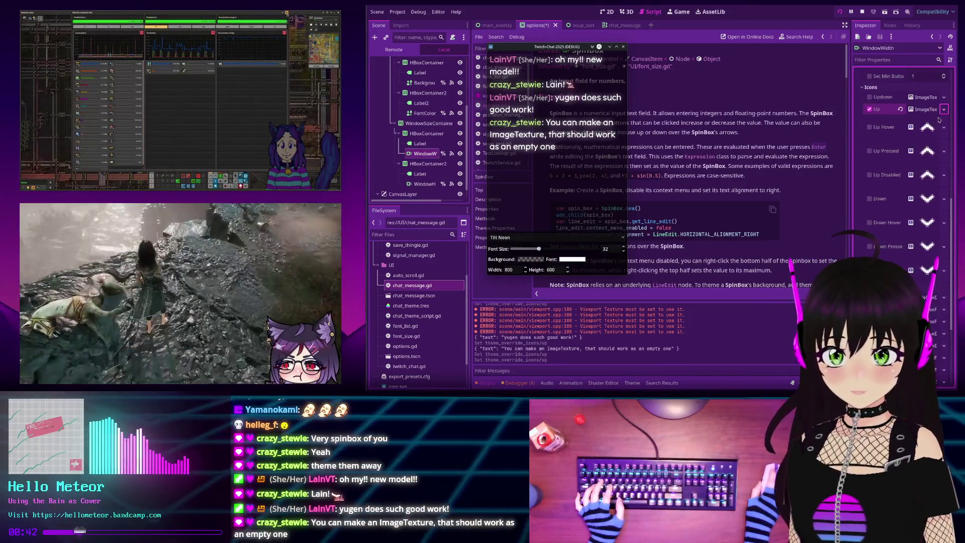
left_click(944, 121)
left_click(914, 179)
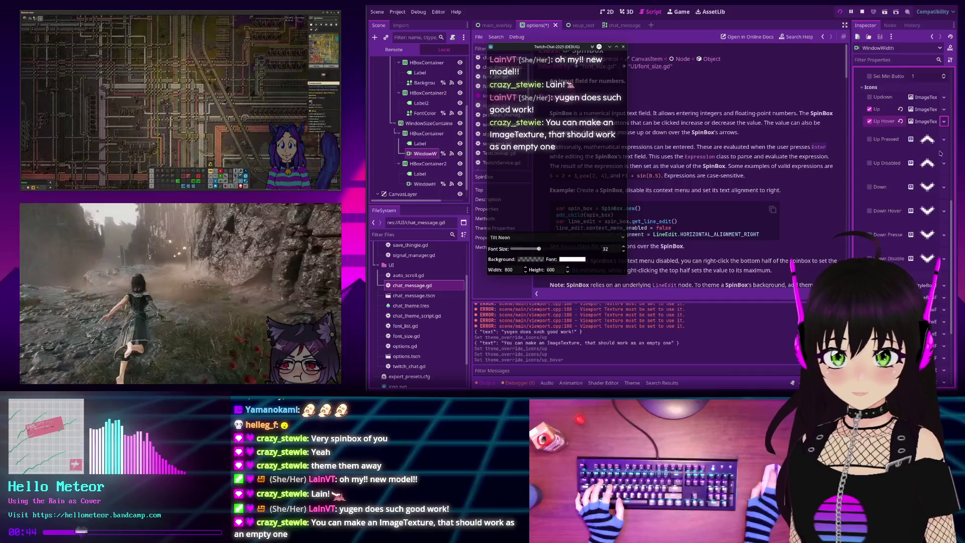
left_click(944, 133)
left_click(914, 190)
left_click(943, 151)
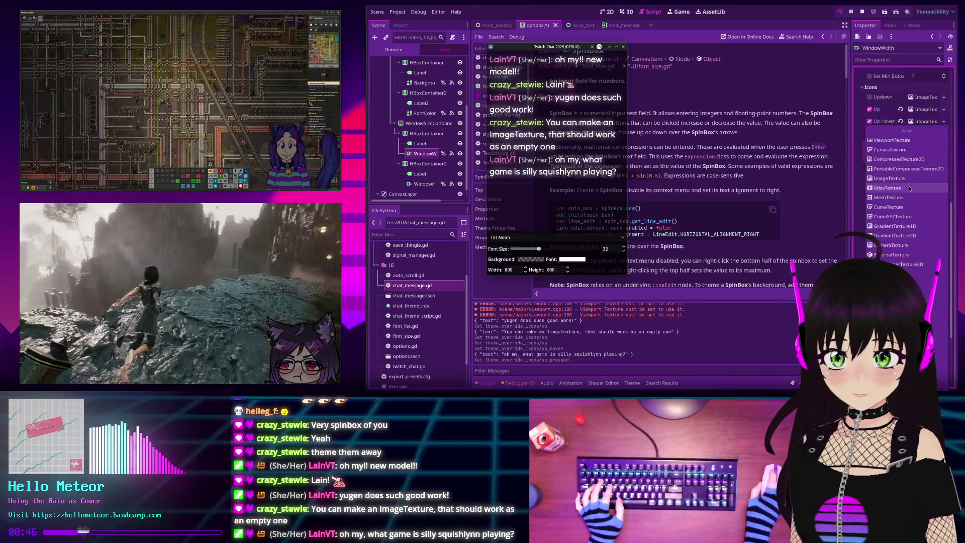
left_click(913, 178)
- Set the Down, Down Hover, Down Pressed and Down Disabled icons to empty ImageTextures, then stop the run
left_click(944, 163)
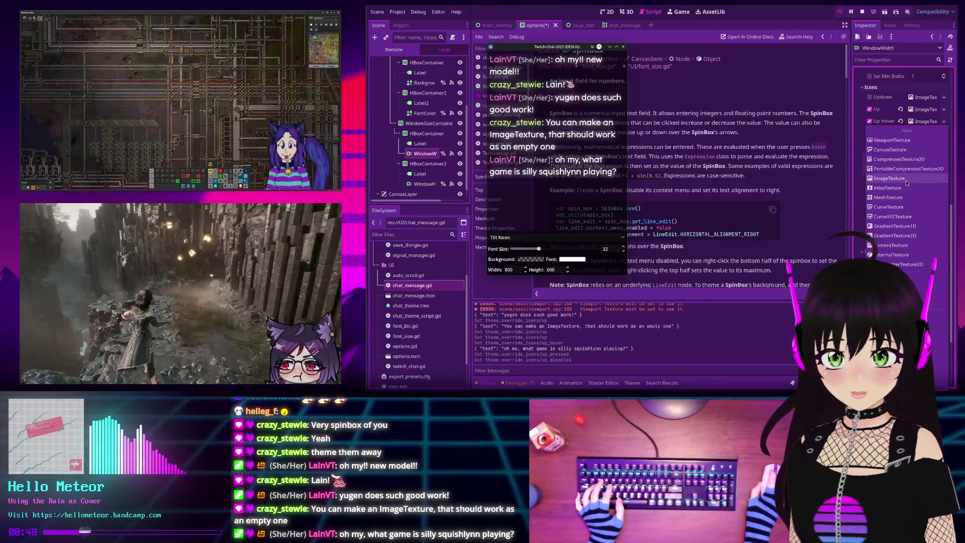
left_click(914, 179)
left_click(944, 175)
left_click(903, 180)
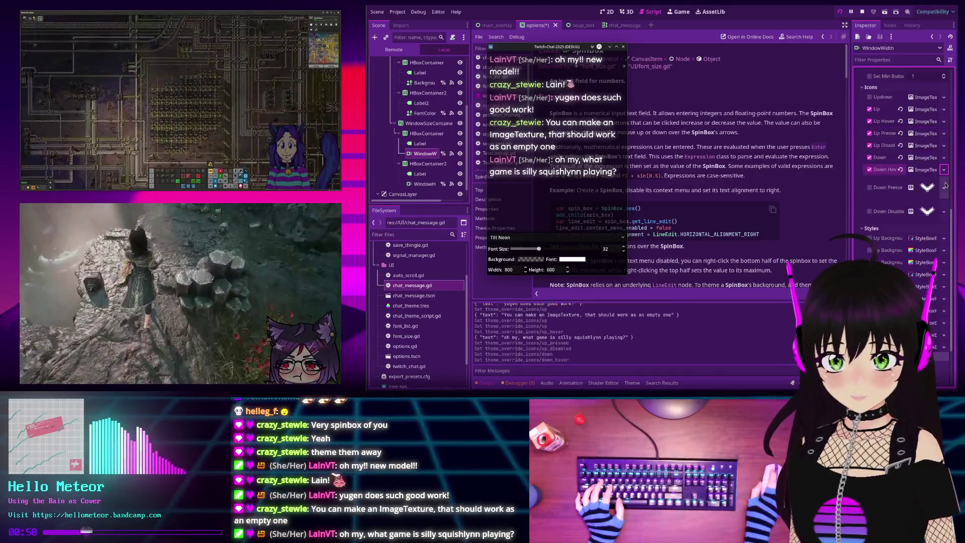
left_click(944, 181)
left_click(914, 178)
left_click(944, 199)
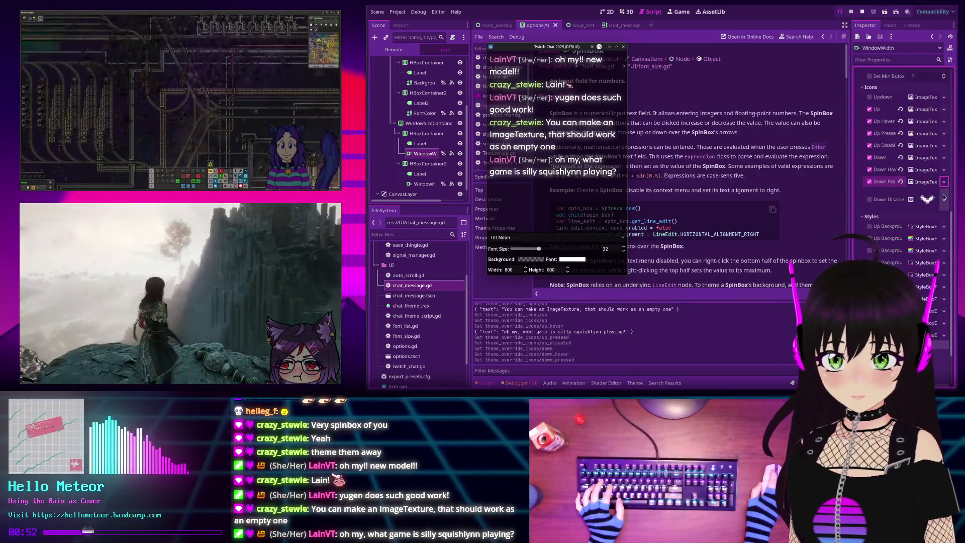
left_click(898, 184)
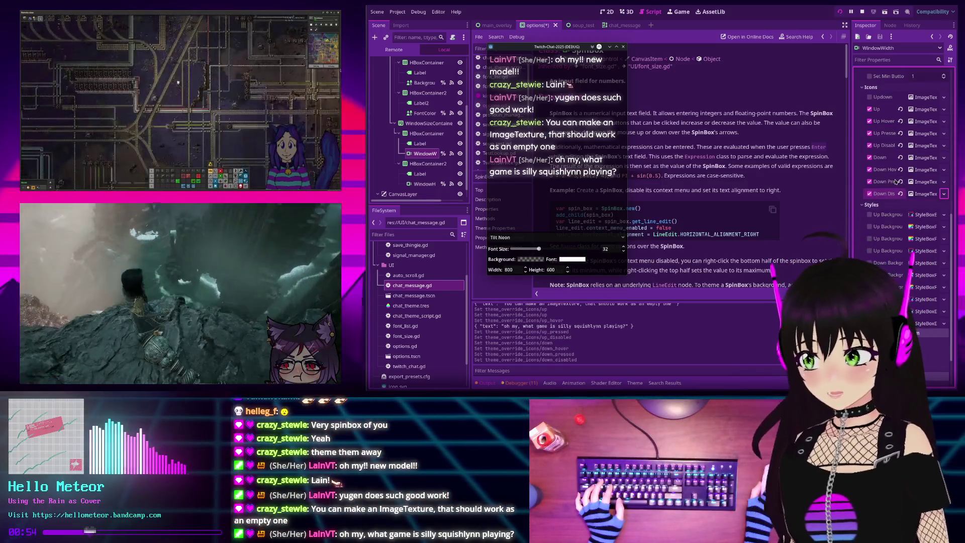
left_click(861, 13)
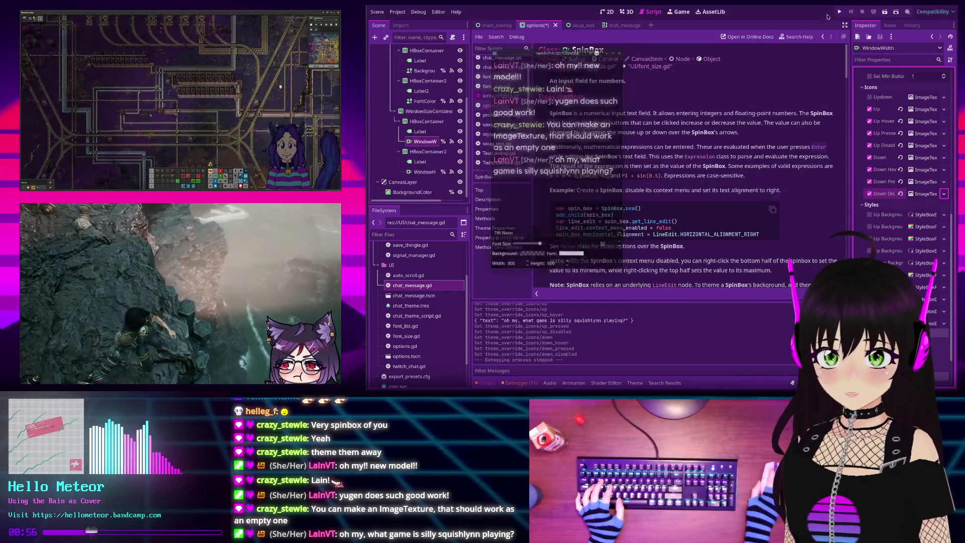
- Save and run the chat overlay from the 2D view, then stop it with F8
left_click(612, 13)
scroll(626, 132, "up", 4)
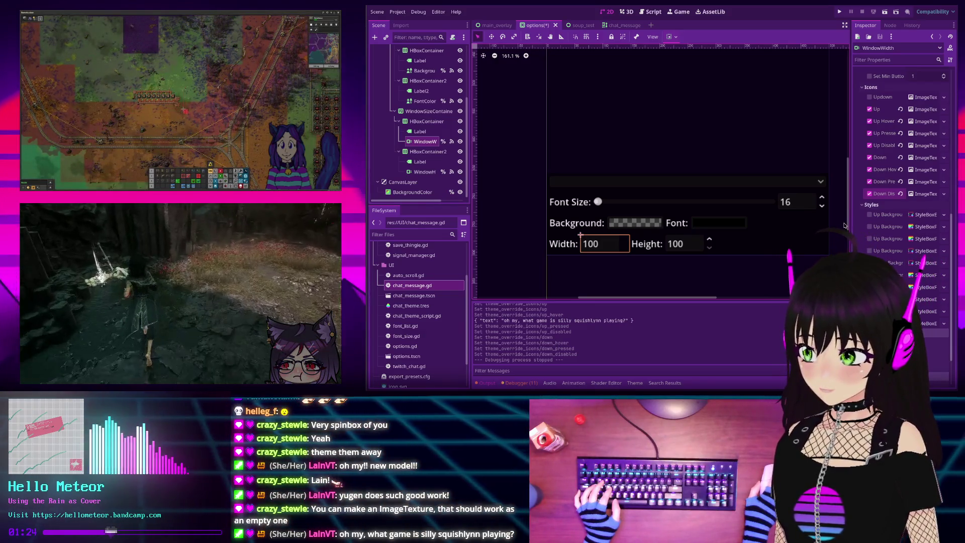
left_click(838, 12)
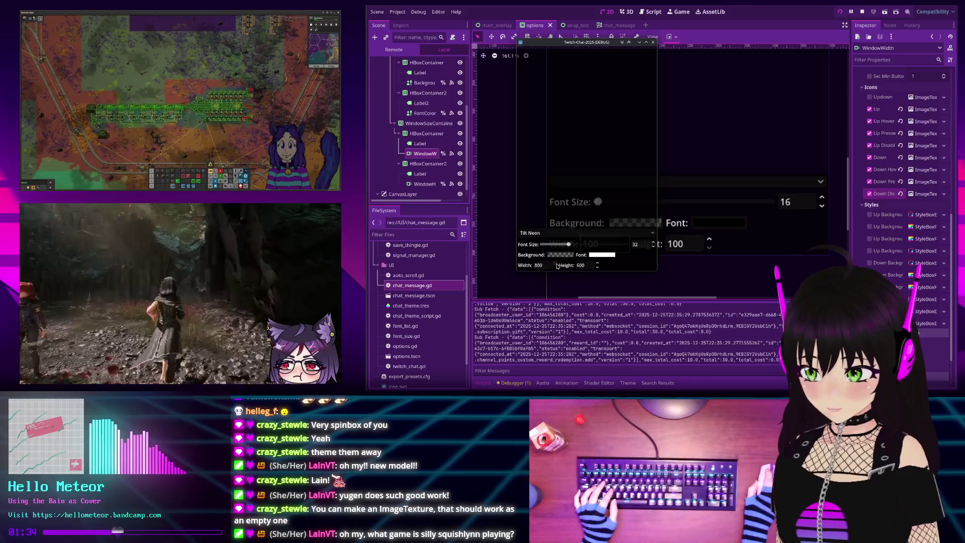
key("F8")
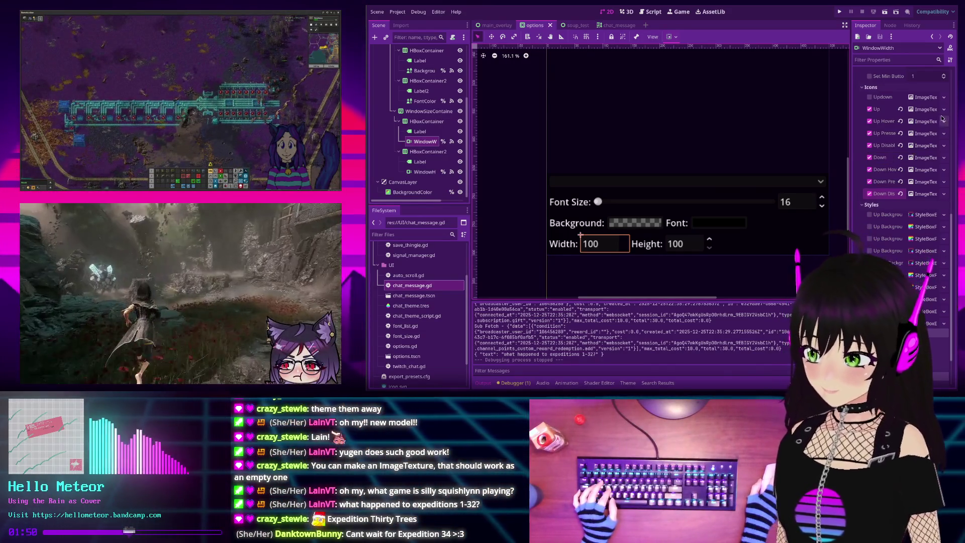
- Give WindowWidth's Up Background, Hovered, Pressed and Disabled styles empty StyleBoxes
scroll(943, 181, "down", 2)
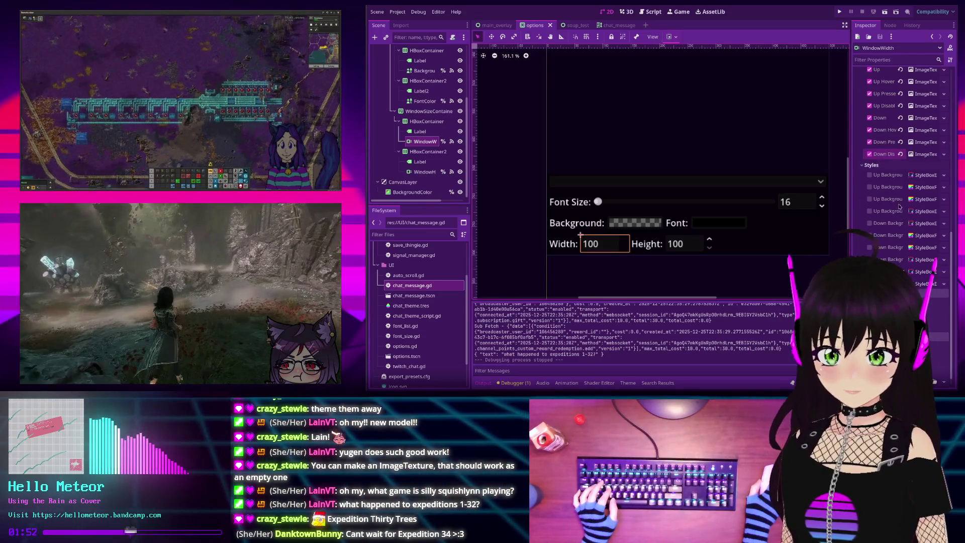
left_click(943, 176)
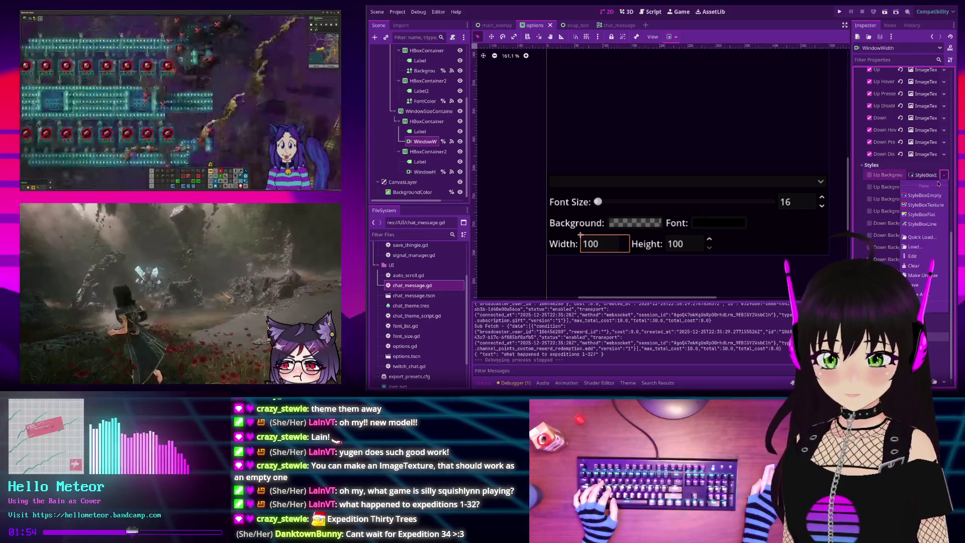
left_click(923, 195)
left_click(943, 187)
left_click(939, 207)
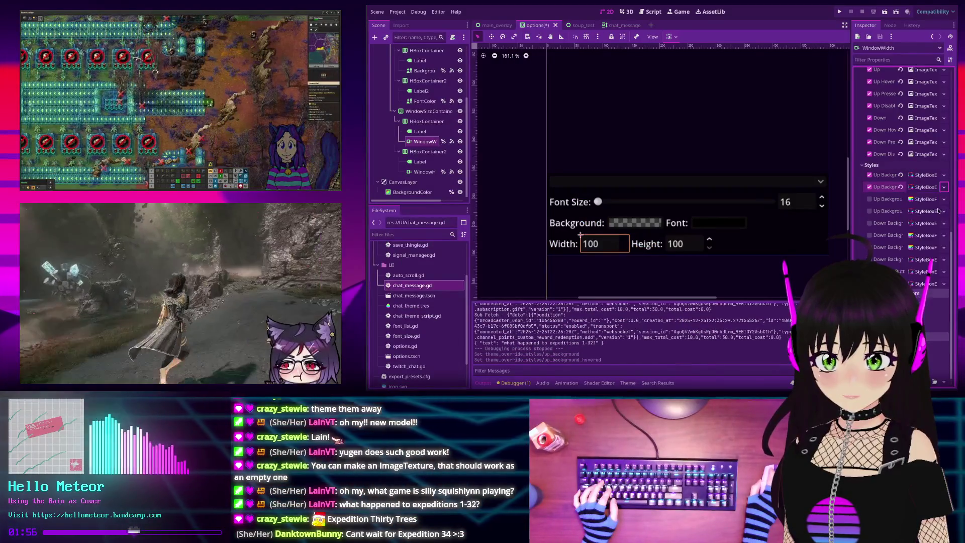
left_click(944, 200)
left_click(932, 220)
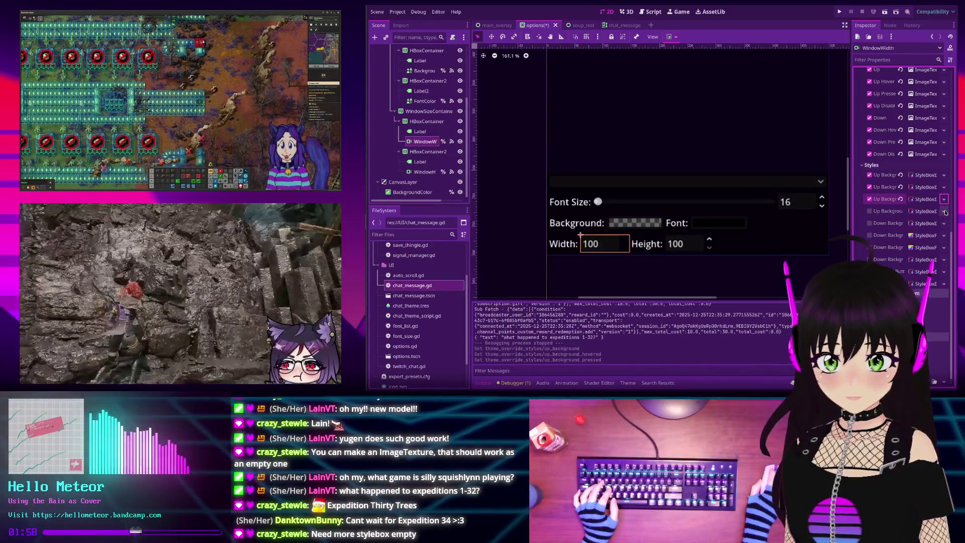
left_click(943, 211)
left_click(925, 231)
left_click(944, 223)
- Give the Down Background styles and the buttons separator empty StyleBoxes
left_click(932, 244)
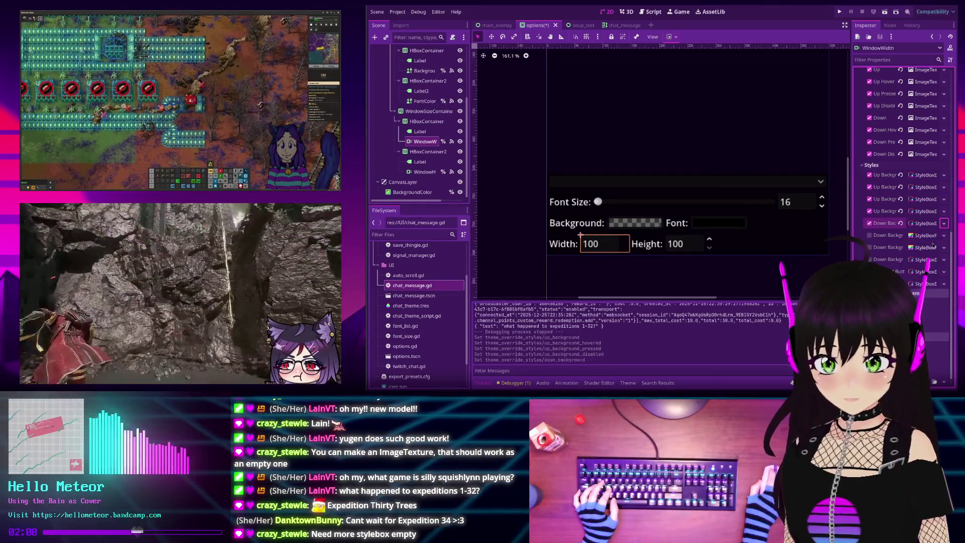
left_click(925, 256)
left_click(943, 248)
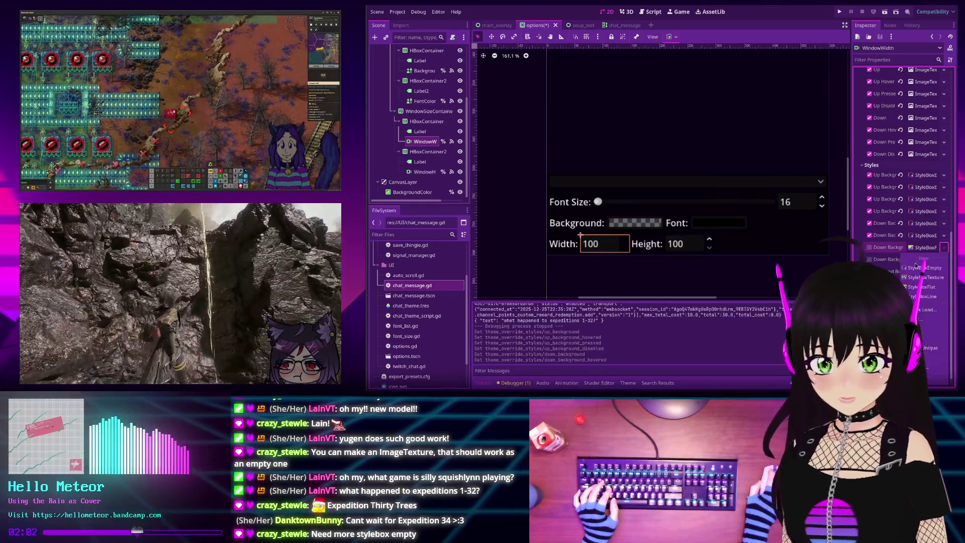
left_click(919, 270)
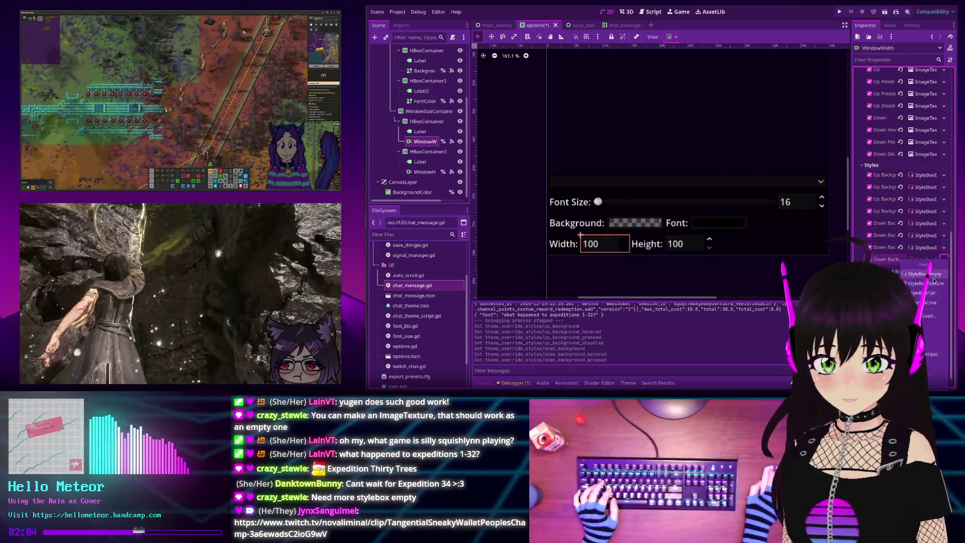
left_click(933, 277)
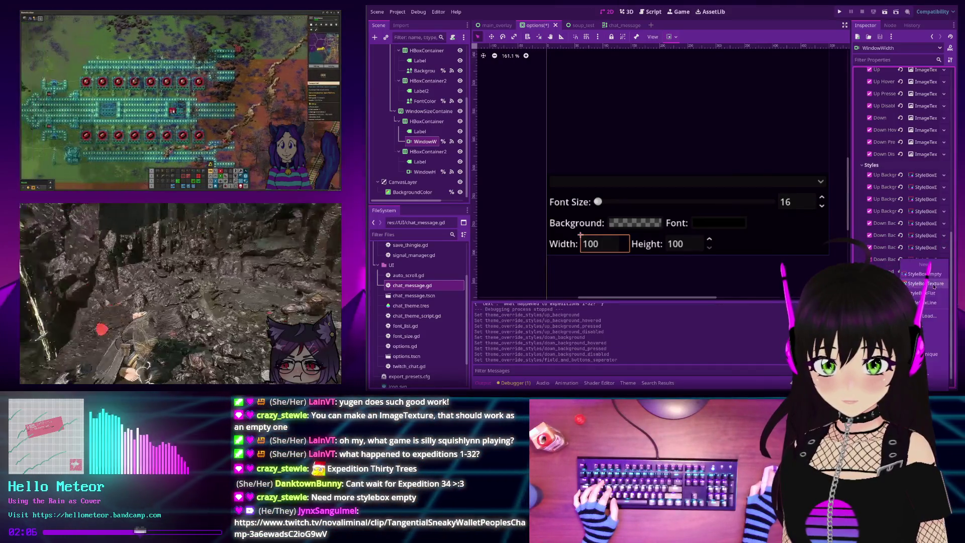
left_click(944, 284)
left_click(920, 306)
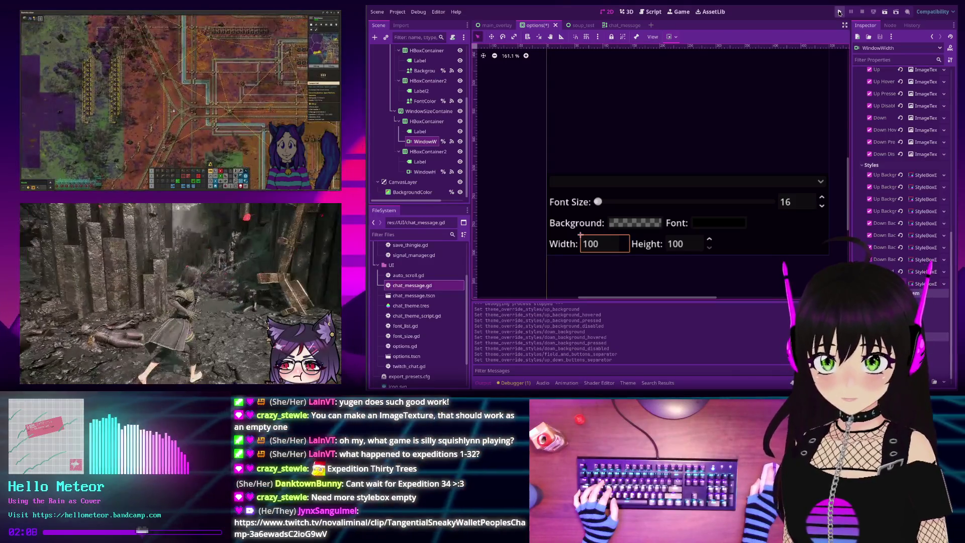
- Run the overlay and step the width spinbox to 810, down to 790, and back to 800
key("F5")
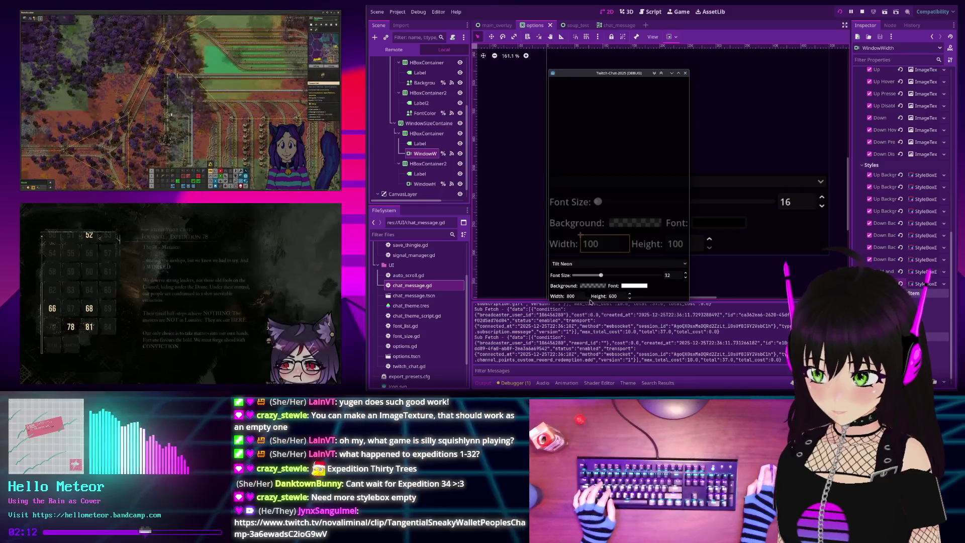
left_click(588, 295)
left_click(589, 301)
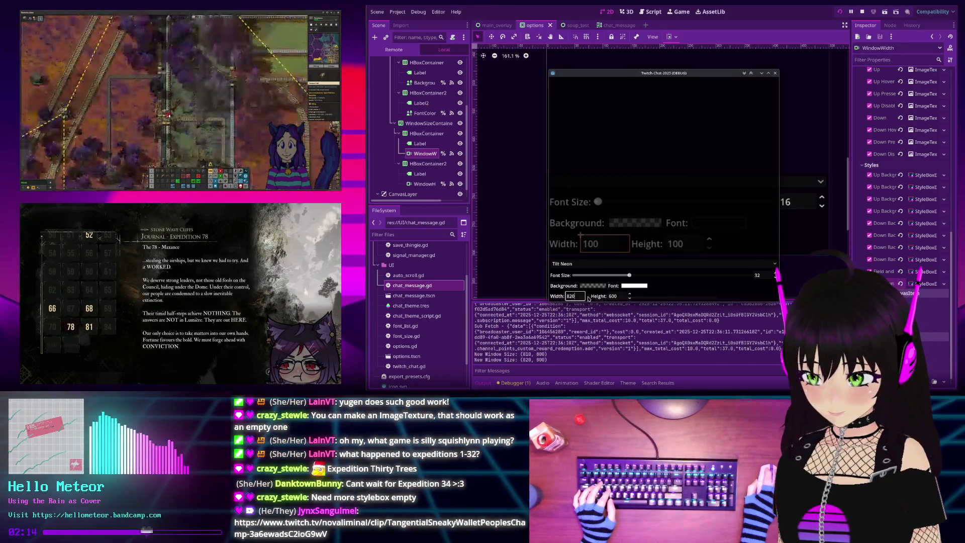
left_click(588, 300)
left_click(589, 300)
left_click(587, 294)
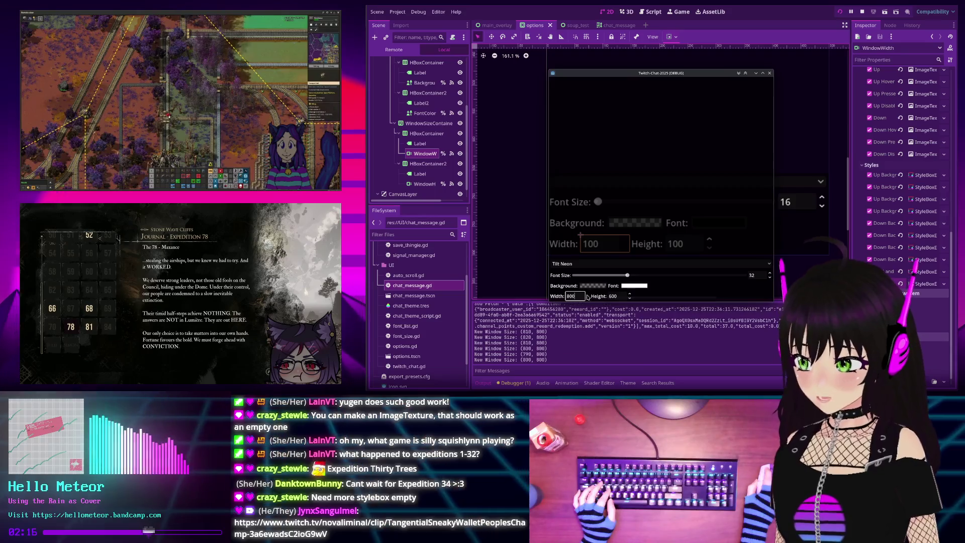
left_click(587, 299)
left_click(587, 294)
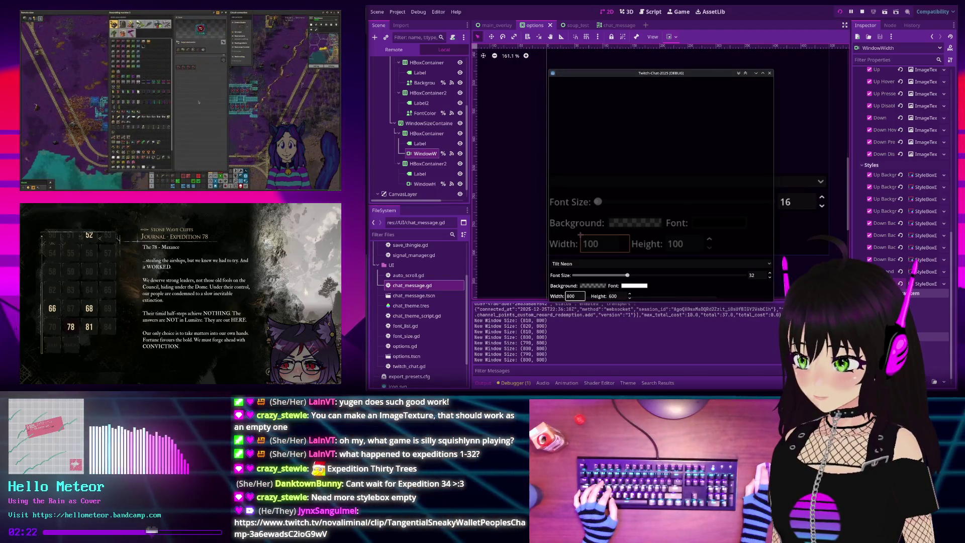
key("alt+Tab")
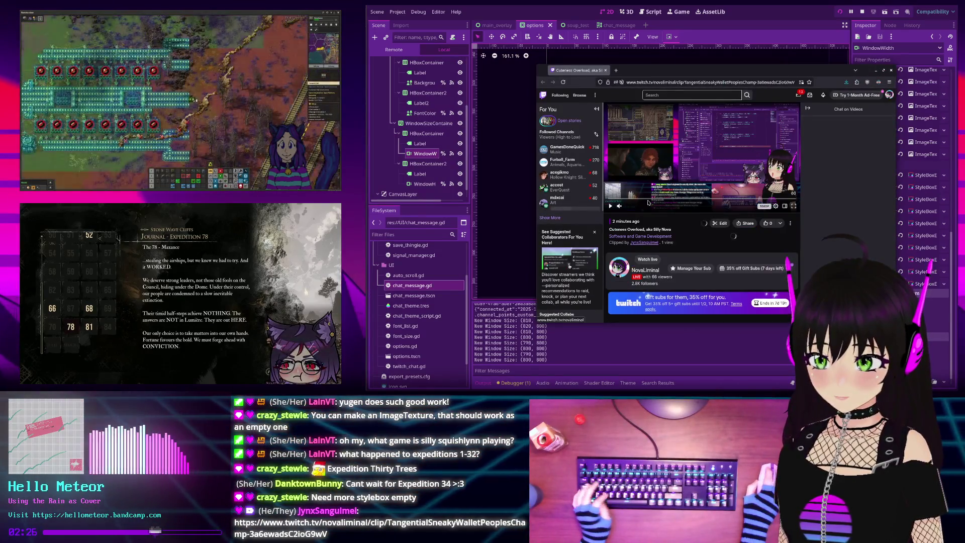
- Play the Twitch clip, move its browser window to the top-left, then close the browser
left_click(611, 206)
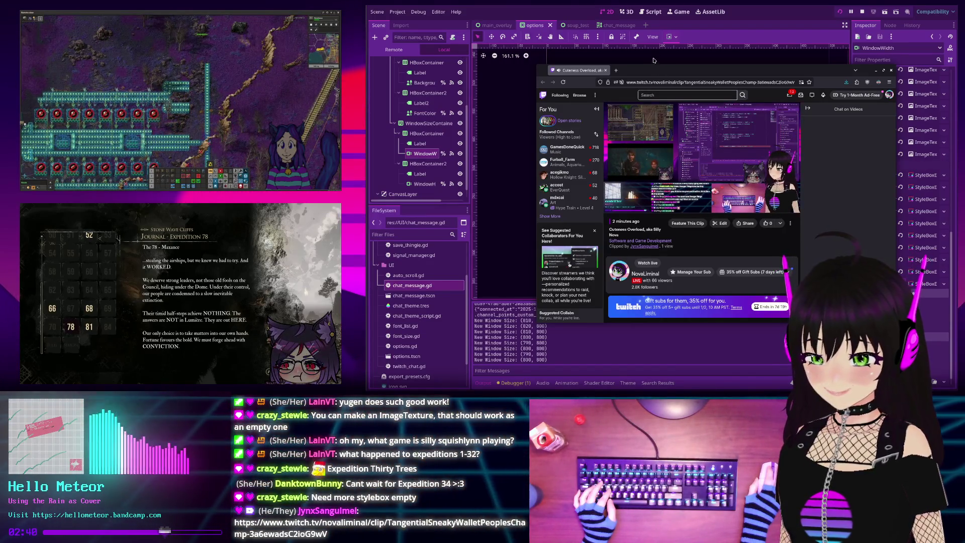
left_click_drag(643, 73, 593, 71)
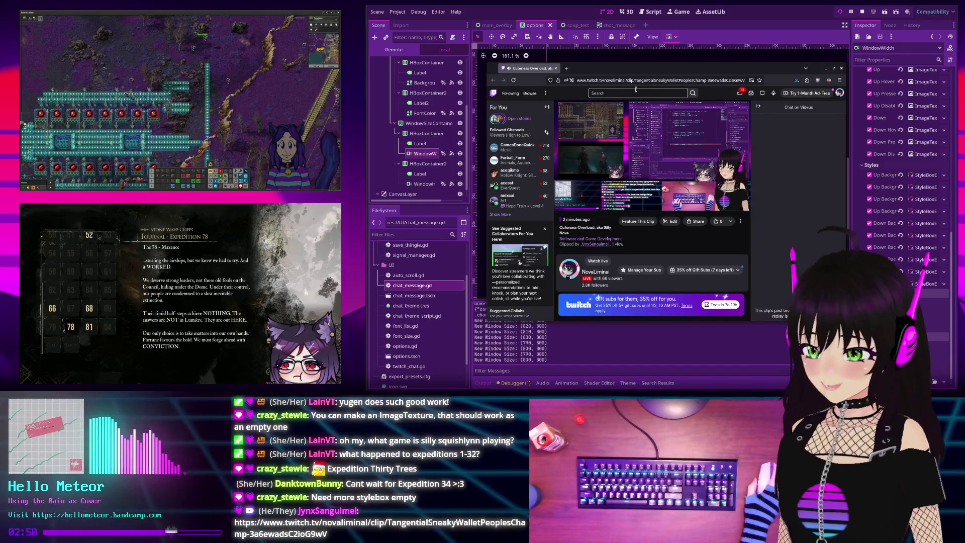
mouse_move(589, 74)
left_mouse_down()
mouse_move(472, 16)
mouse_move(482, 7)
left_mouse_up()
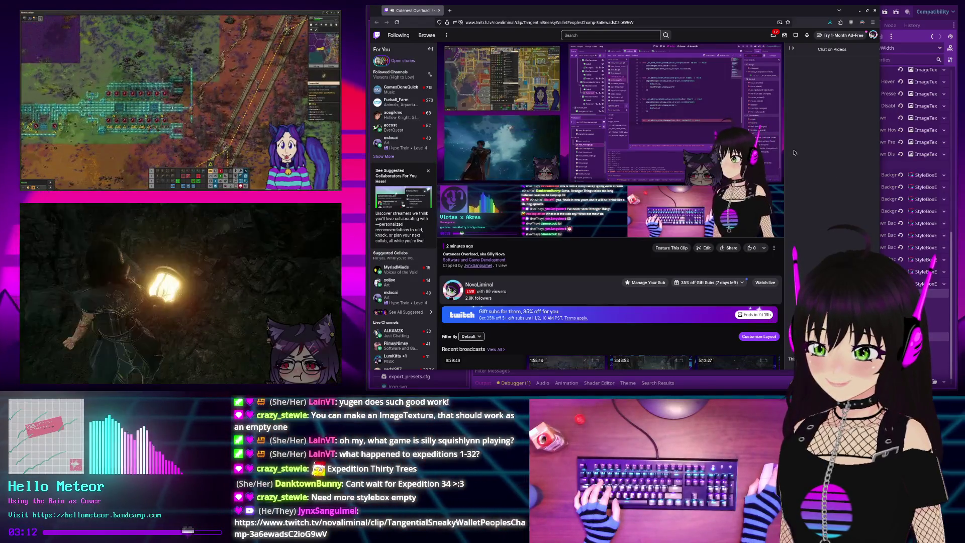
mouse_move(776, 144)
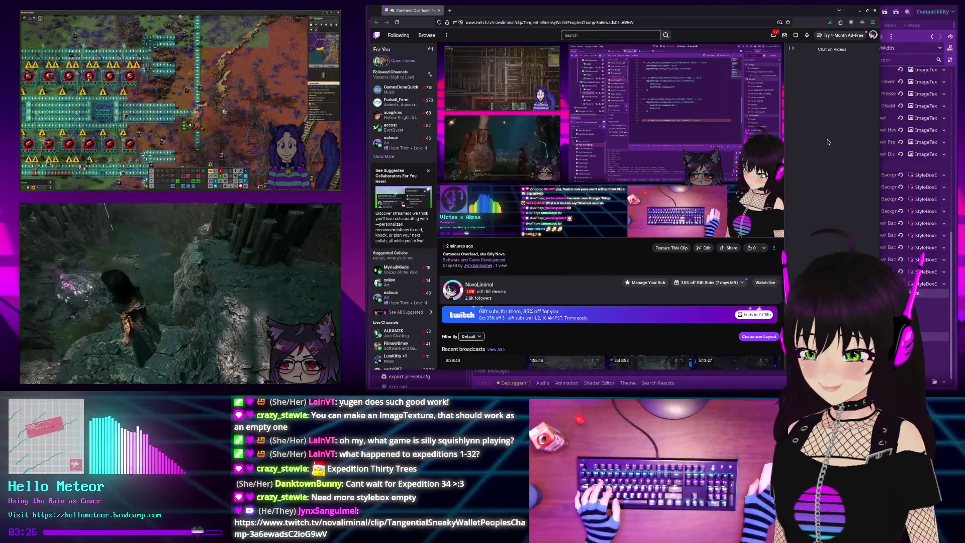
left_click(875, 10)
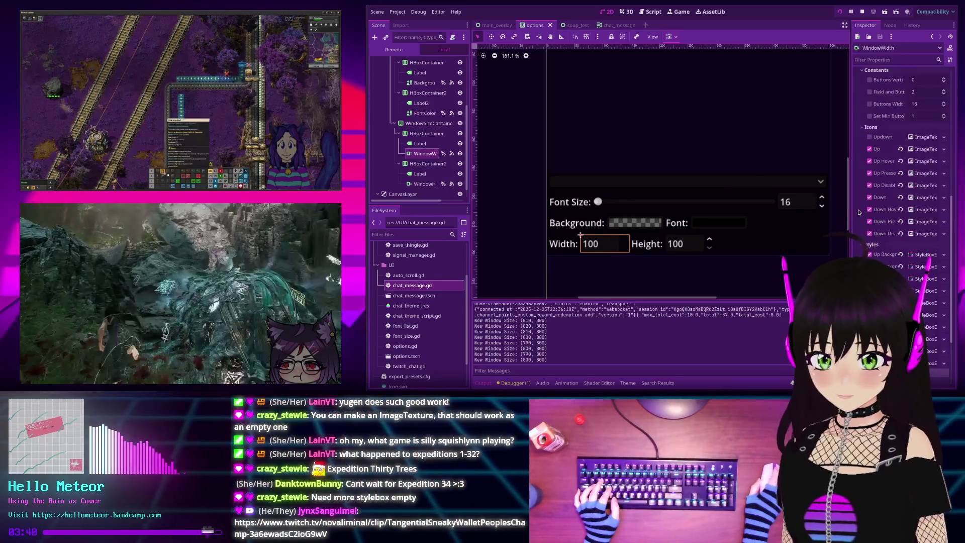
- Give WindowWidth's Updown icon a new empty ImageTexture
scroll(858, 210, "up", 5)
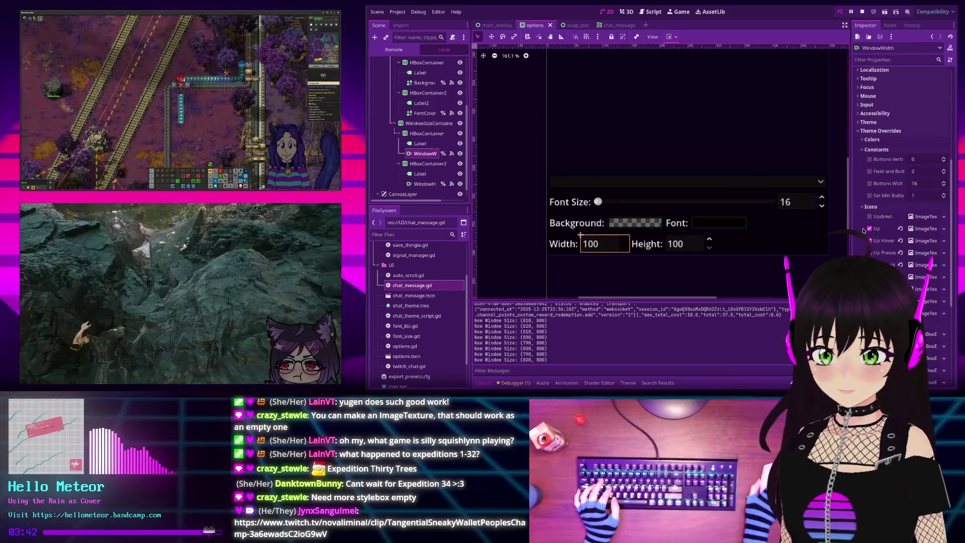
left_click(943, 217)
left_click(921, 179)
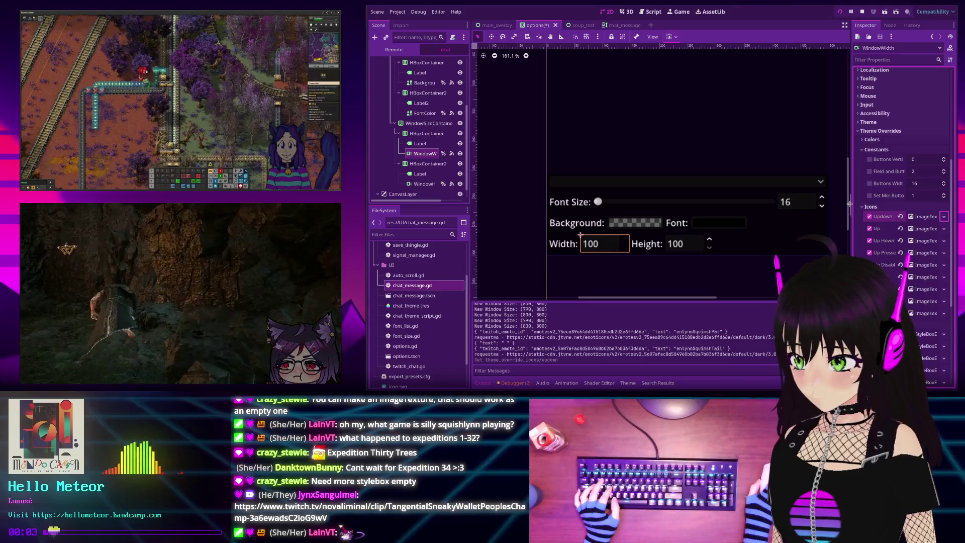
- Run the overlay, set width to 810 then back to 800, stop it, and expand Up Background
left_click(842, 12)
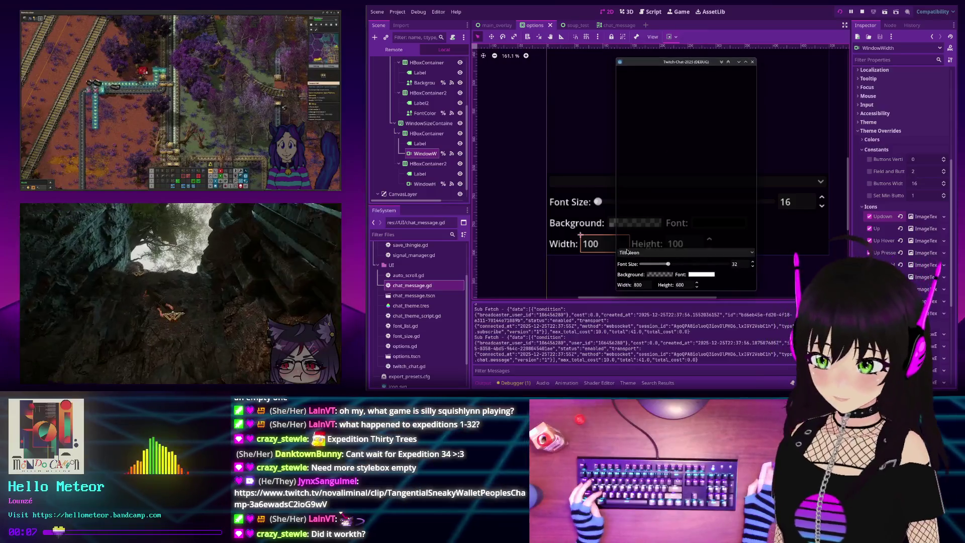
double_click(638, 284)
type("810")
key("Down")
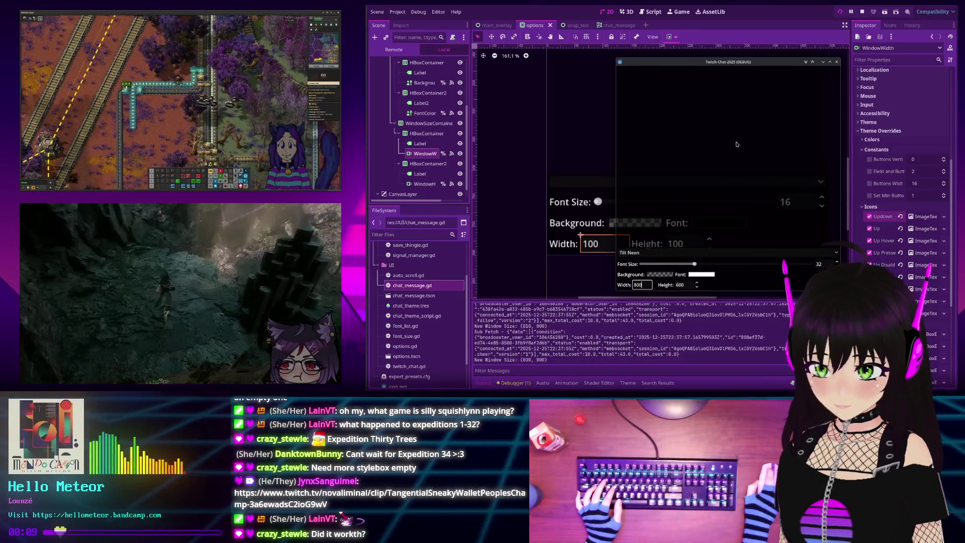
left_click(837, 62)
scroll(918, 192, "down", 5)
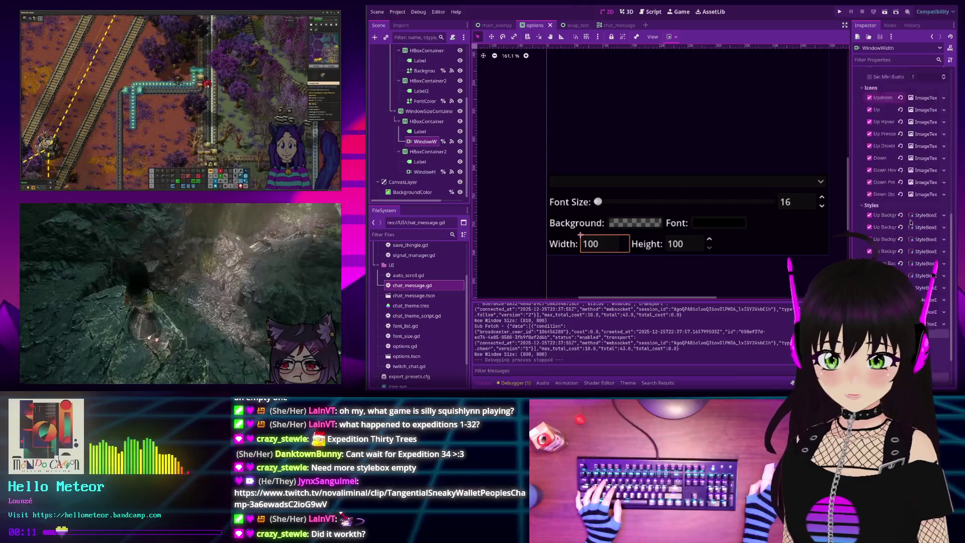
left_click(925, 176)
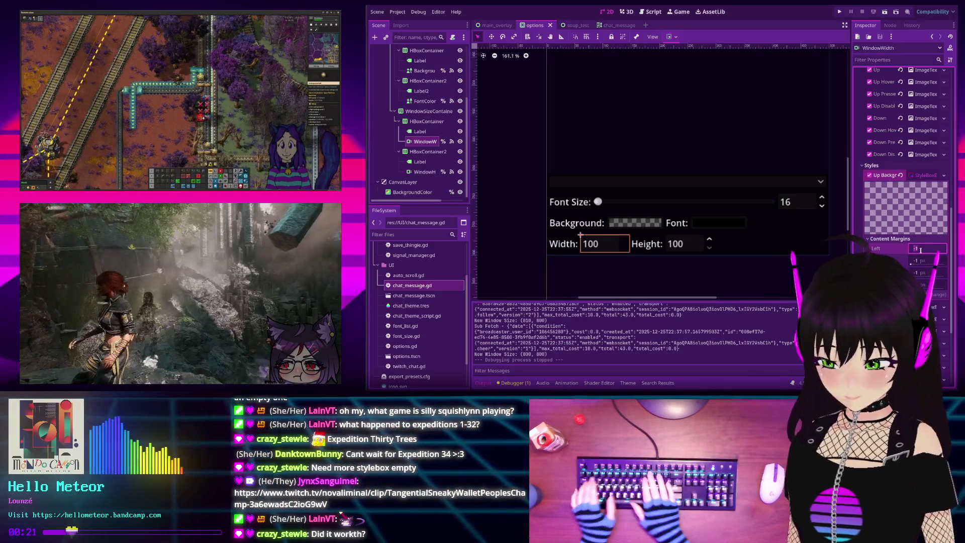
- Set the Up Background style's left content margin to 0 and widen the Inspector
type("0")
key("Return")
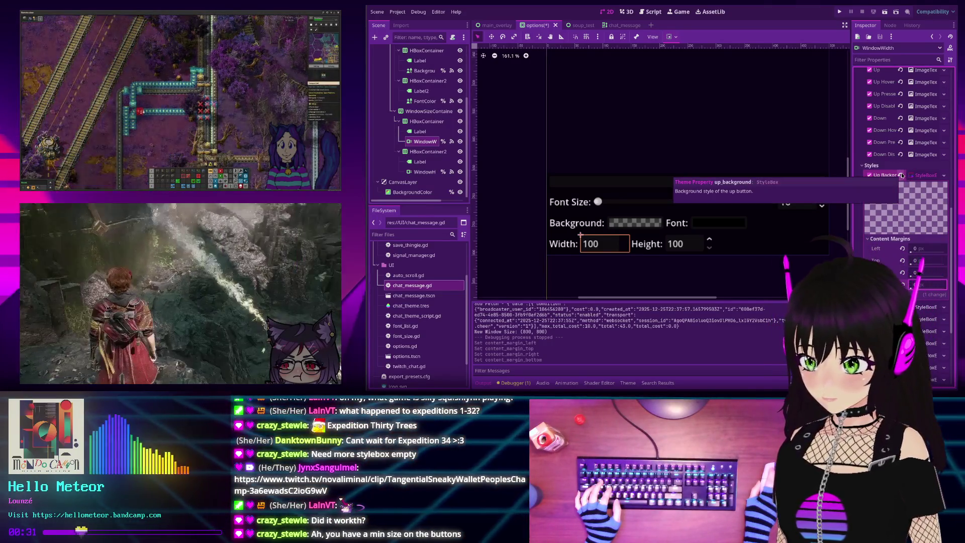
scroll(858, 245, "up", 10)
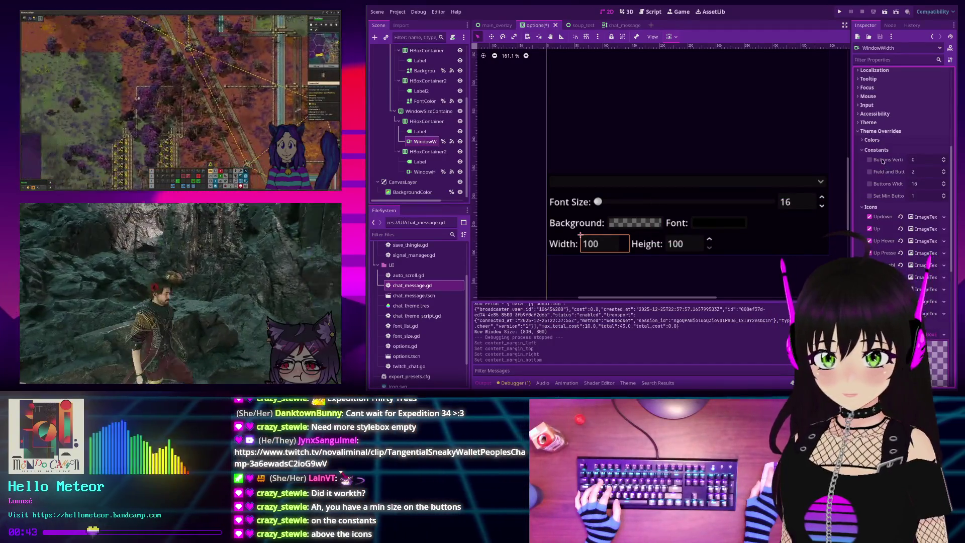
left_click_drag(851, 178, 802, 181)
- Override Buttons Width to 0, stop the chat app, and select the WindowHeight spin box
left_click(815, 184)
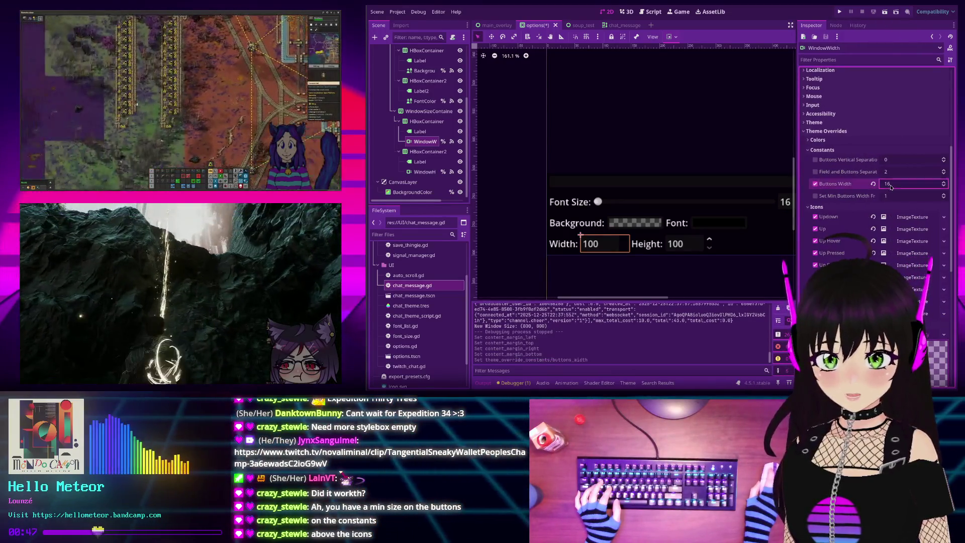
left_click(893, 184)
type("0")
key("Return")
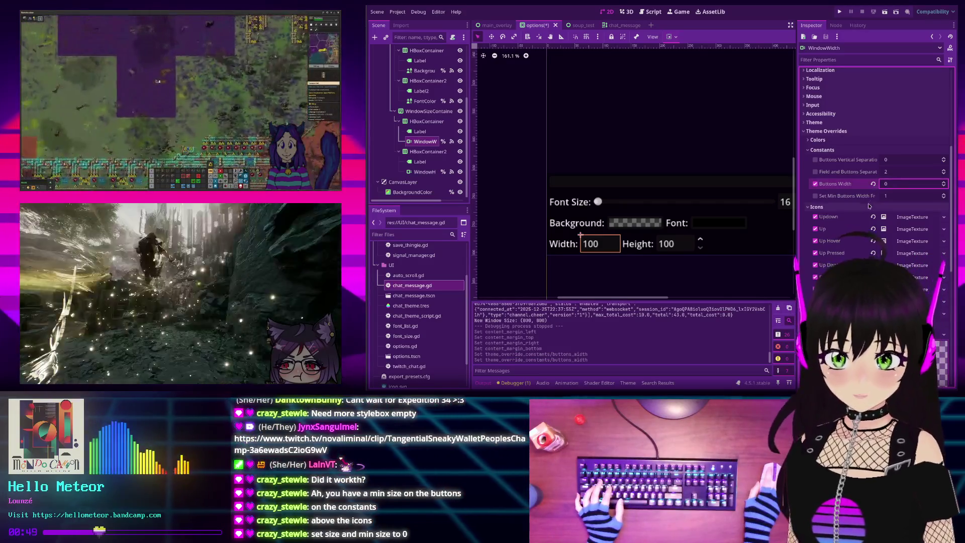
mouse_move(858, 197)
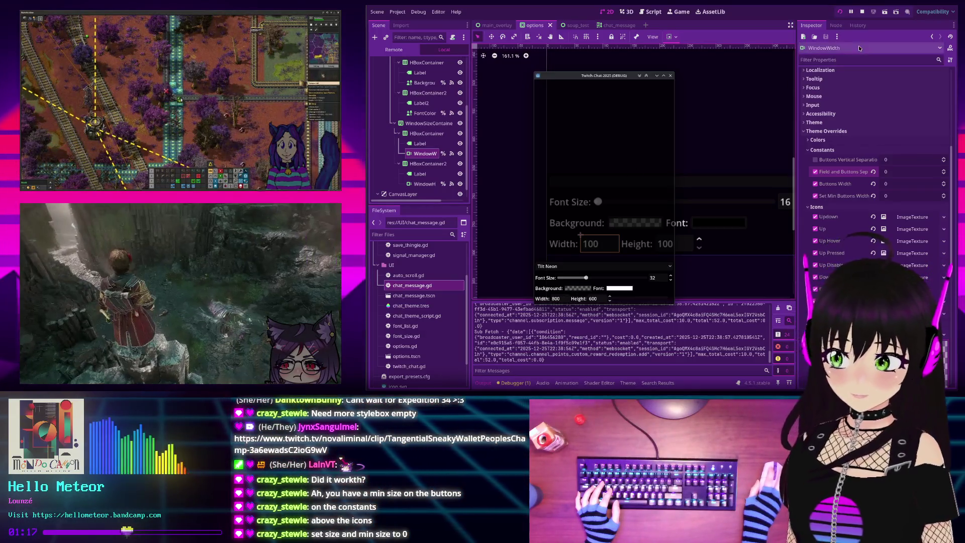
left_click(862, 12)
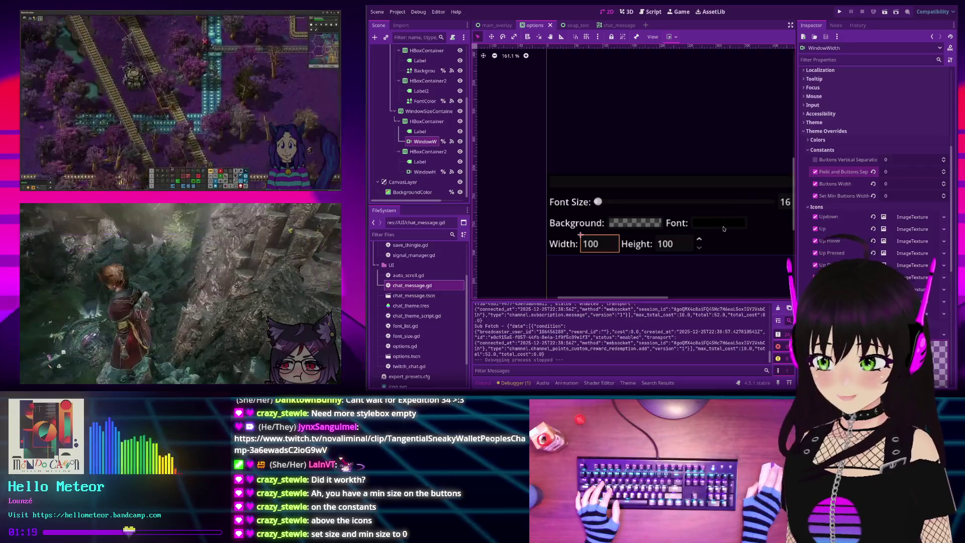
left_click(618, 228)
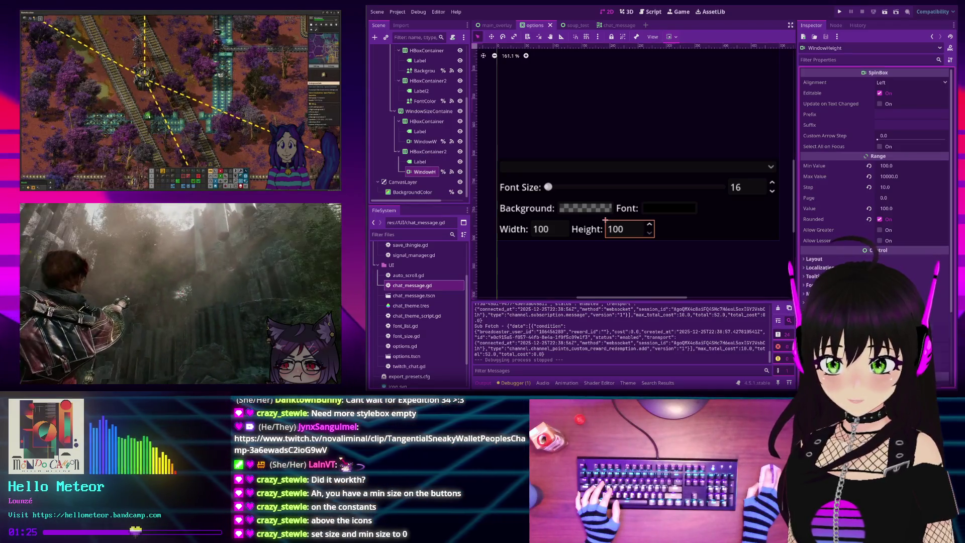
- Override WindowHeight's Field and Buttons Separation, Buttons Width and Set Min Buttons Width to 0
scroll(875, 201, "down", 4)
scroll(825, 260, "down", 2)
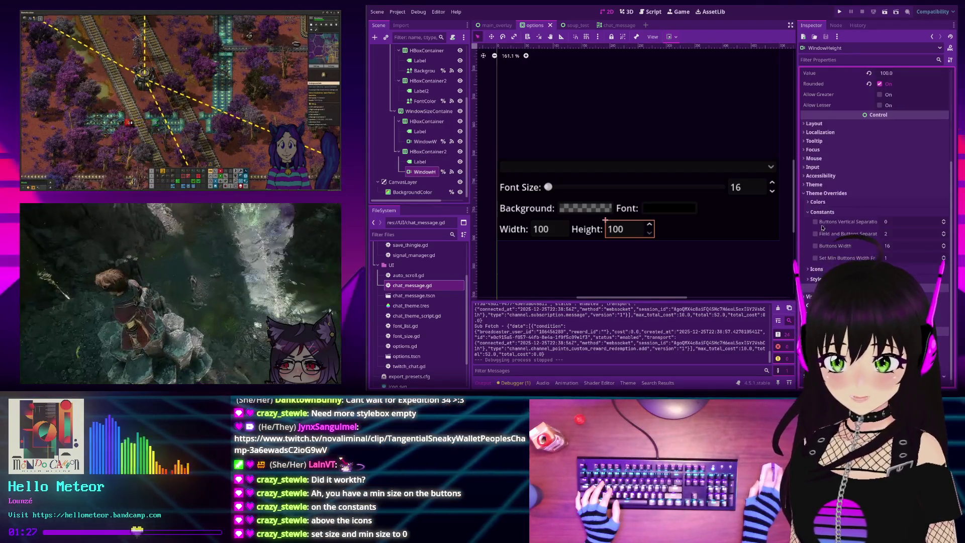
left_click(815, 234)
left_click(815, 245)
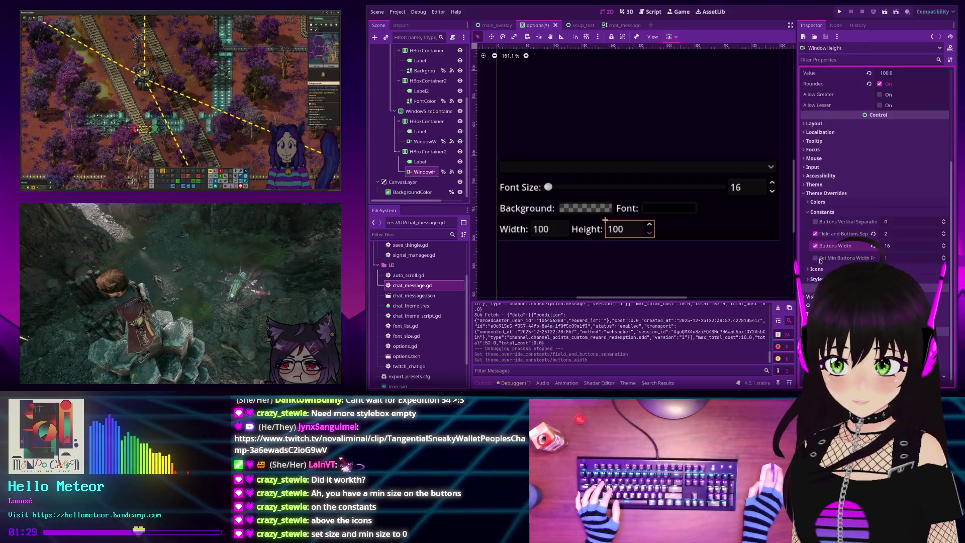
left_click(815, 257)
type("0")
key("Tab")
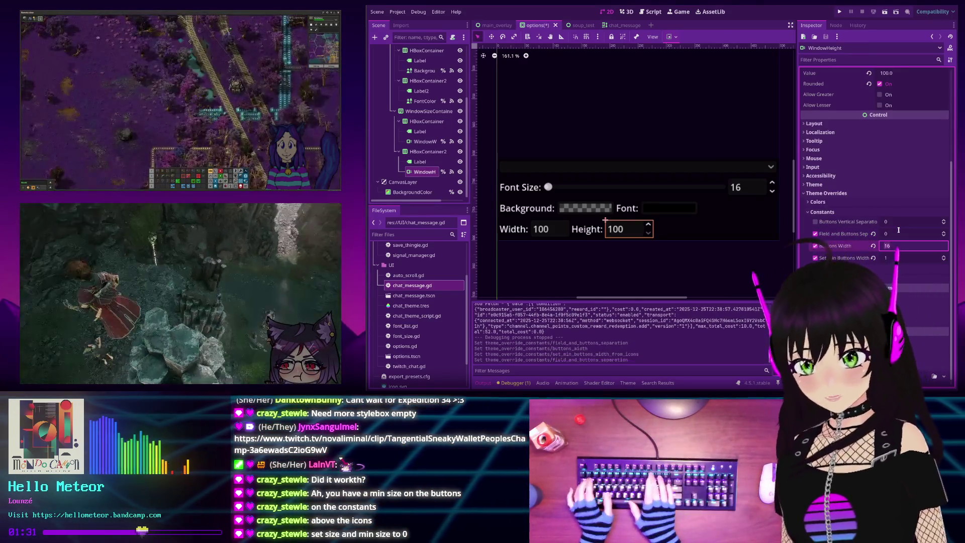
type("0")
key("Tab")
type("0")
key("Return")
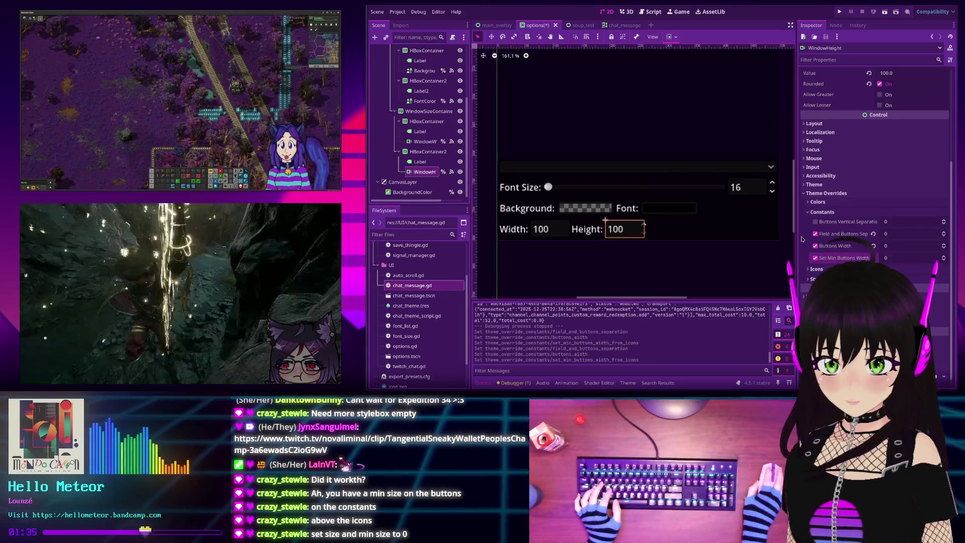
- Give the Updown, Up, Up Hover, Up Pressed and Up Disabled icons new ImageTextures
scroll(879, 236, "down", 3)
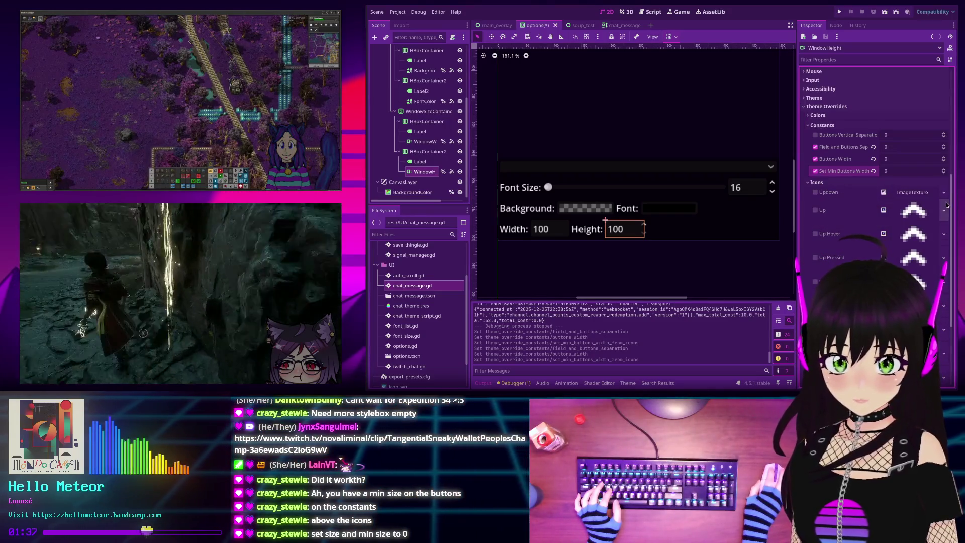
left_click(945, 194)
left_click(889, 179)
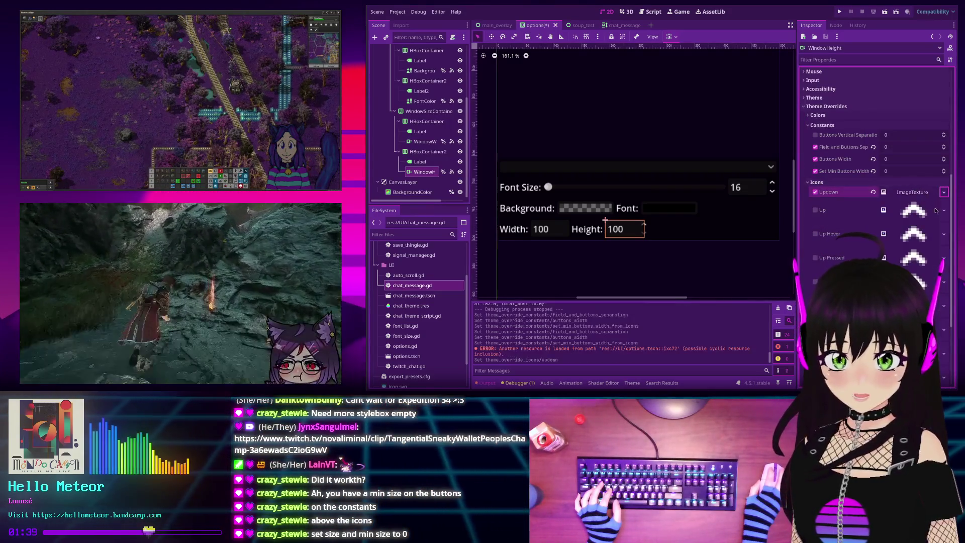
left_click(945, 195)
left_click(890, 178)
left_click(944, 222)
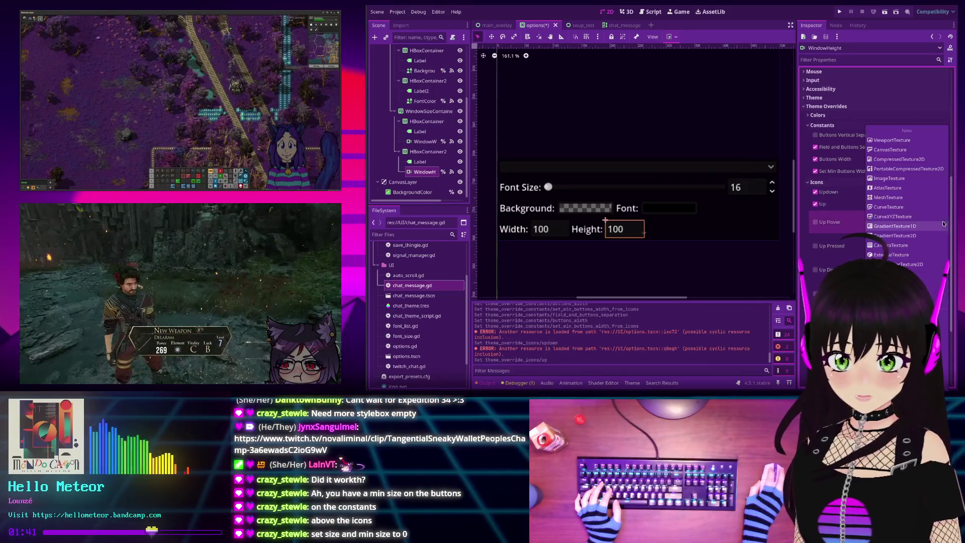
left_click(889, 178)
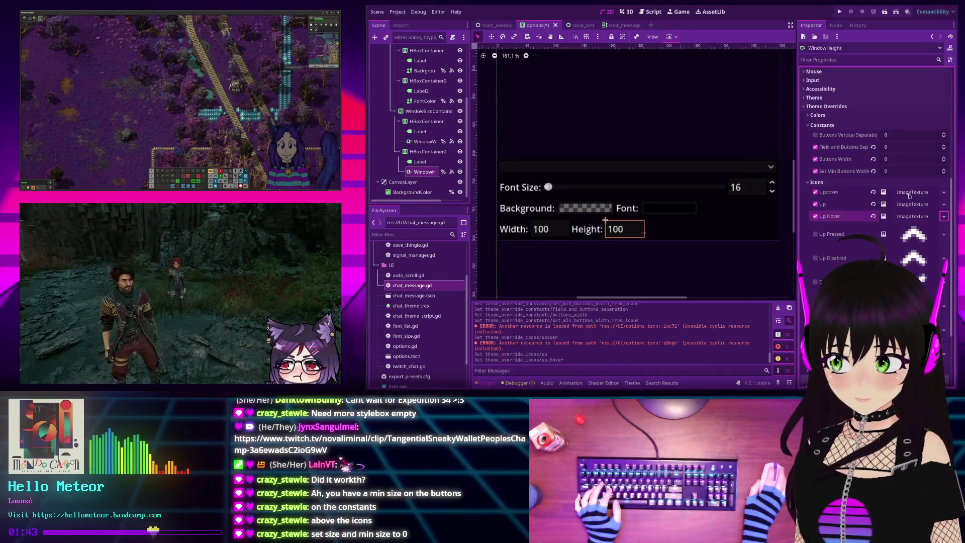
left_click(944, 234)
left_click(889, 178)
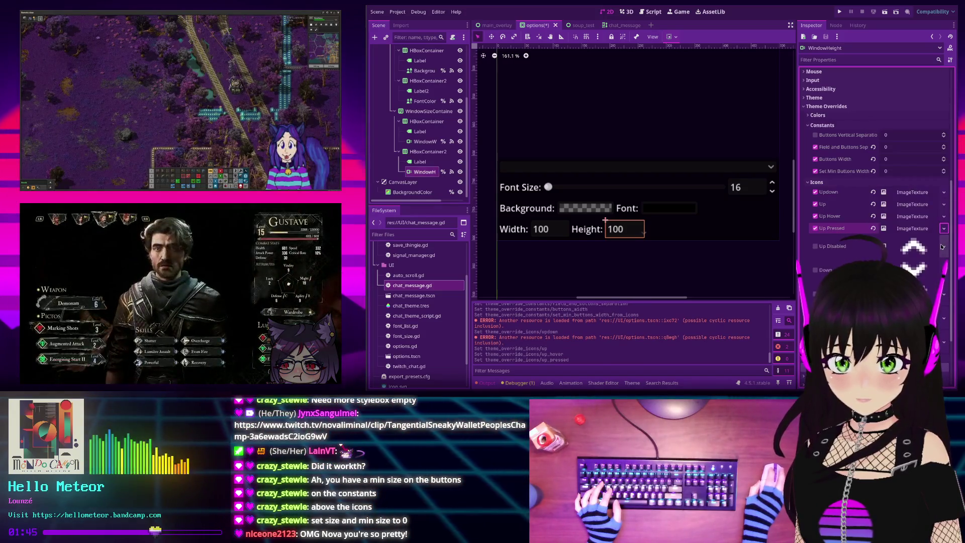
left_click(944, 246)
left_click(898, 180)
- Give the Down, Down Hover, Down Pressed and Down Disabled icons new ImageTextures
left_click(943, 258)
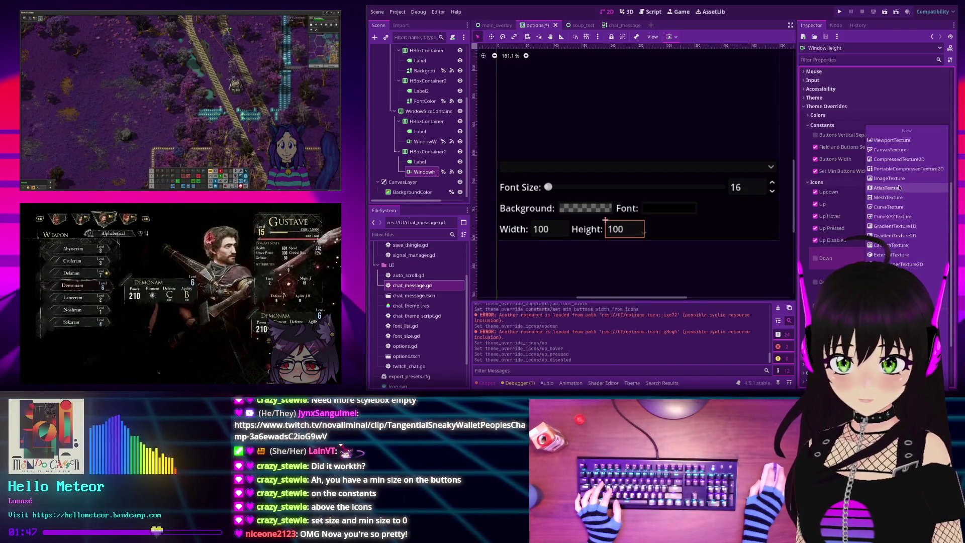
left_click(904, 184)
left_click(945, 270)
left_click(904, 182)
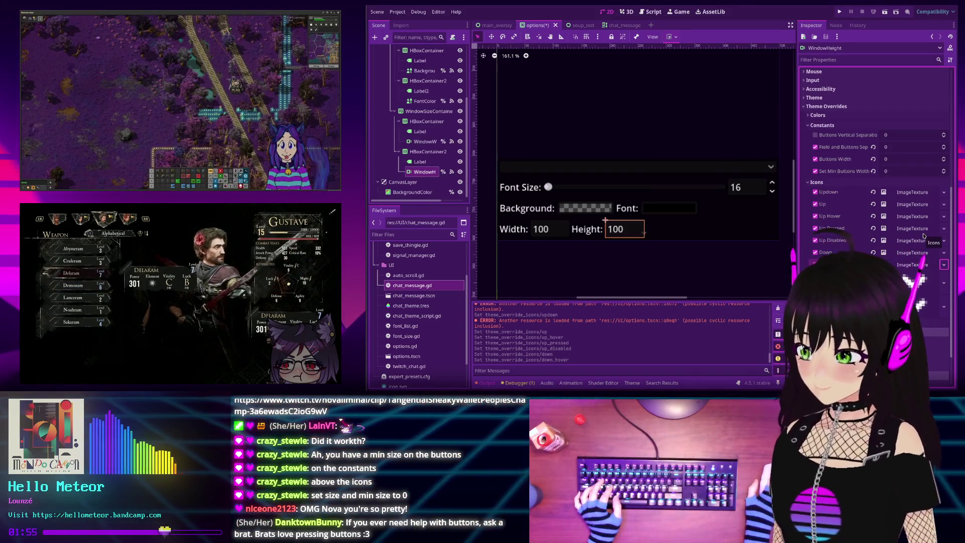
left_click(945, 282)
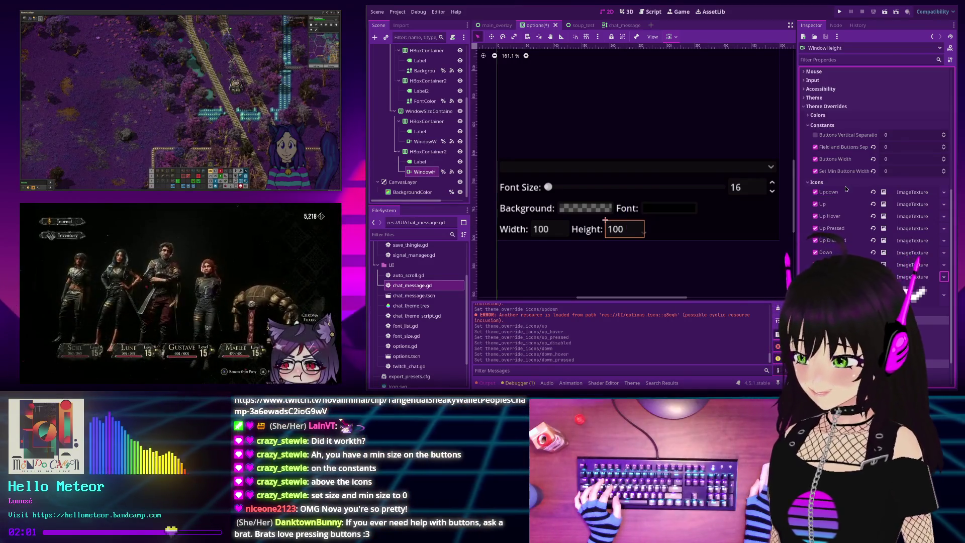
left_click(944, 288)
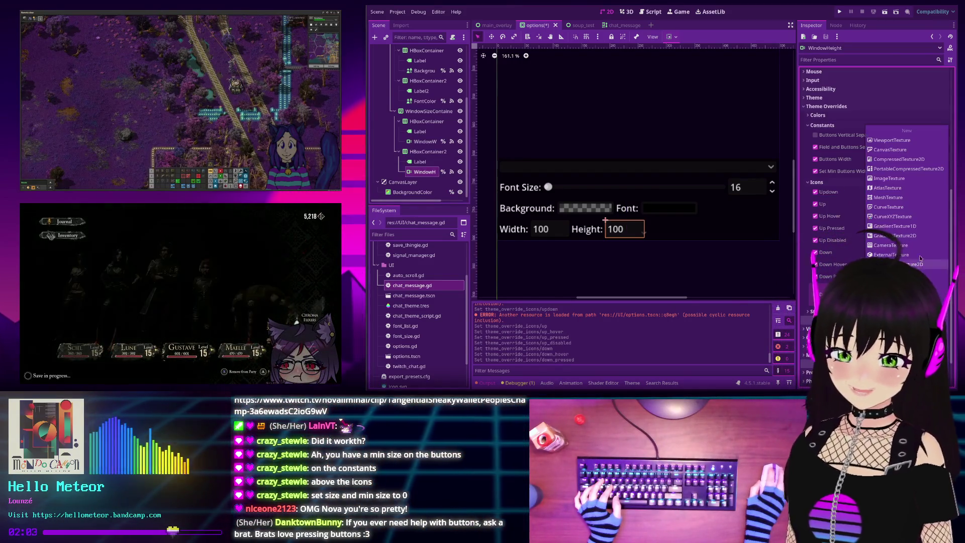
left_click(889, 183)
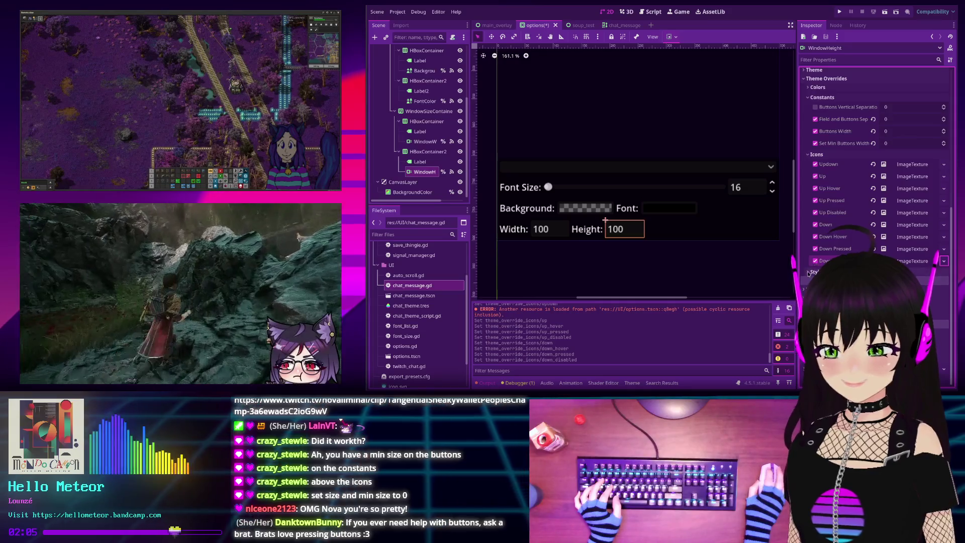
- Give the Up Background, Hovered, Pressed and Disabled styles StyleBoxEmpty overrides
scroll(905, 191, "down", 5)
left_click(944, 202)
left_click(924, 222)
left_click(944, 214)
left_click(924, 234)
left_click(944, 226)
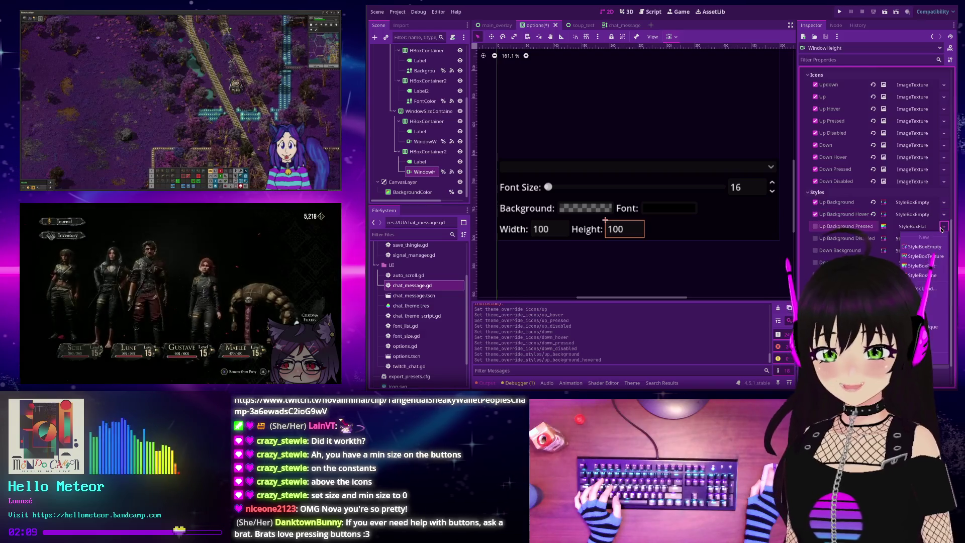
left_click(923, 246)
left_click(924, 259)
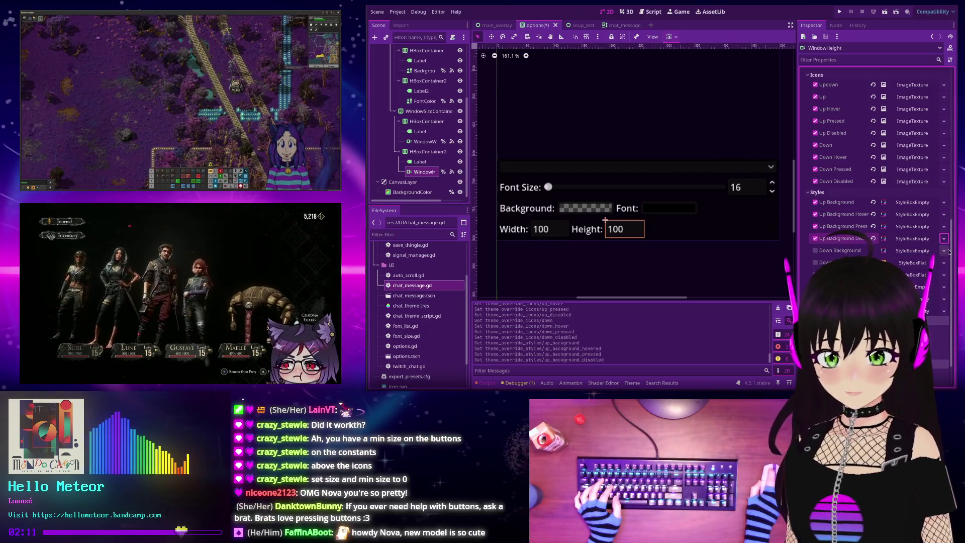
- Give the Down Background styles and the up-down separator StyleBoxEmpty overrides
left_click(944, 251)
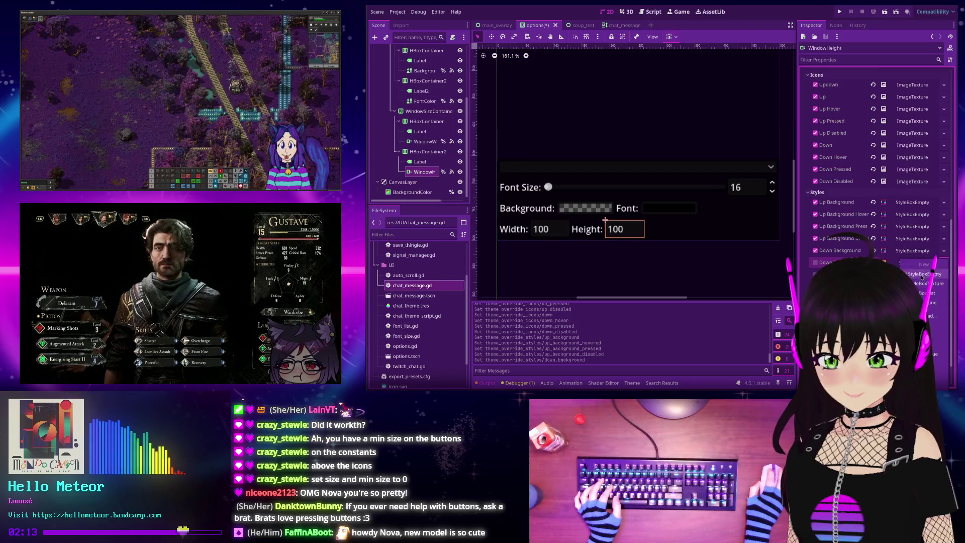
left_click(922, 274)
left_click(944, 275)
left_click(939, 287)
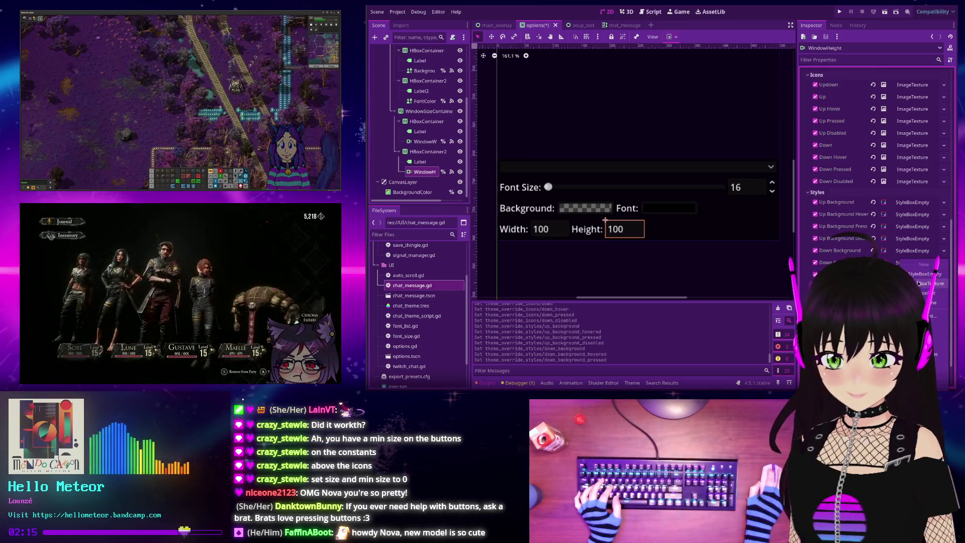
left_click(928, 287)
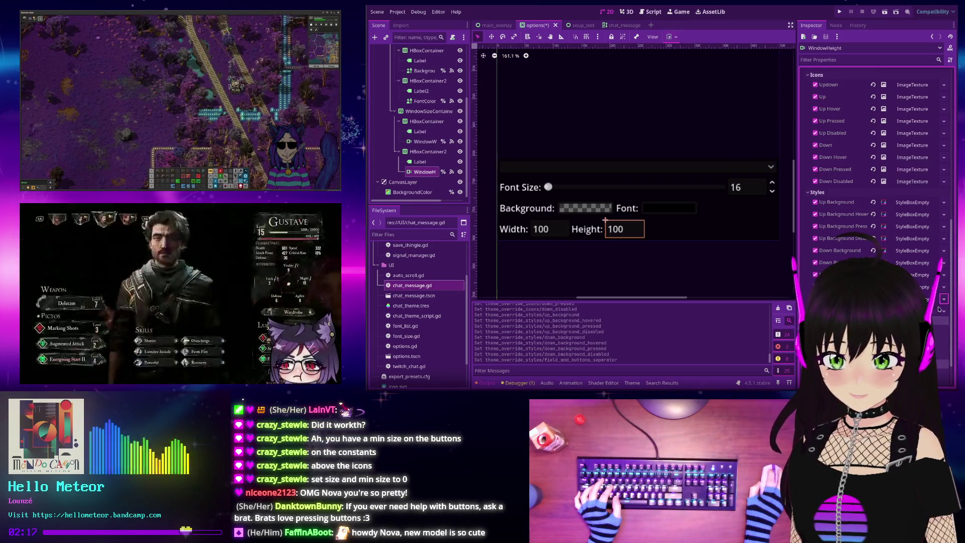
left_click(927, 274)
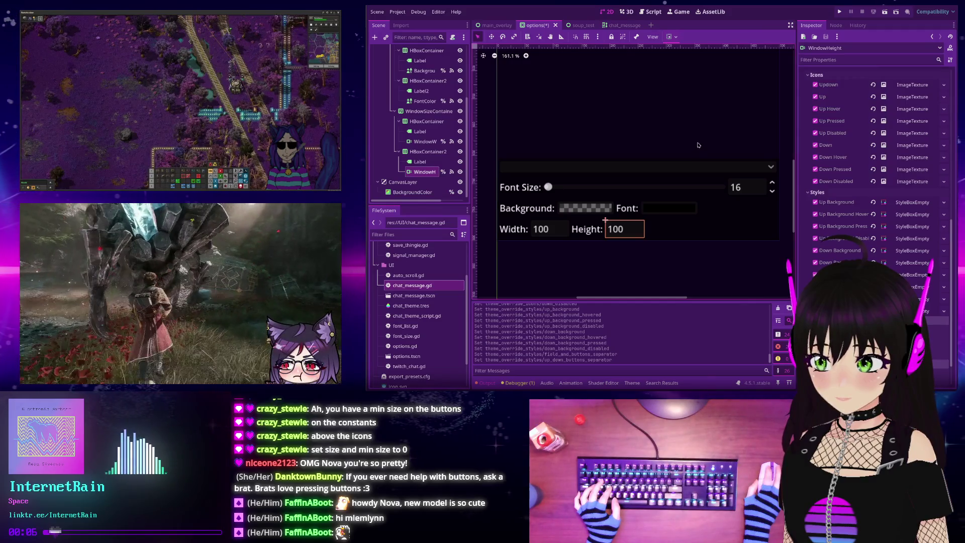
- Launch the chat overlay project to test its Width and Height fields
left_click(840, 11)
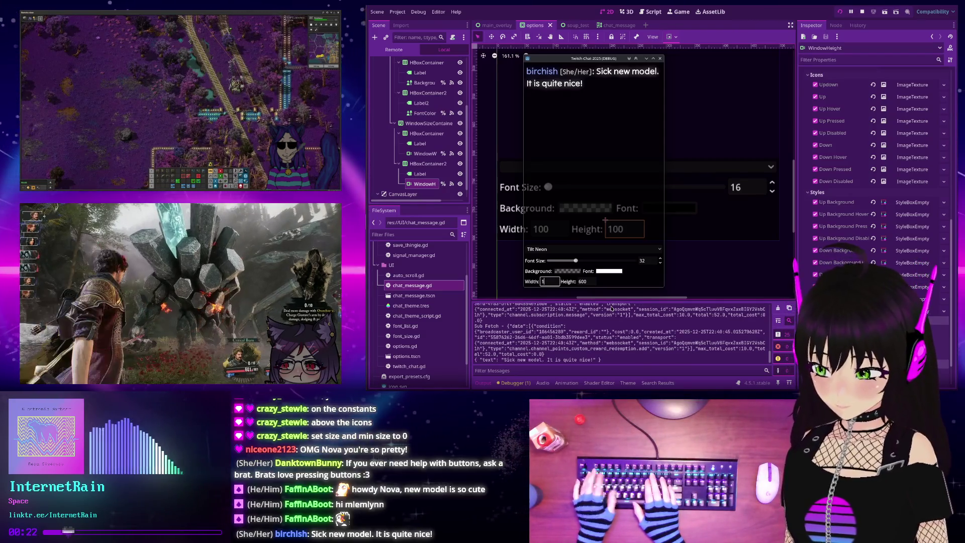
- Set the running overlay's width to 1600 and height to 1200, then stop the run
type("1600")
key("Return")
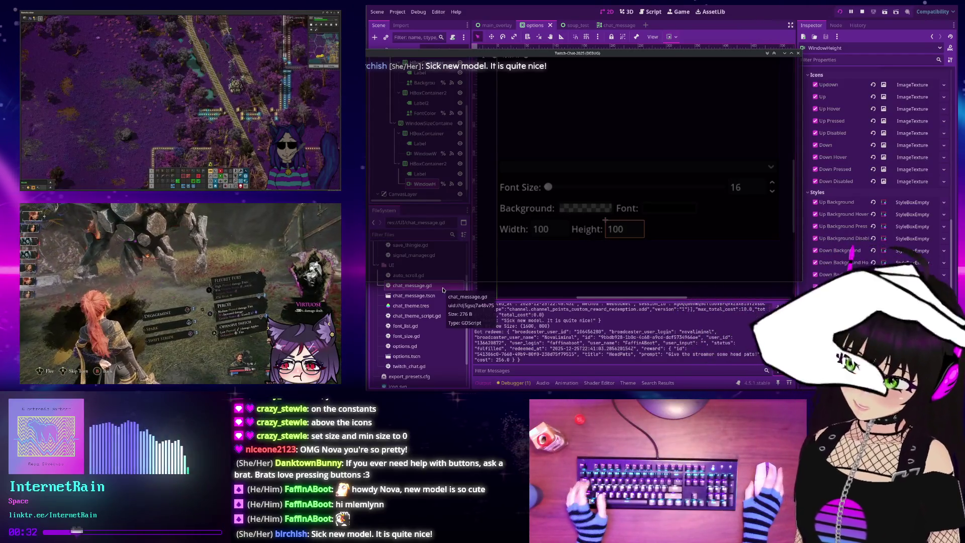
mouse_move(423, 278)
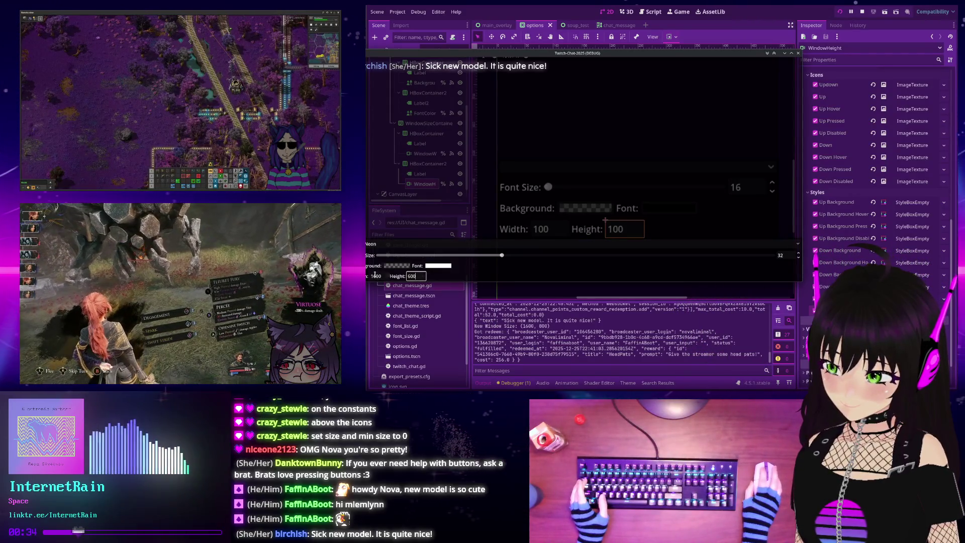
left_click(376, 276)
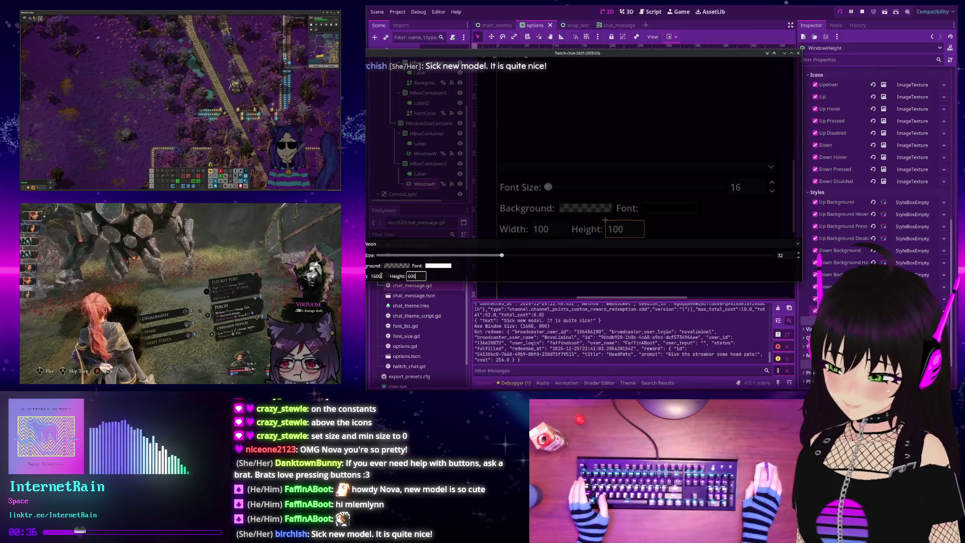
key("Return")
key("Return")
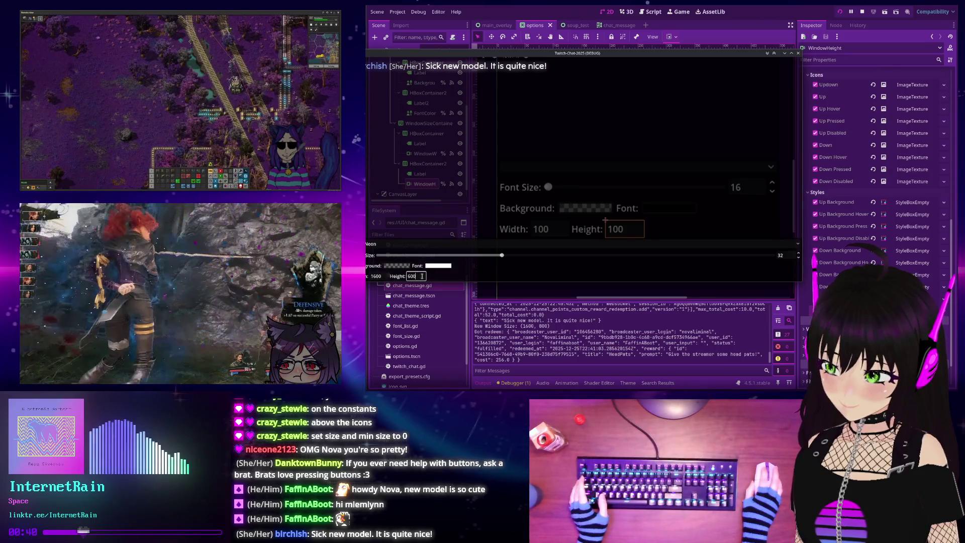
key("Return")
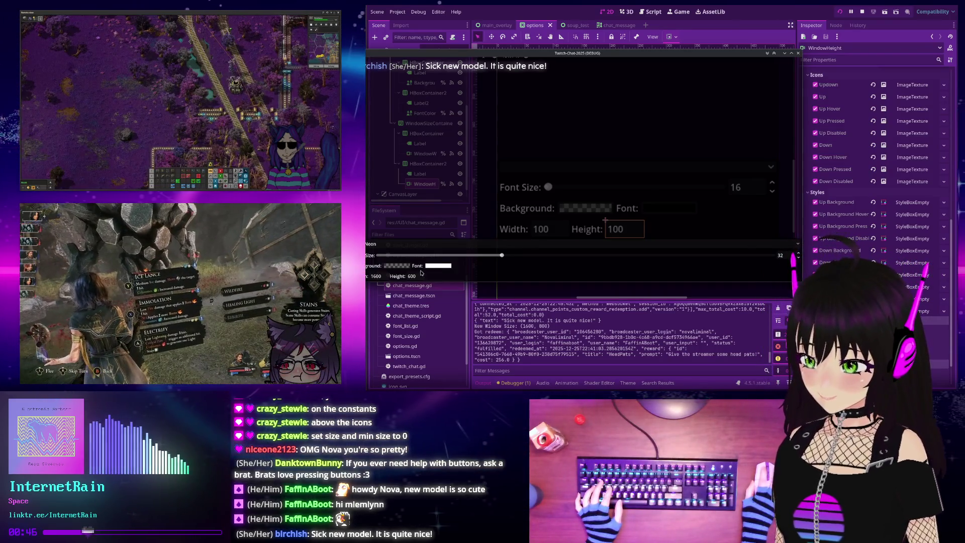
double_click(421, 273)
type("1200")
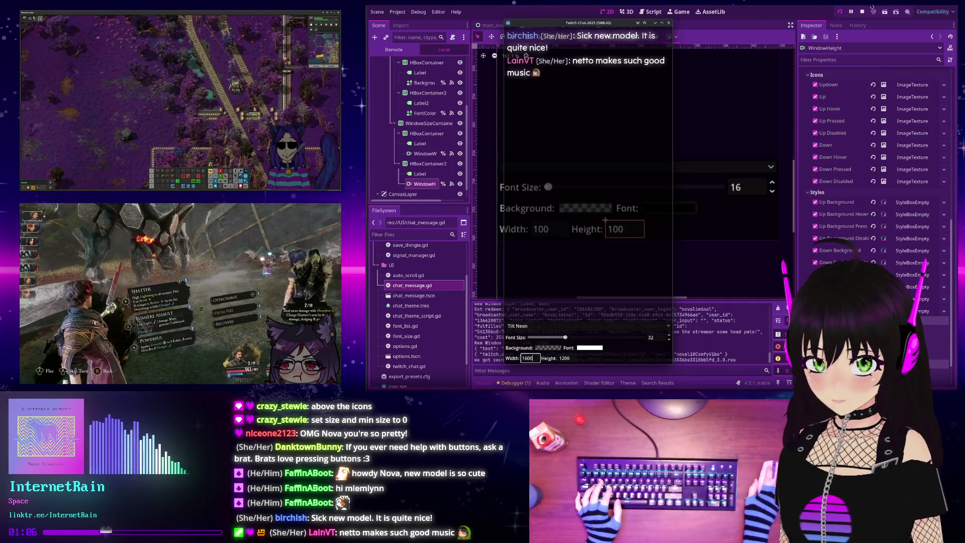
left_click(668, 23)
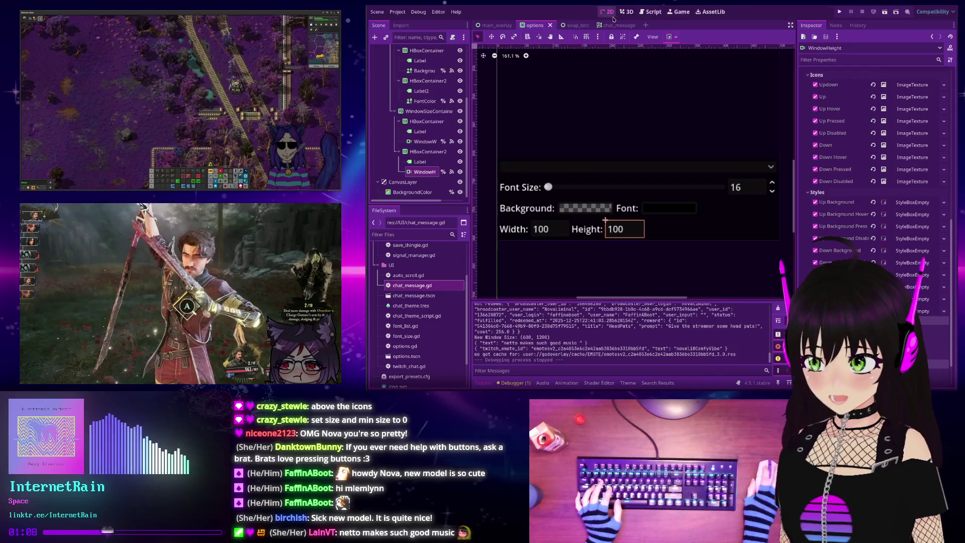
- Open options.gd in the Script editor with a wider code area
left_click(653, 12)
left_click_drag(796, 137, 858, 137)
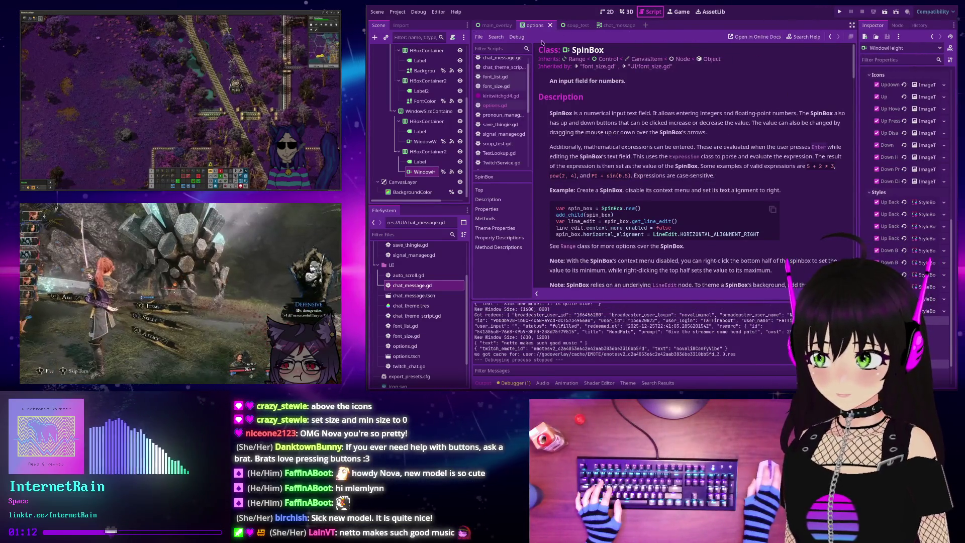
left_click(495, 105)
scroll(620, 128, "down", 10)
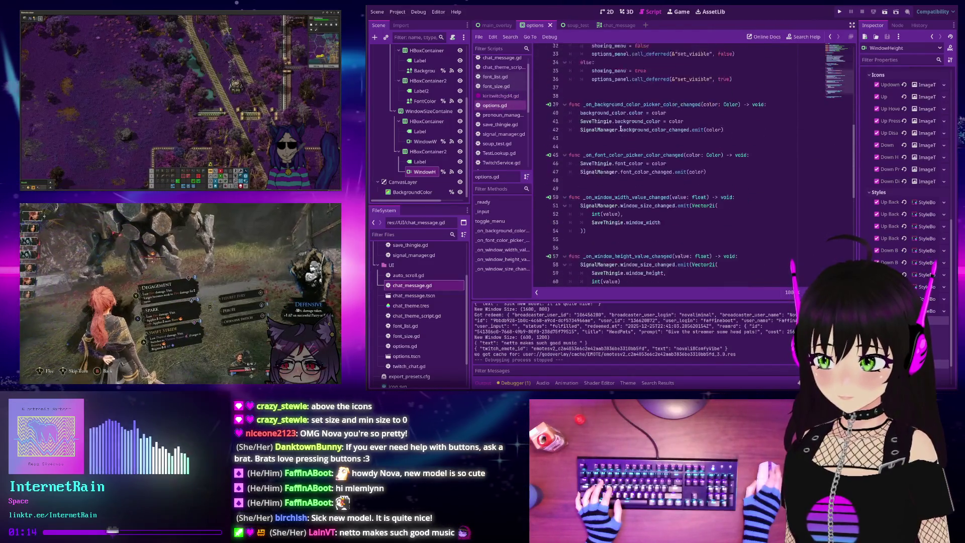
scroll(621, 128, "down", 1)
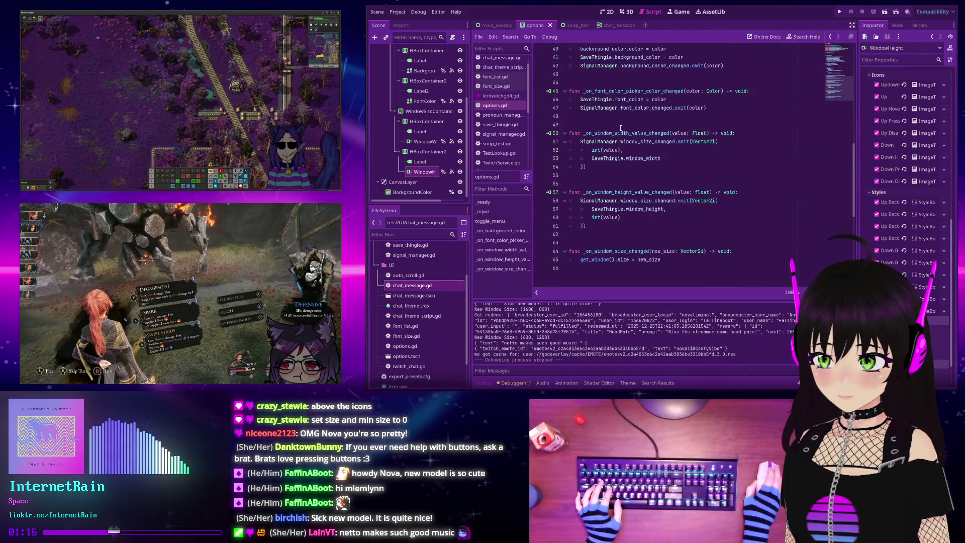
- Add 'SaveThingie.window_width = int(value)' as the first line of the width handler
left_click(739, 133)
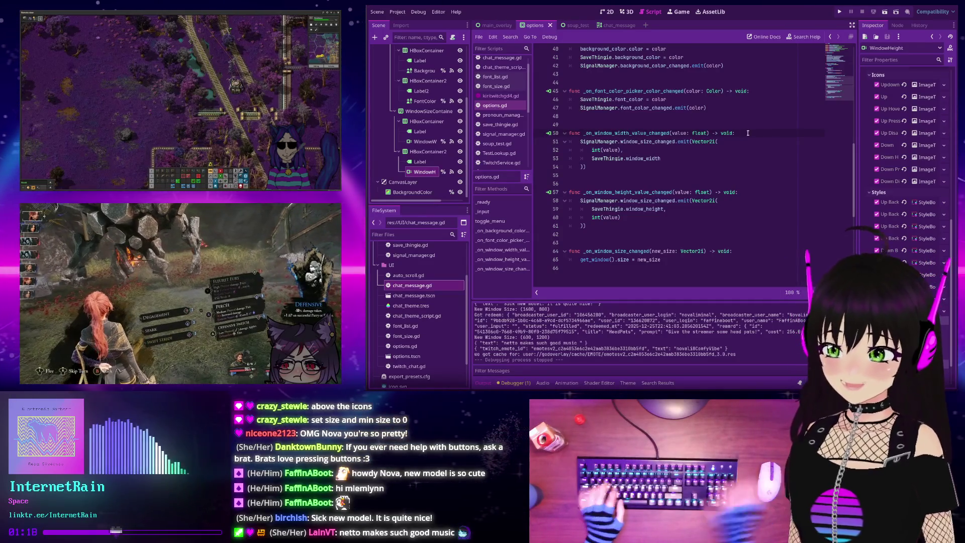
key("Return")
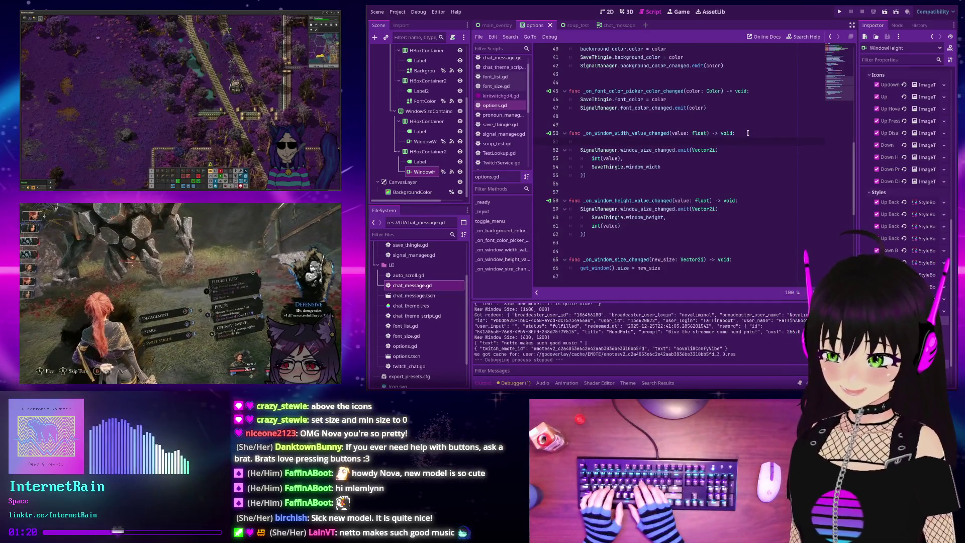
type("Signal")
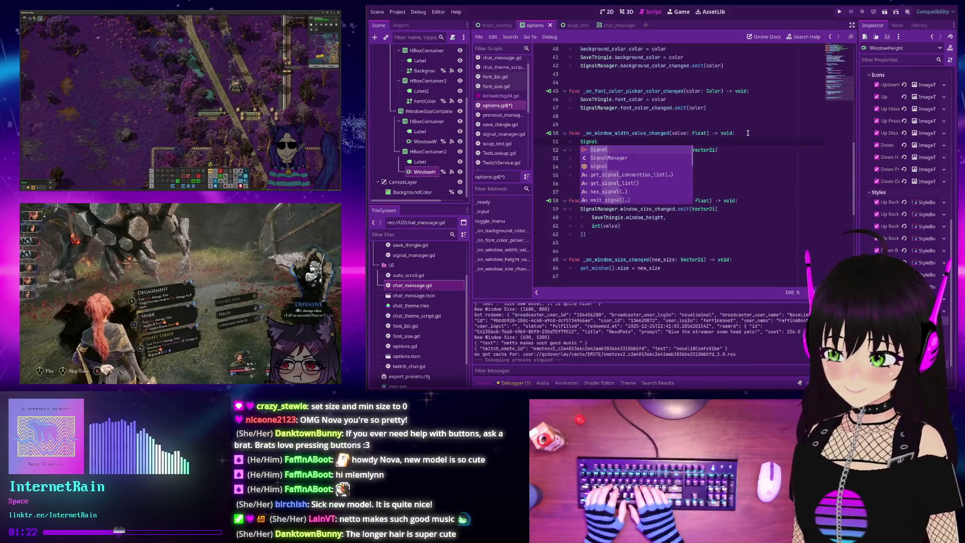
key("BackSpace")
key("BackSpace")
key("BackSpace")
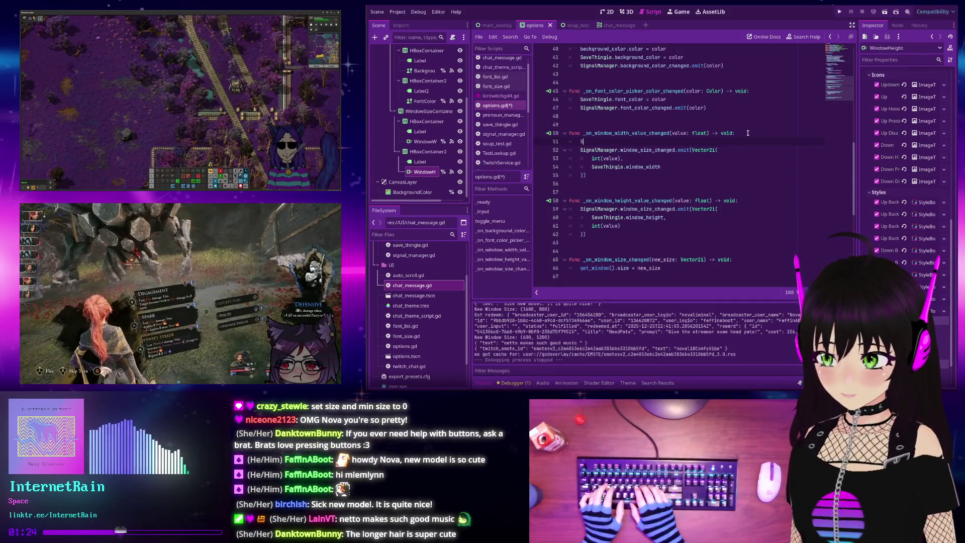
type("e")
key("Return")
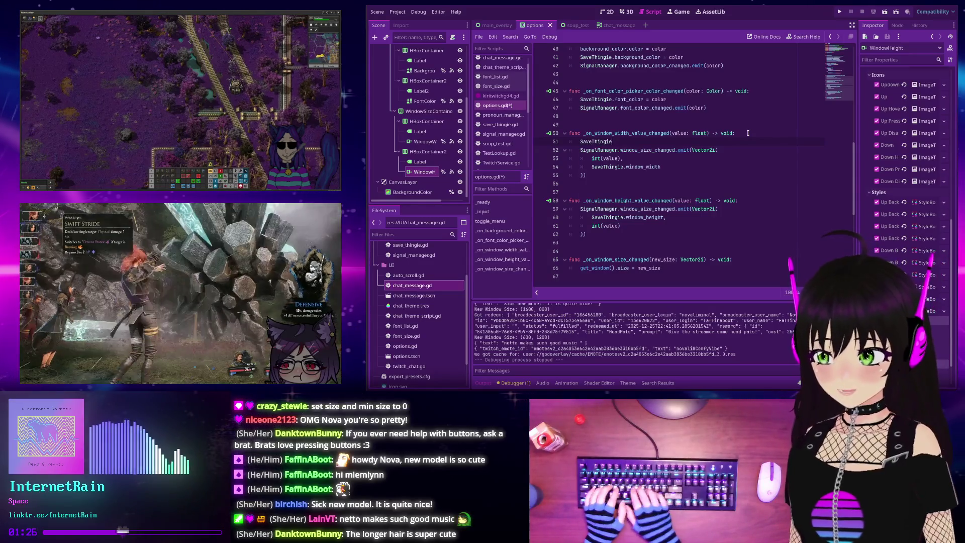
type(".win")
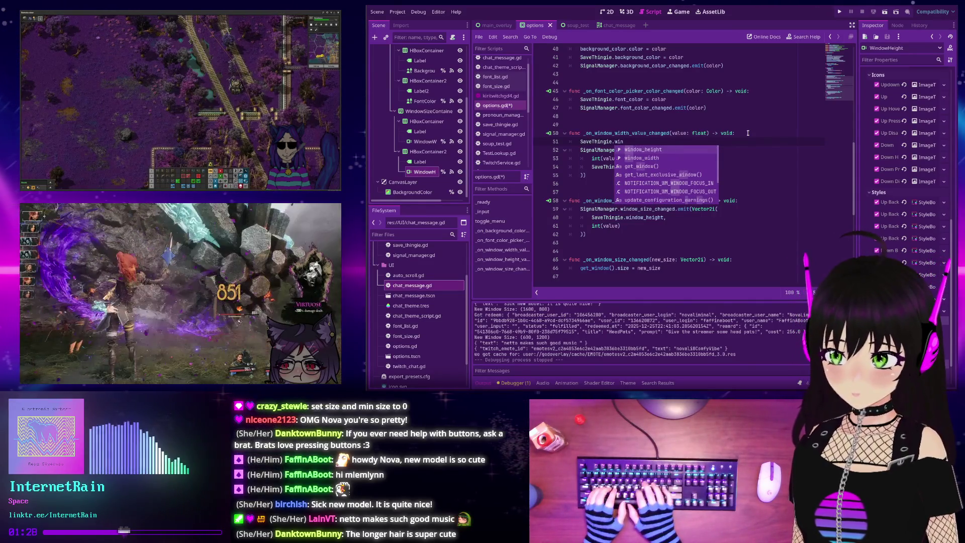
type("dow_w")
key("Return")
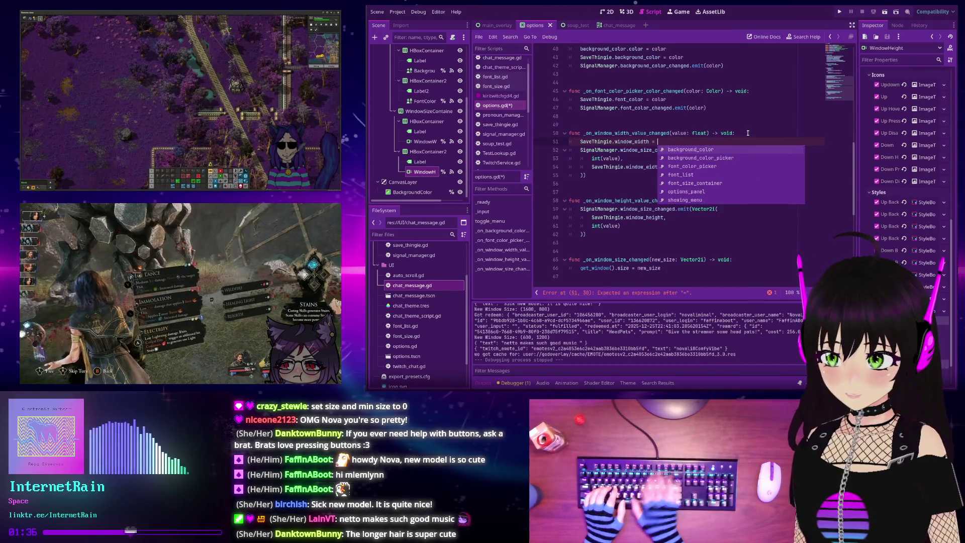
type("int(value)")
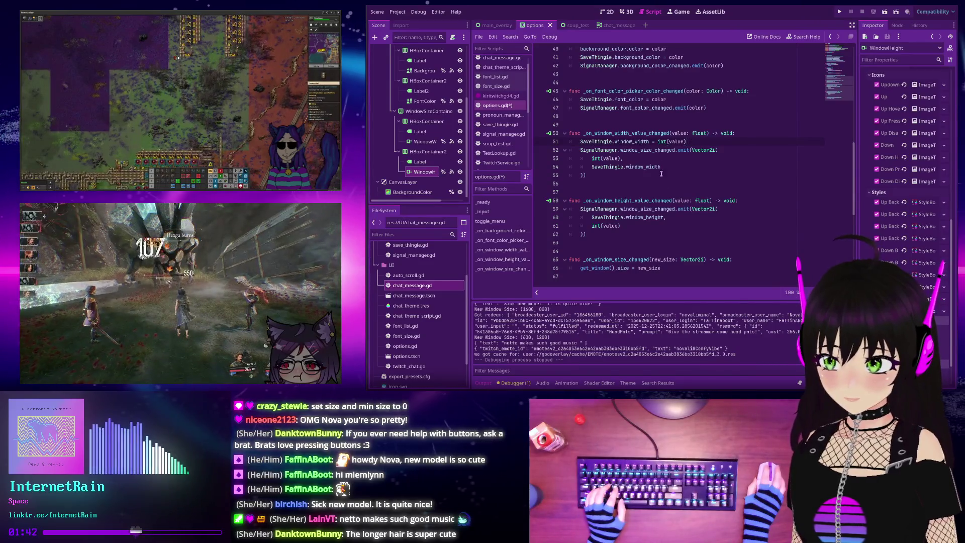
- Tidy the blank lines and begin a new 'Save' line below the width assignment
left_click(749, 200)
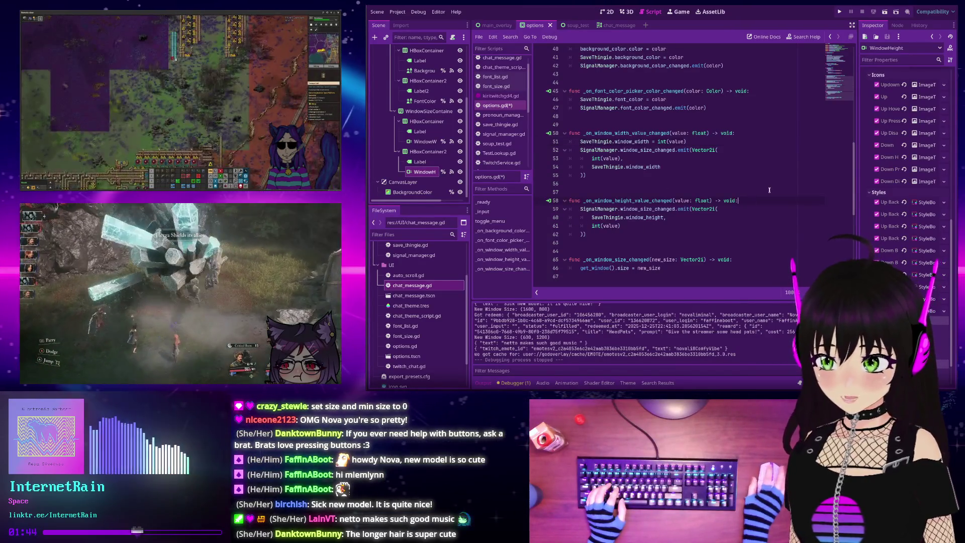
key("Return")
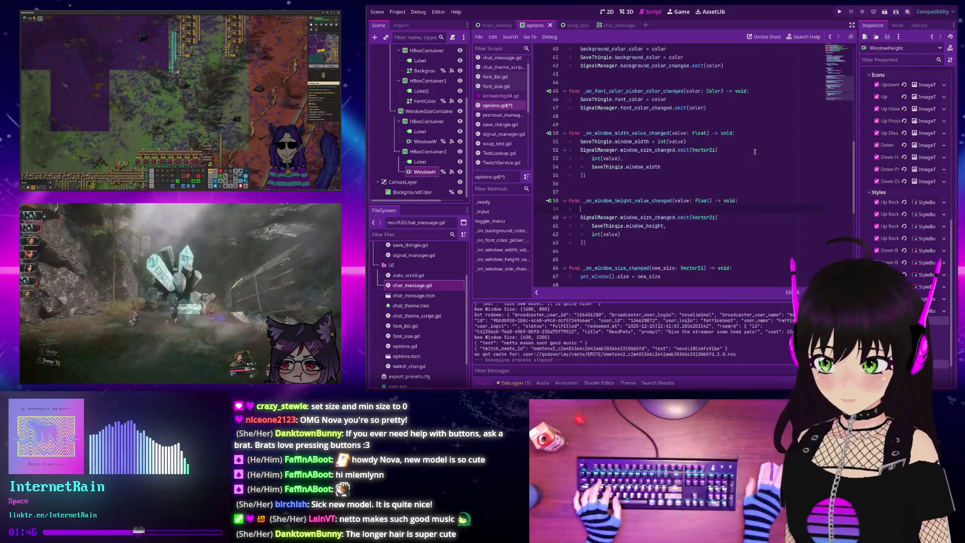
left_click(724, 142)
key("Return")
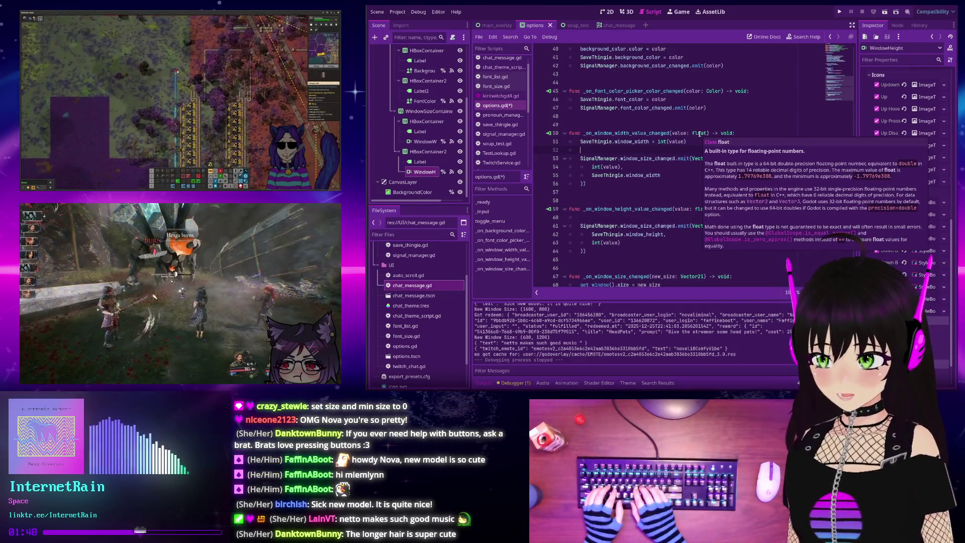
key("BackSpace")
key("BackSpace")
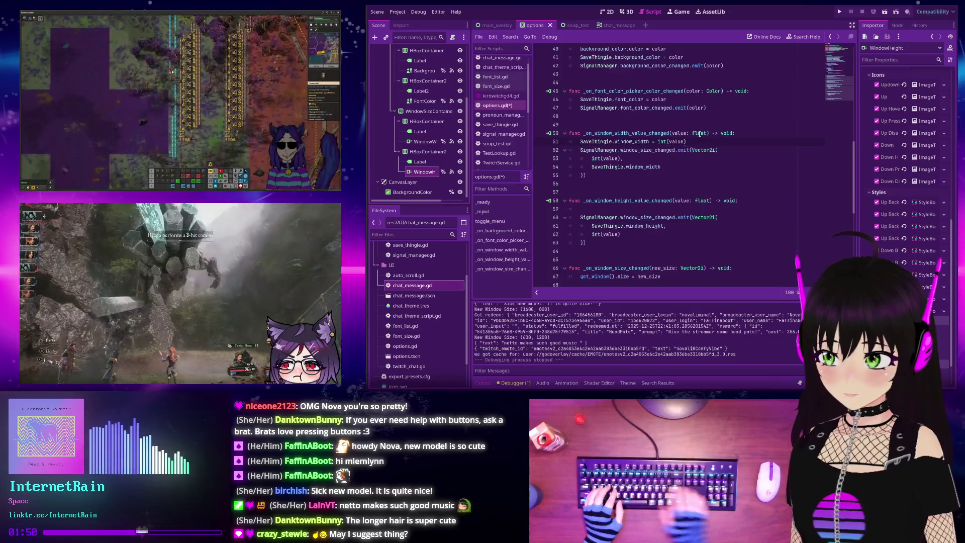
key("Down")
key("Down")
key("Down")
key("Return")
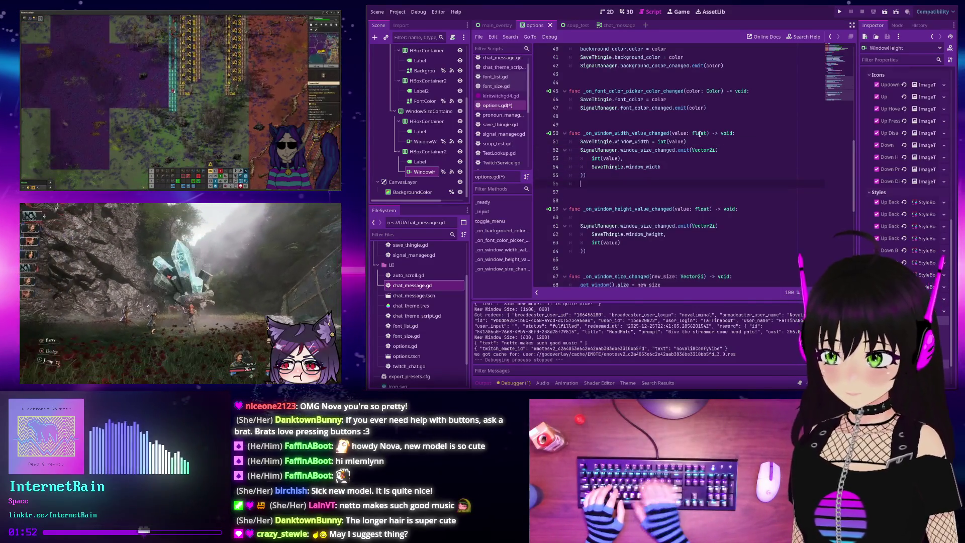
key("BackSpace")
key("BackSpace")
key("Up")
key("Up")
key("Up")
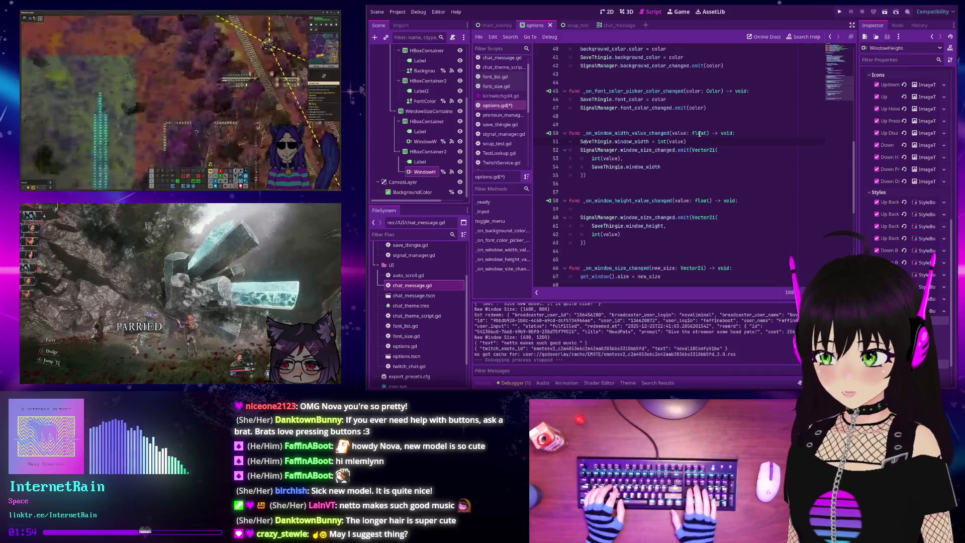
key("End")
key("Return")
type("Save")
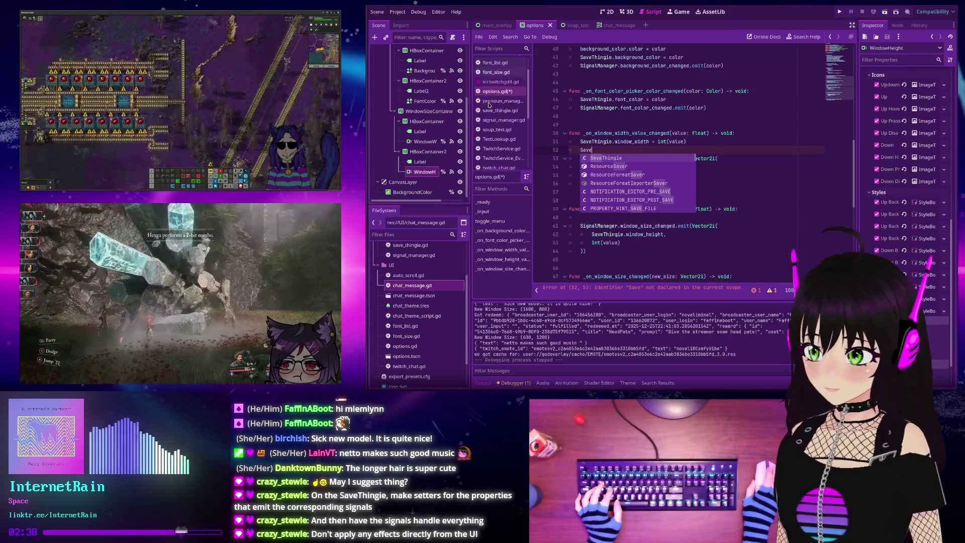
scroll(488, 105, "down", 1)
- In save_thingie.gd, insert 'var soup: int {' on a new line below 'extends Node'
left_click(491, 111)
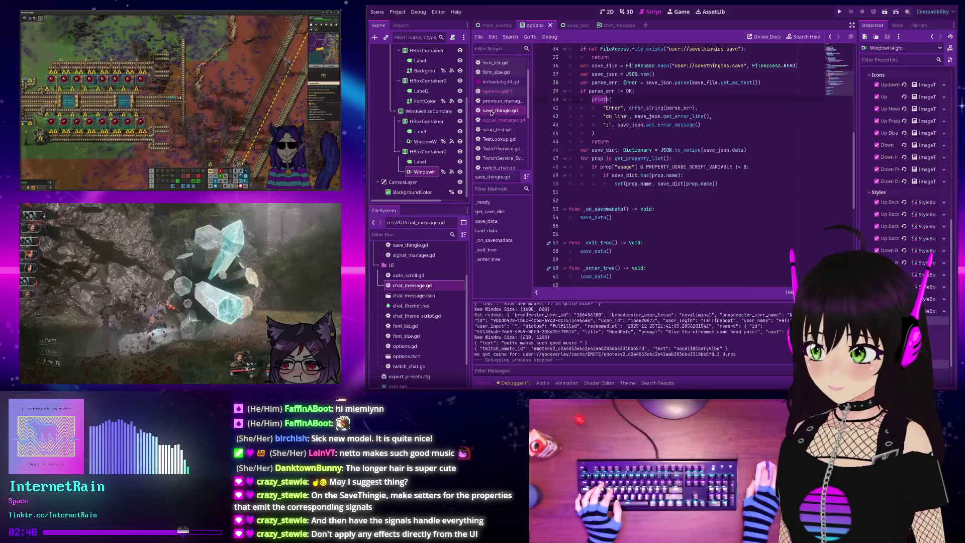
scroll(681, 130, "up", 10)
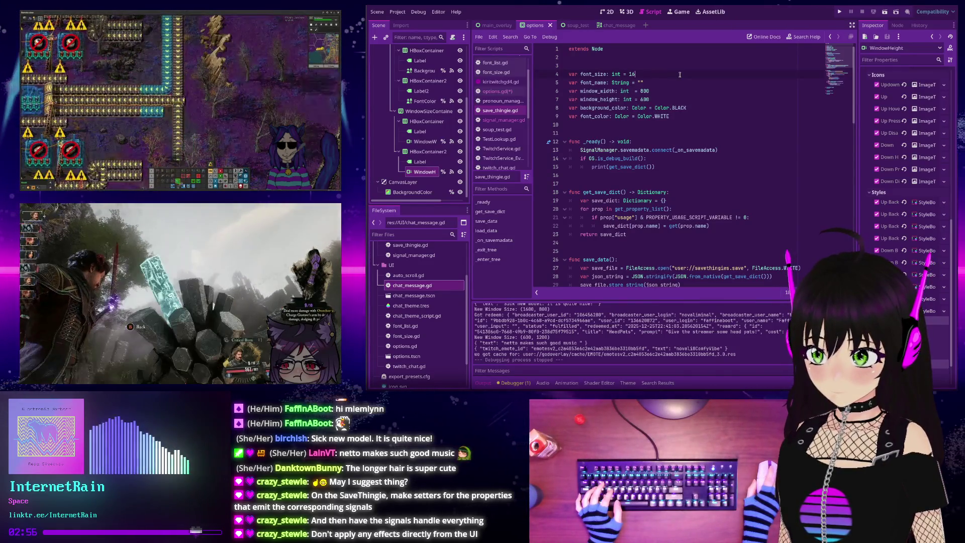
key("Up")
key("Up")
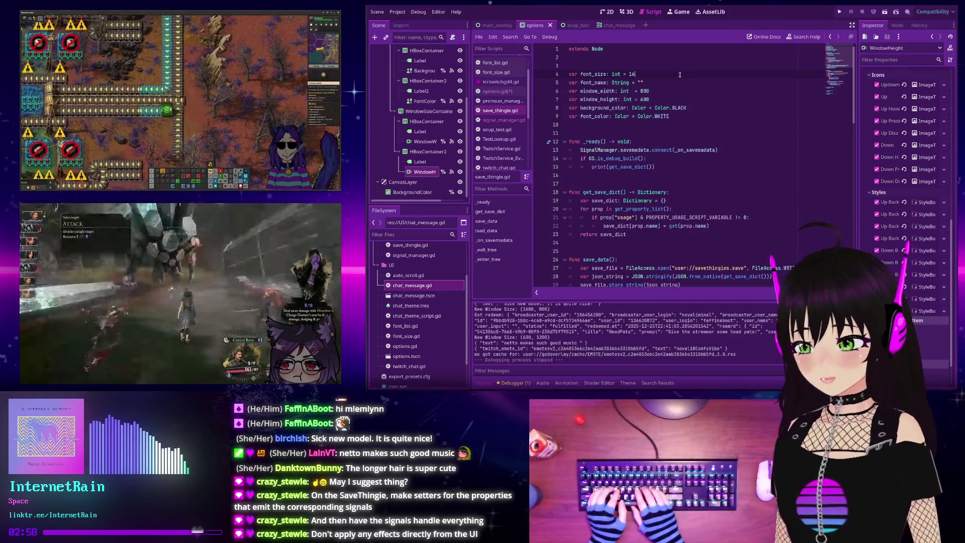
key("Return")
key("Return")
type("var soup")
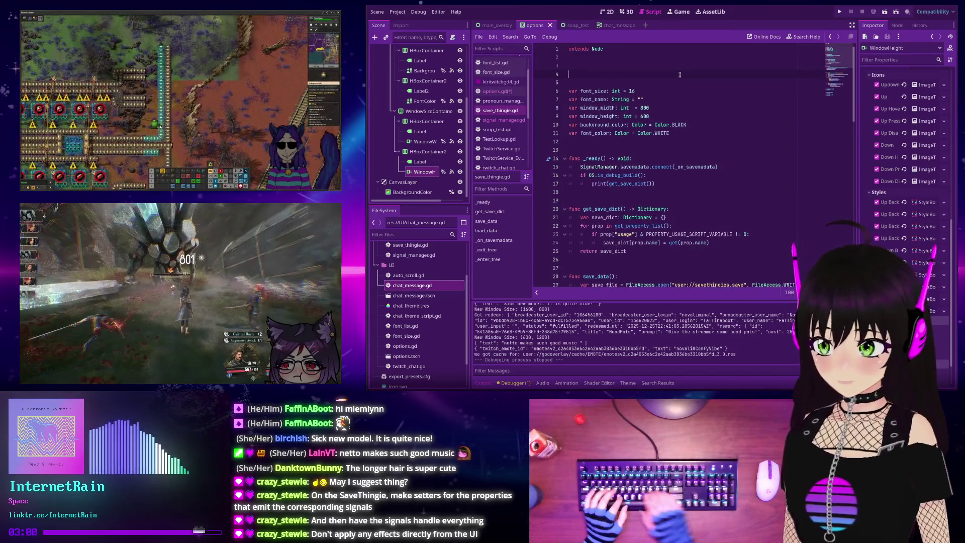
type(": int")
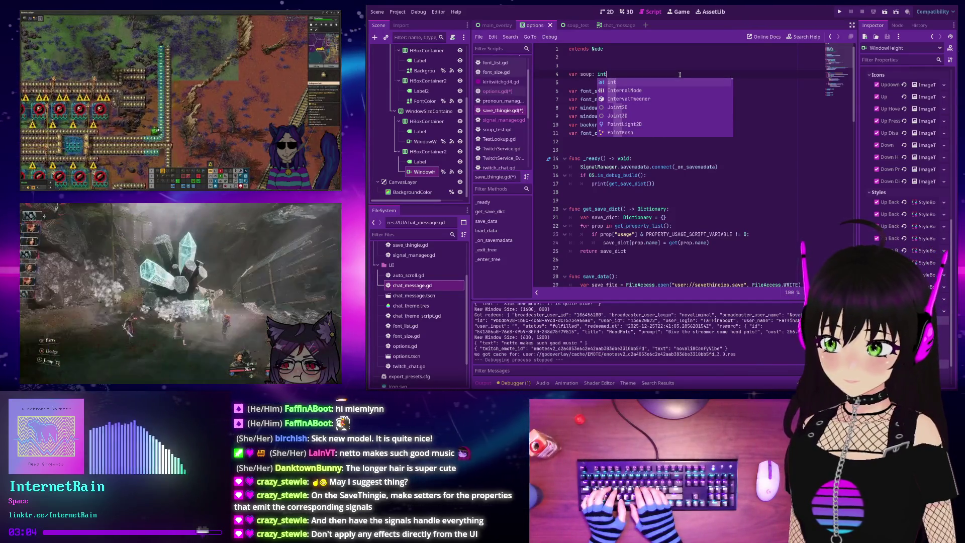
type(" {")
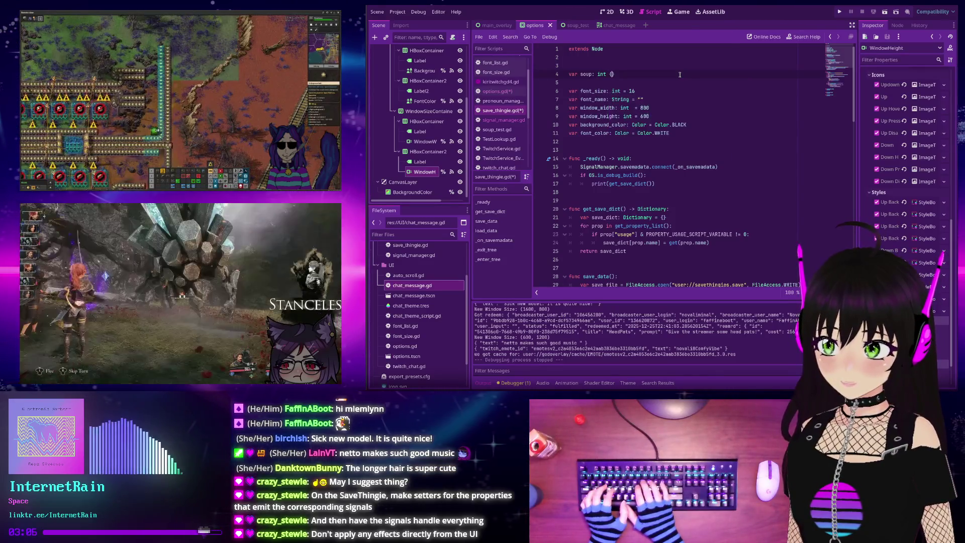
- Add 'set:' inside the soup variable's braces, then delete the whole soup block
key("Return")
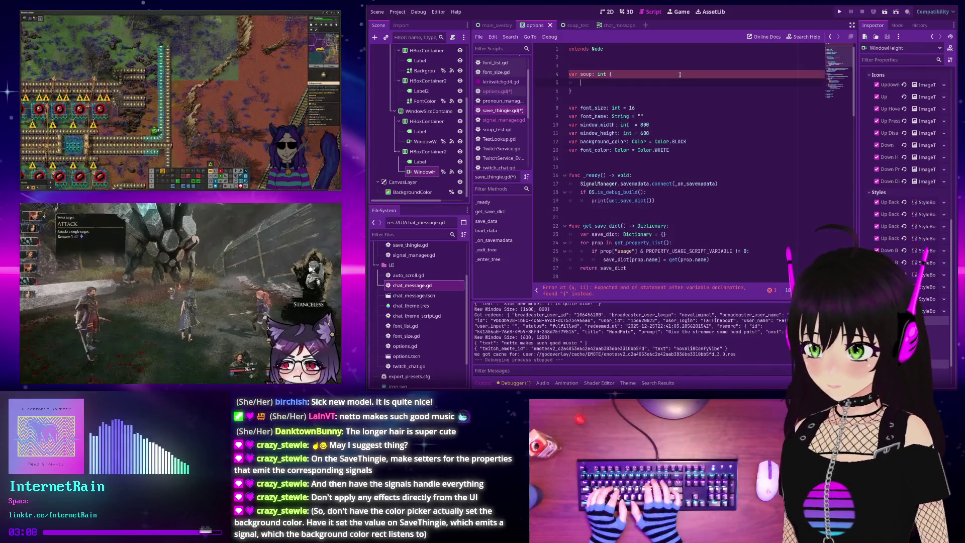
type("set:")
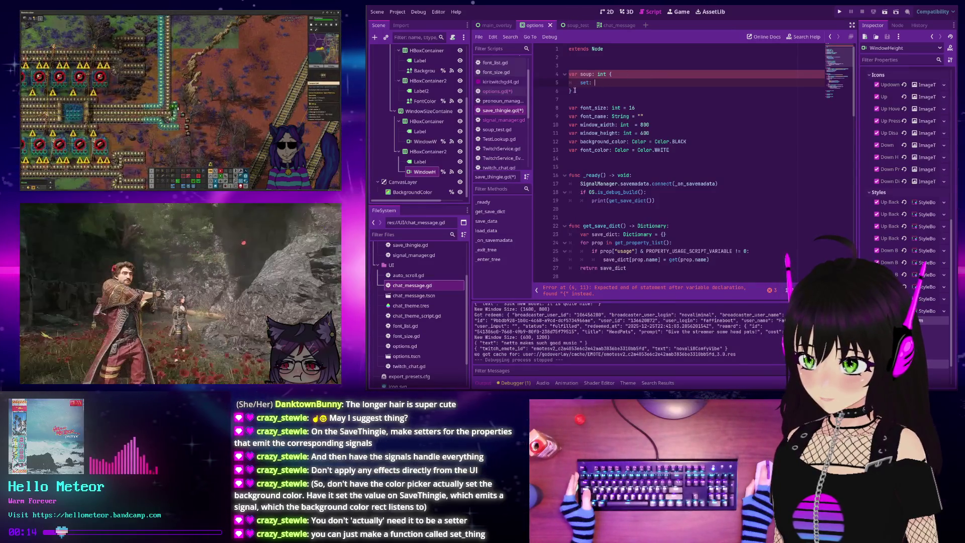
left_click_drag(575, 90, 570, 74)
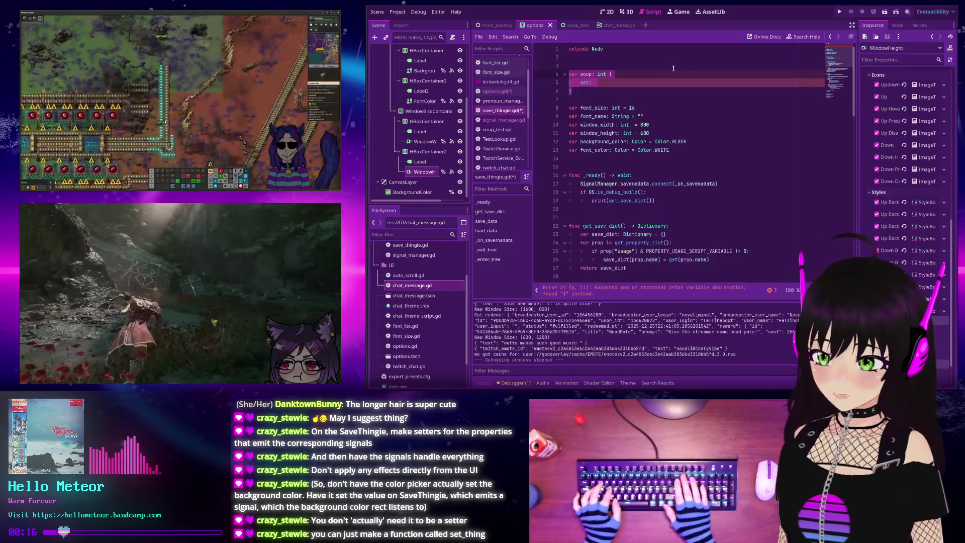
key("BackSpace")
key("BackSpace")
key("BackSpace")
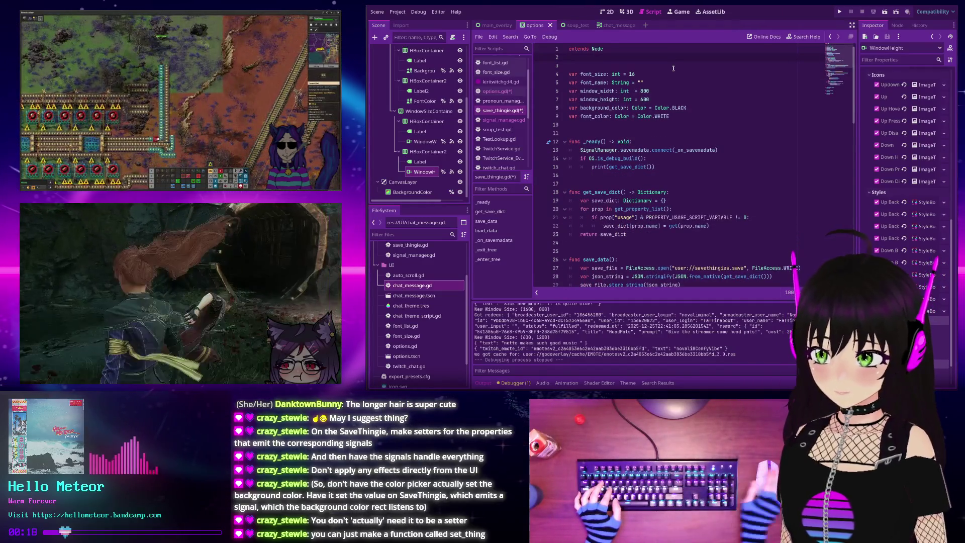
- Check the blank lines around _ready, then open the built-in documentation search
scroll(601, 93, "down", 5)
scroll(601, 93, "up", 5)
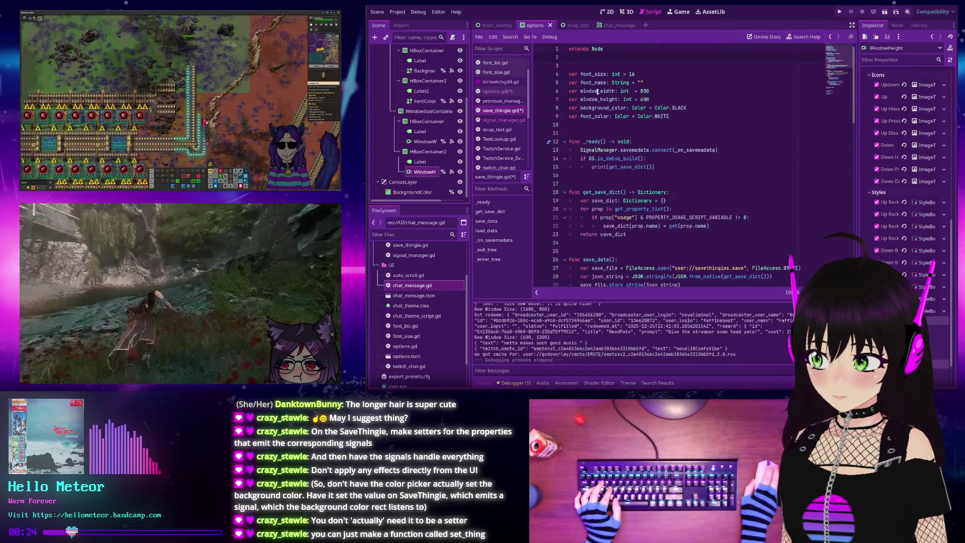
scroll(597, 91, "down", 10)
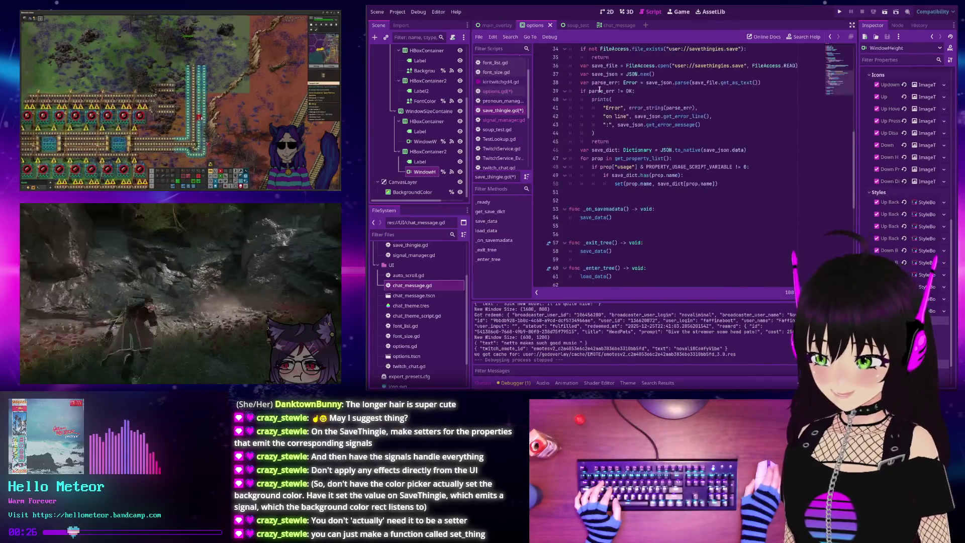
scroll(599, 89, "up", 10)
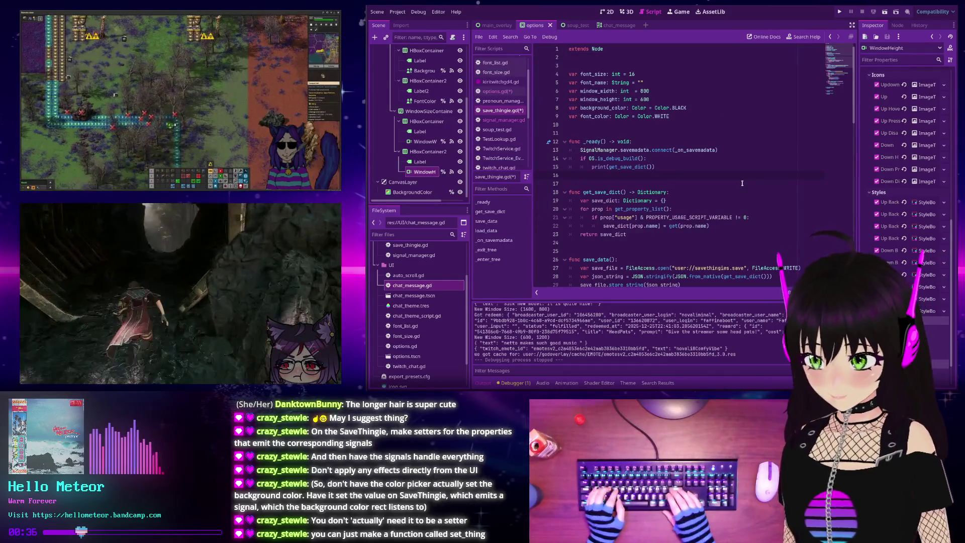
key("Return")
key("Return")
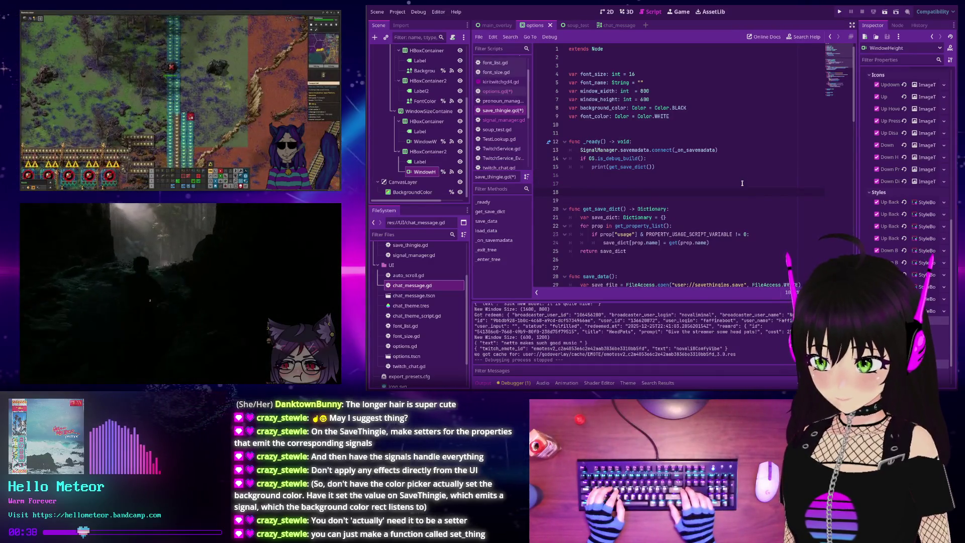
key("BackSpace")
key("BackSpace")
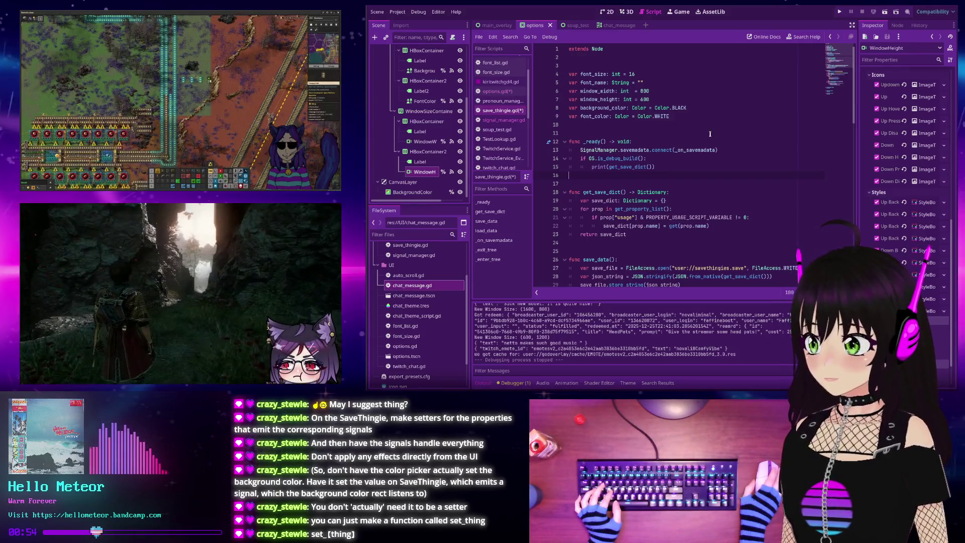
key("F1")
type("spin")
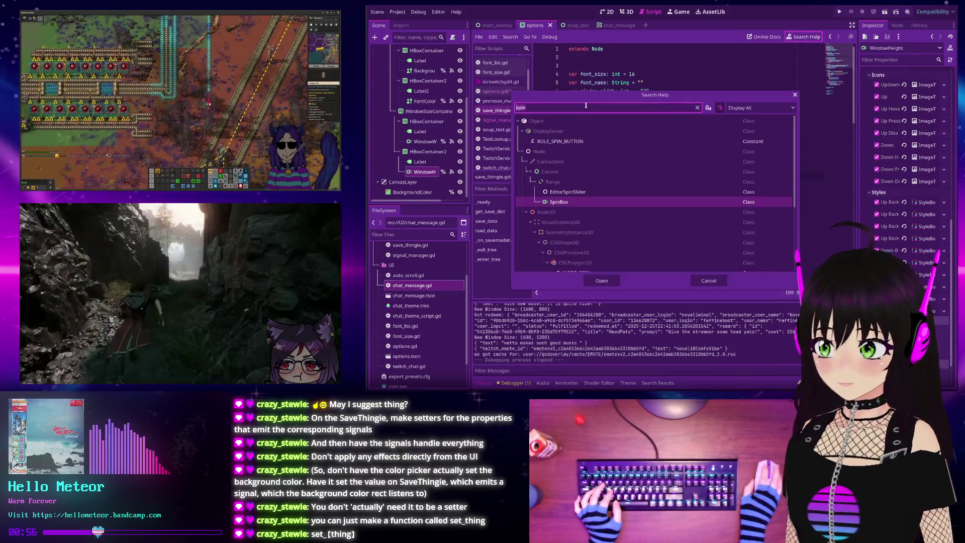
key("BackSpace")
key("BackSpace")
key("BackSpace")
type("set")
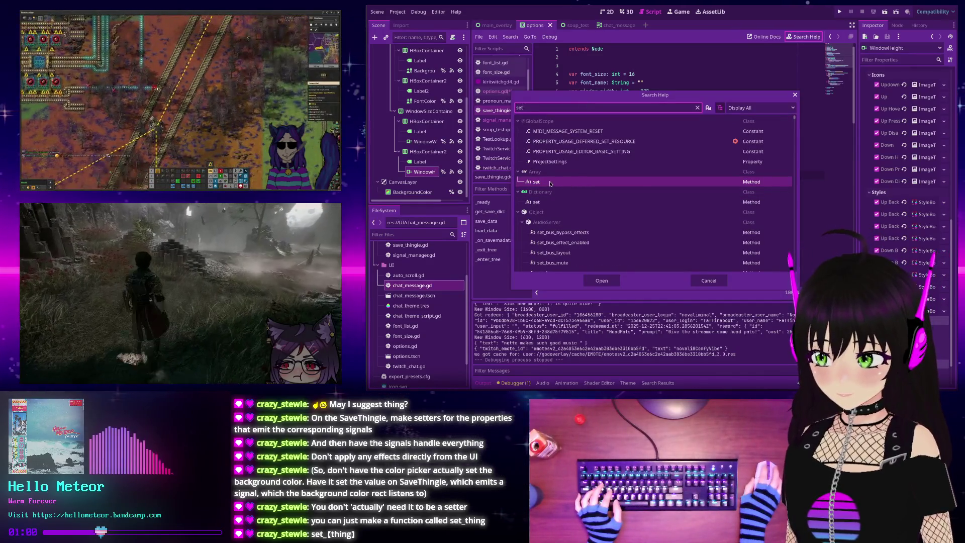
scroll(550, 184, "down", 5)
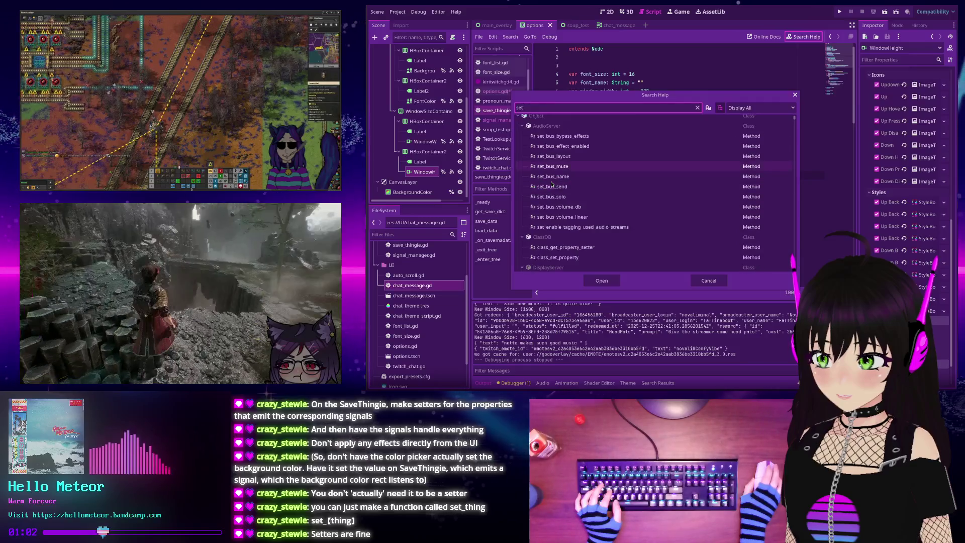
scroll(551, 184, "down", 10)
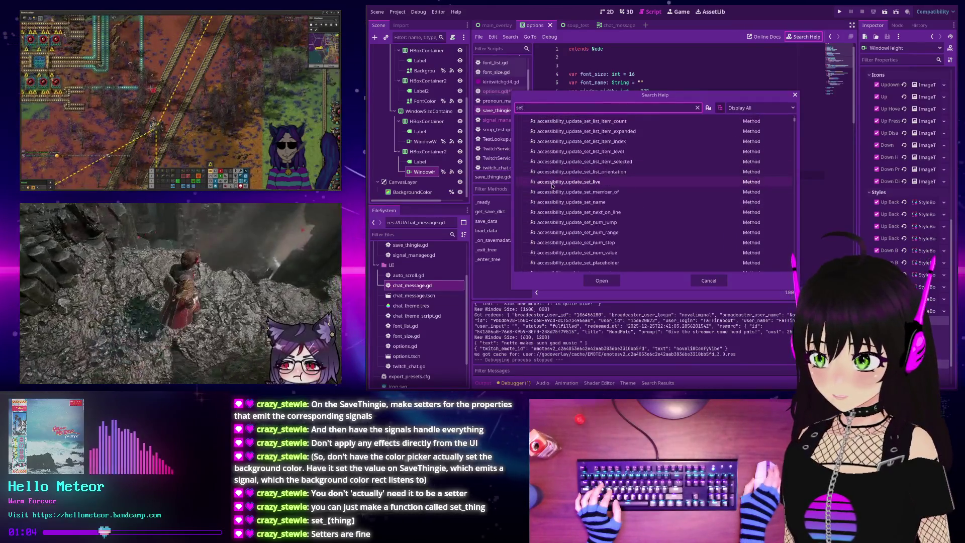
scroll(551, 185, "down", 3)
mouse_move(794, 120)
left_mouse_down()
mouse_move(791, 155)
mouse_move(784, 114)
left_mouse_up()
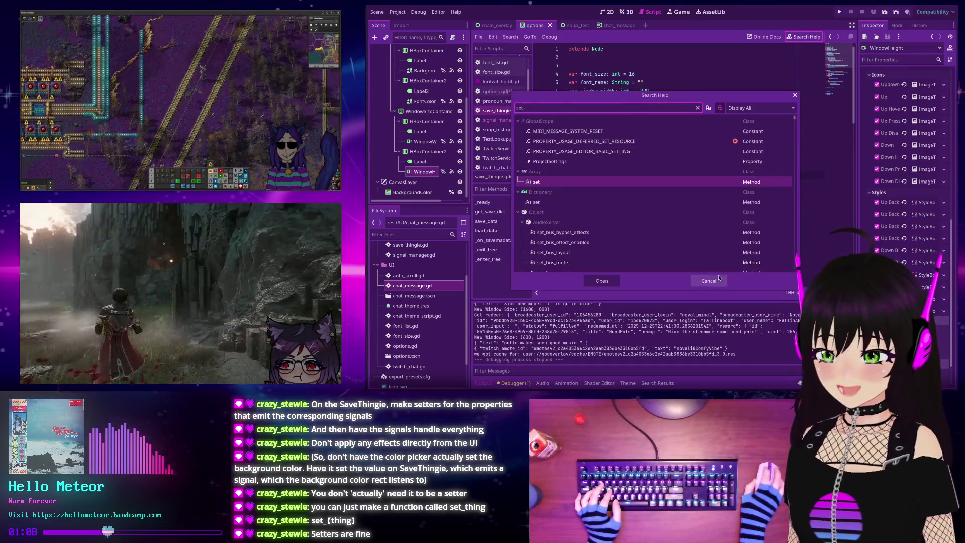
left_click(708, 280)
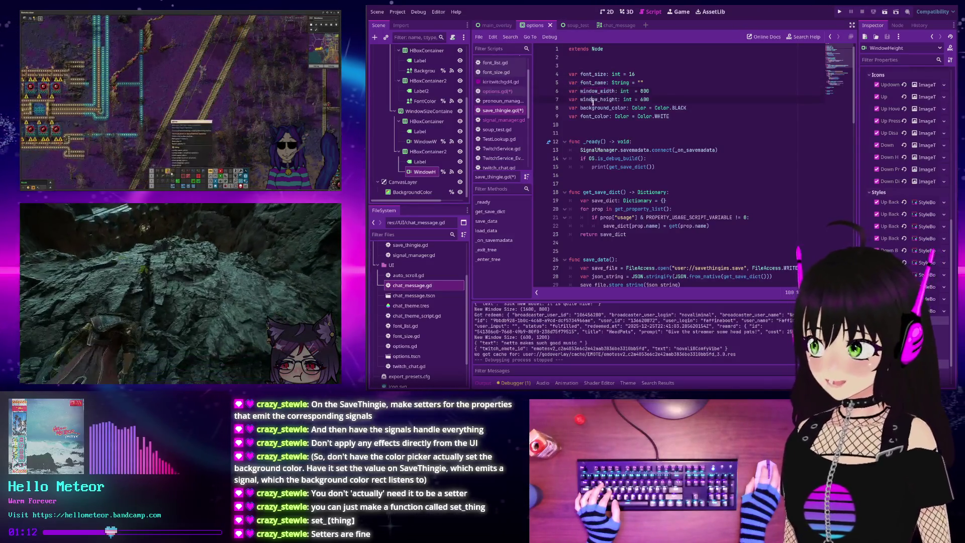
- Add a 'set(value):' block under 'var font_size: int = 16' whose body starts with SignalManager
double_click(593, 74)
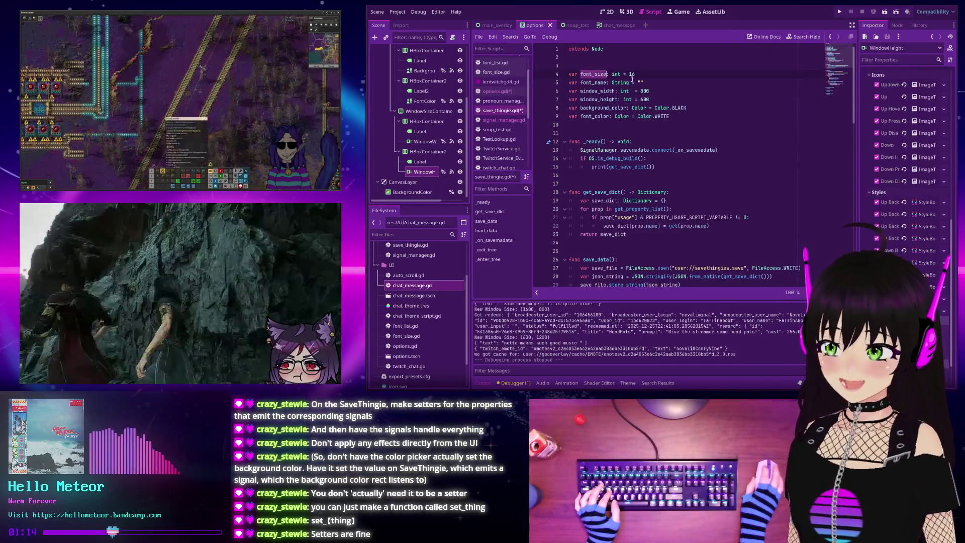
left_click(636, 65)
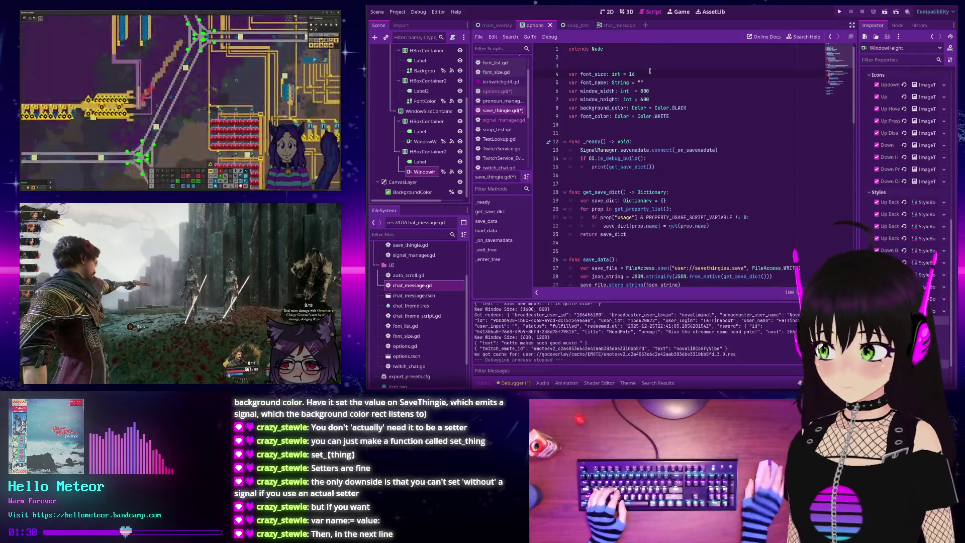
left_click(650, 73)
type(":")
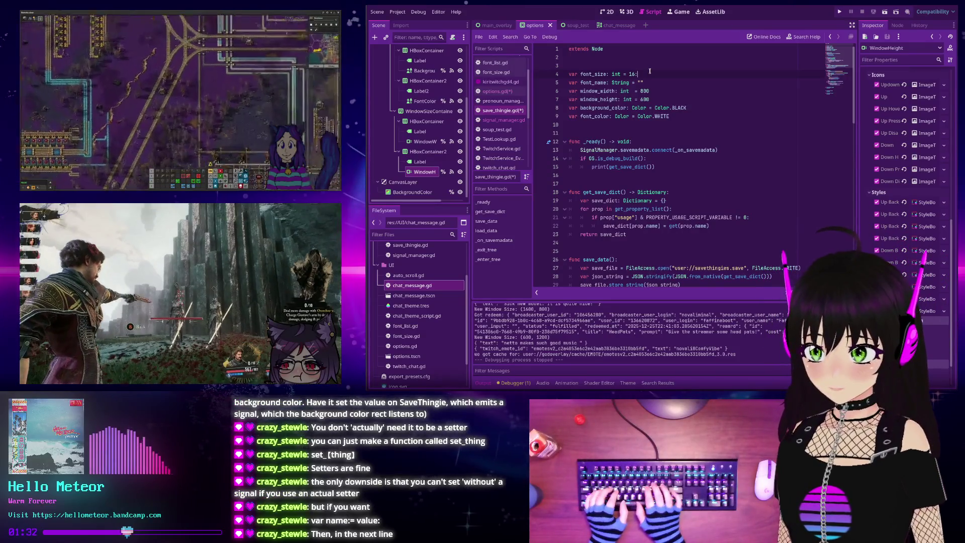
key("Return")
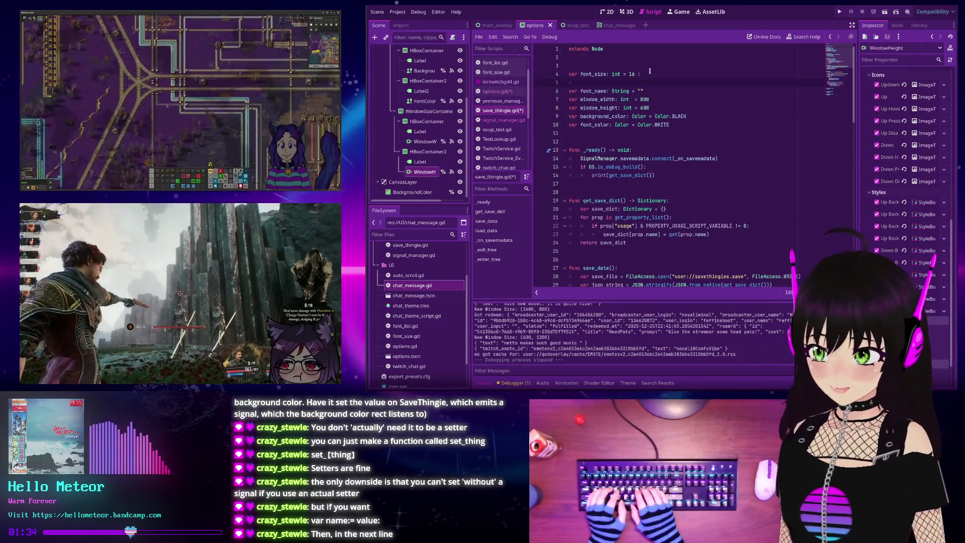
type("set(")
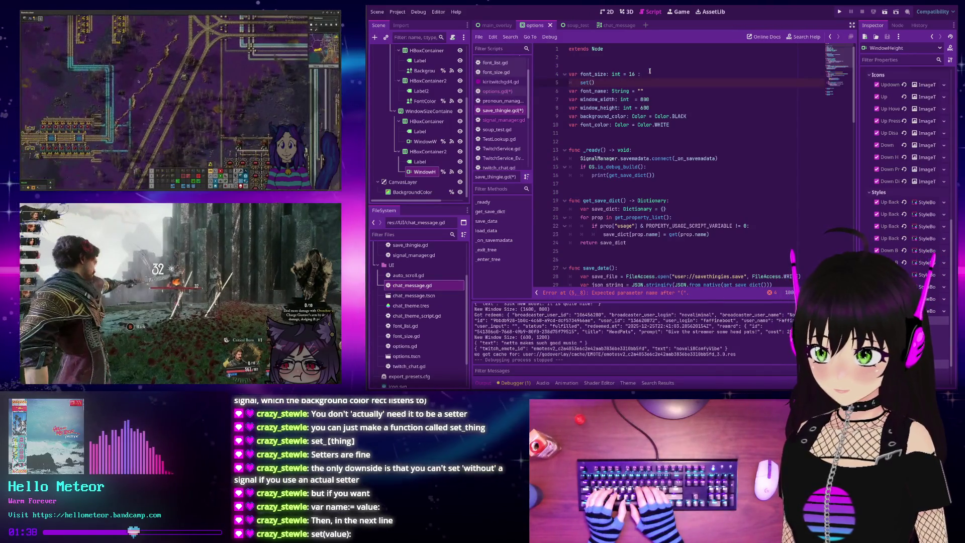
type("value):")
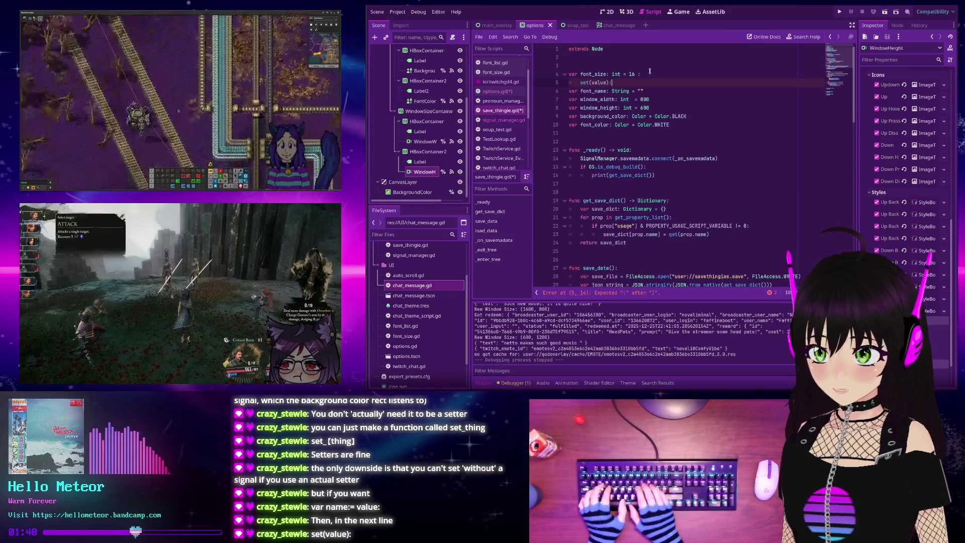
key("Return")
type("Signal")
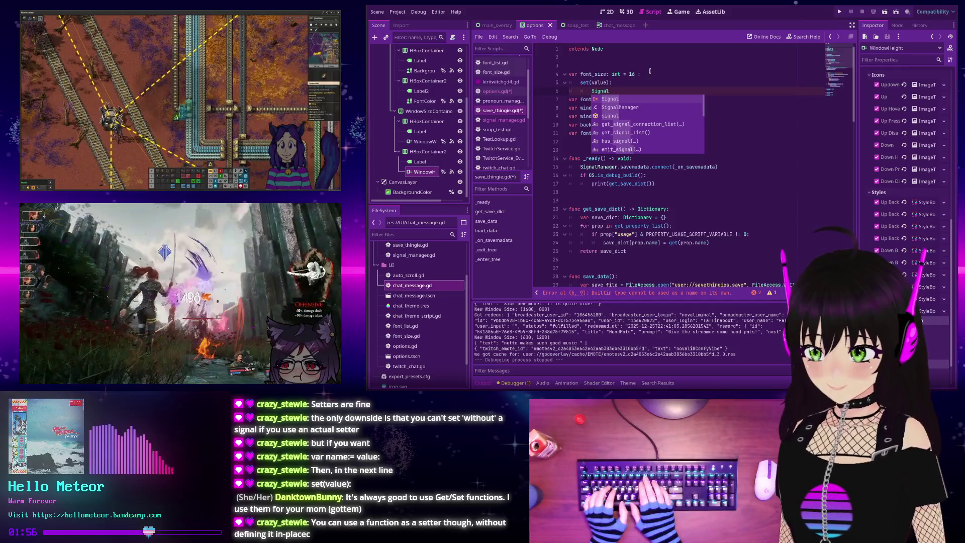
key("Down")
key("Return")
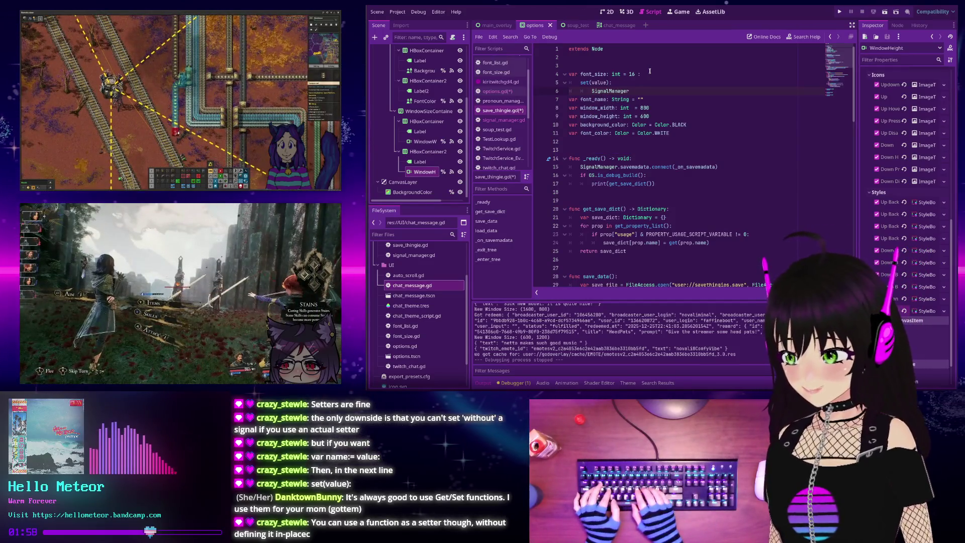
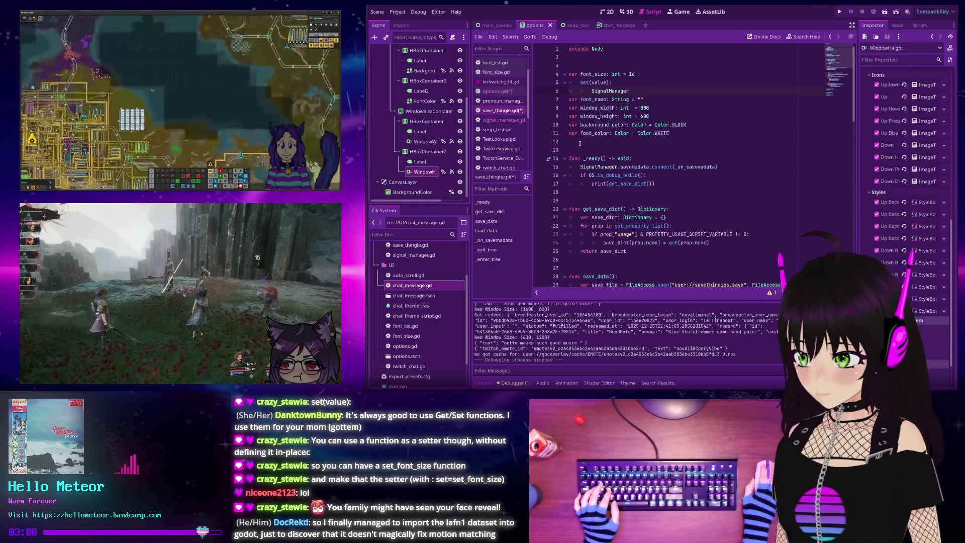
- Write set_font_size(value: int) that assigns font_size and emits font_size_changed, then jump to that signal's definition
left_click(600, 200)
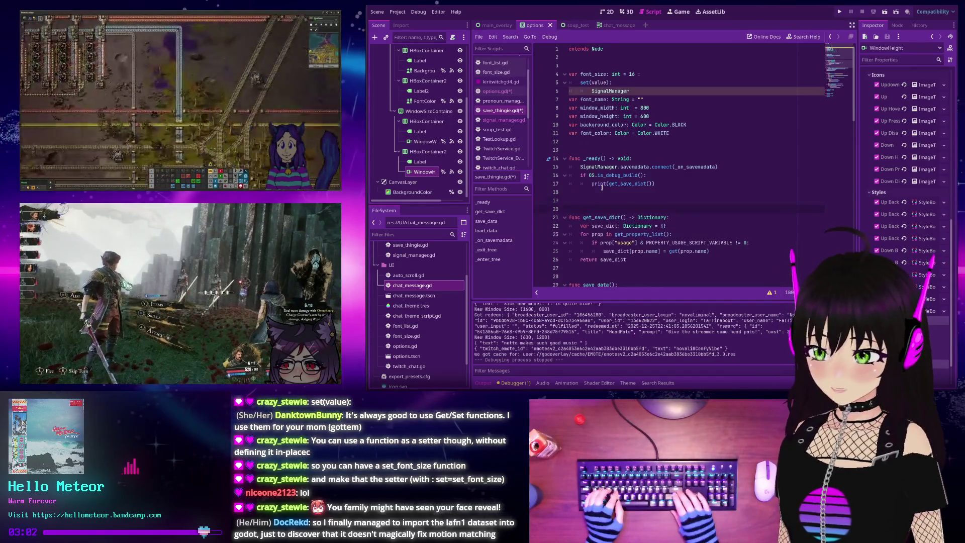
key("Return")
key("Return")
key("Return")
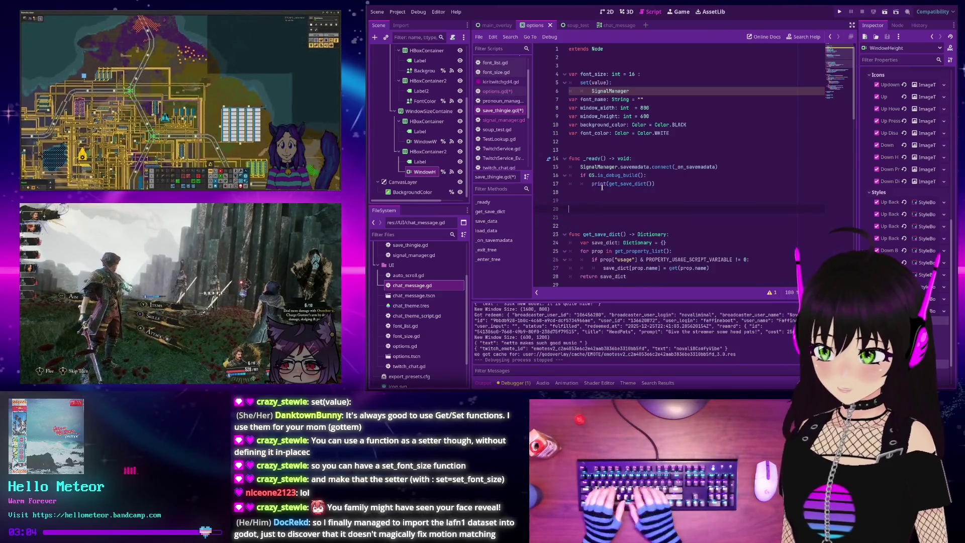
type("func")
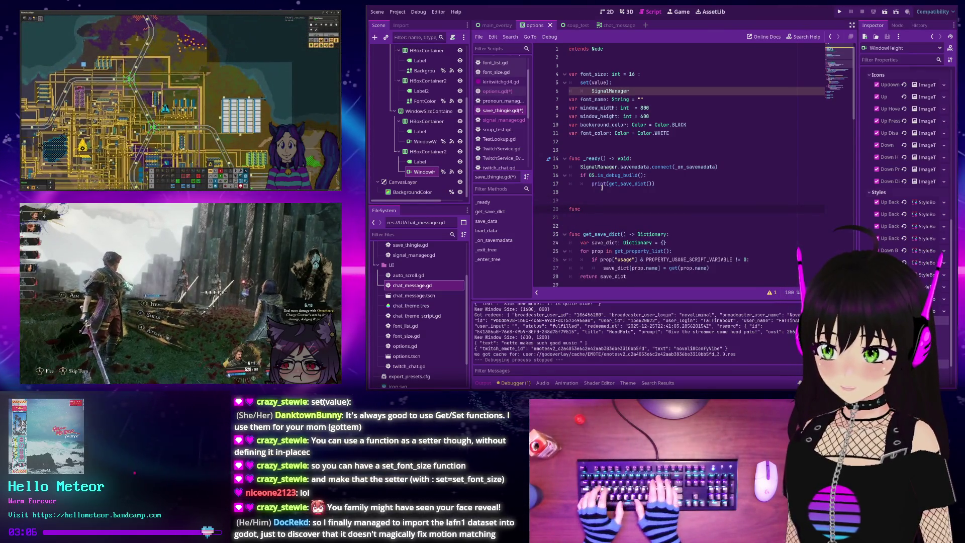
type(" set_font_size")
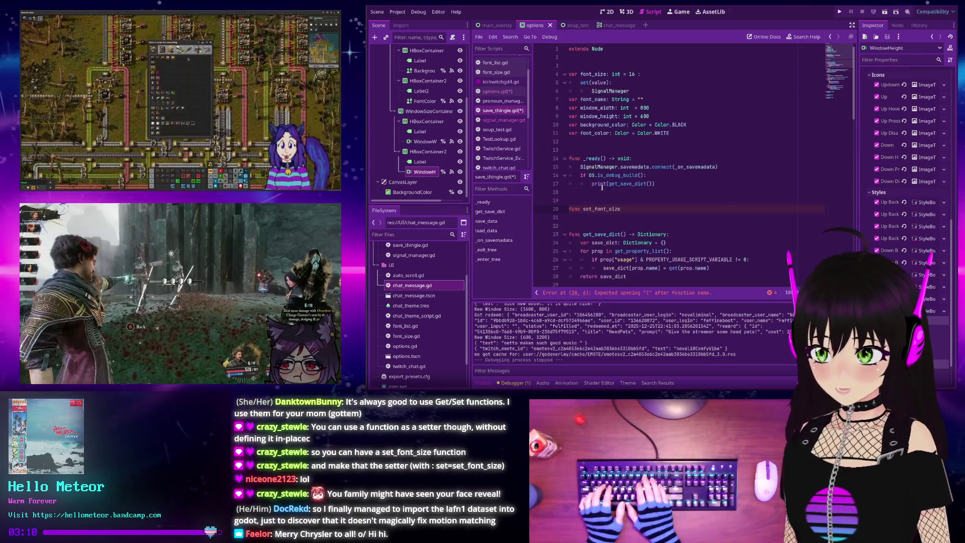
type("(v)")
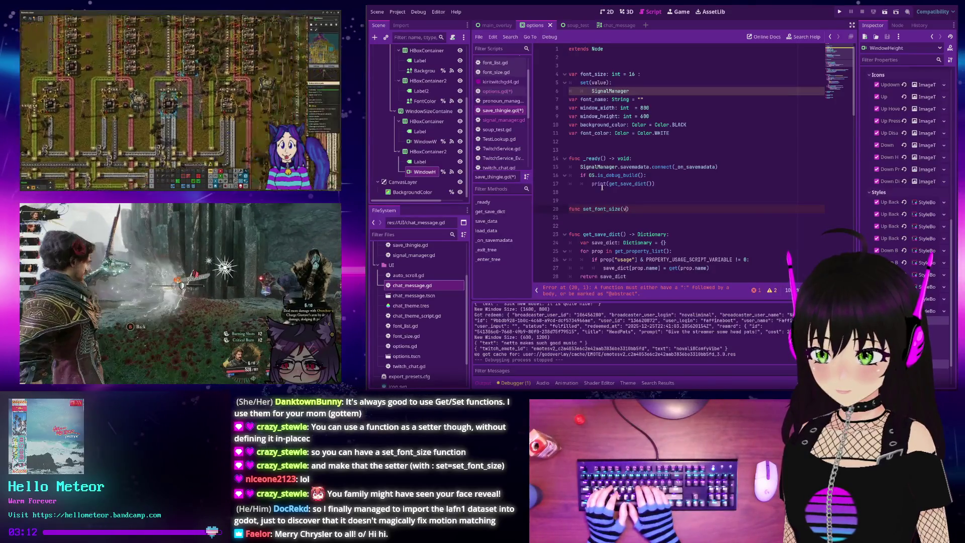
type("alue: int")
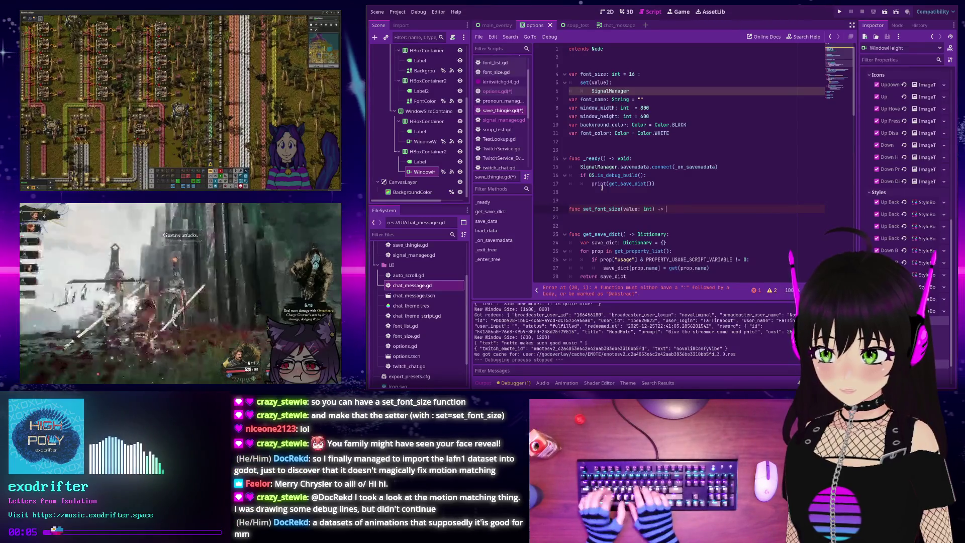
type(":")
key("Return")
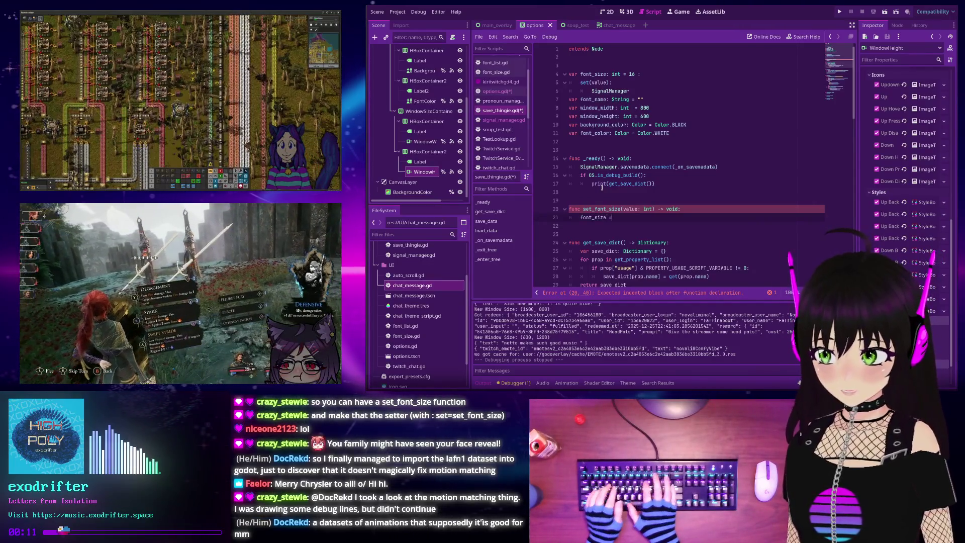
type(" value")
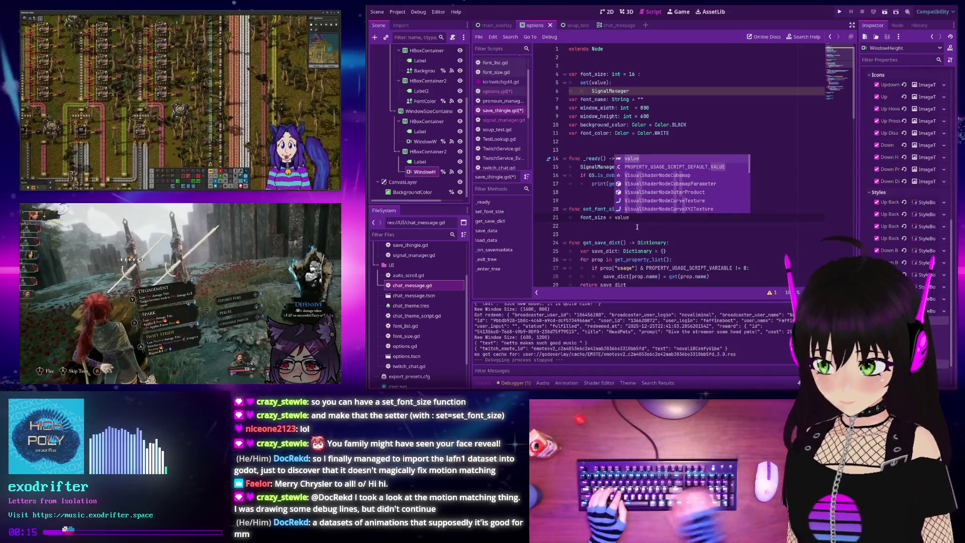
key("Return")
key("Return")
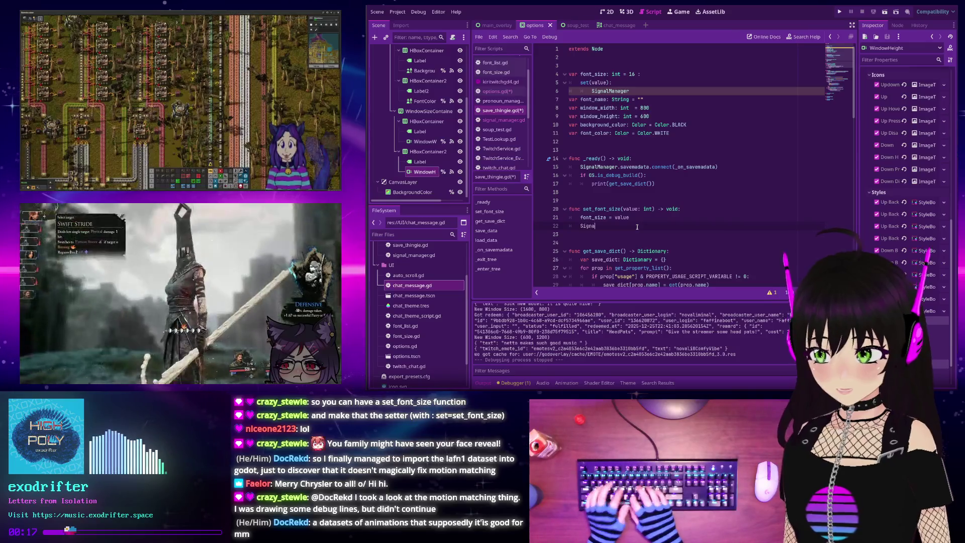
type("SignalManager.fon")
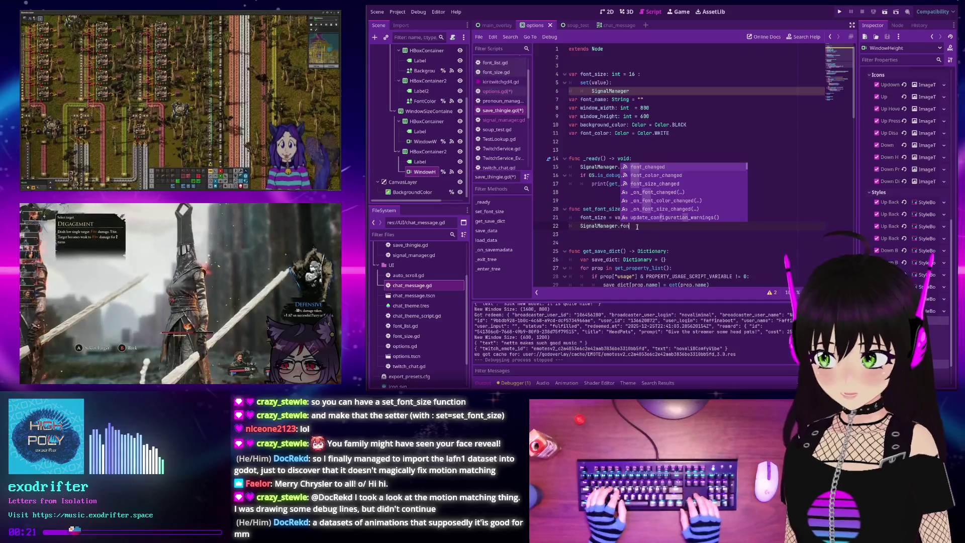
type("t_s")
key("Return")
type(".emit(")
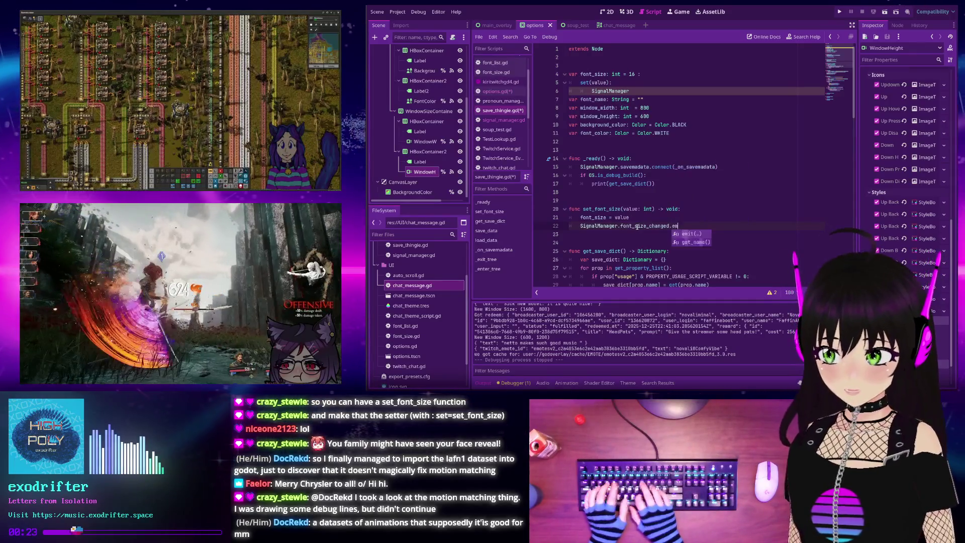
key("Escape")
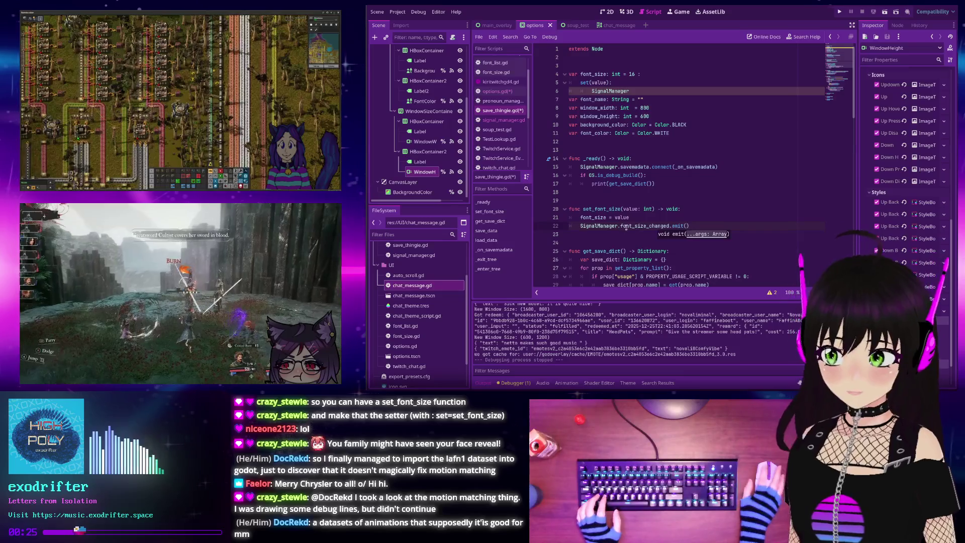
left_click(637, 227, "ctrl")
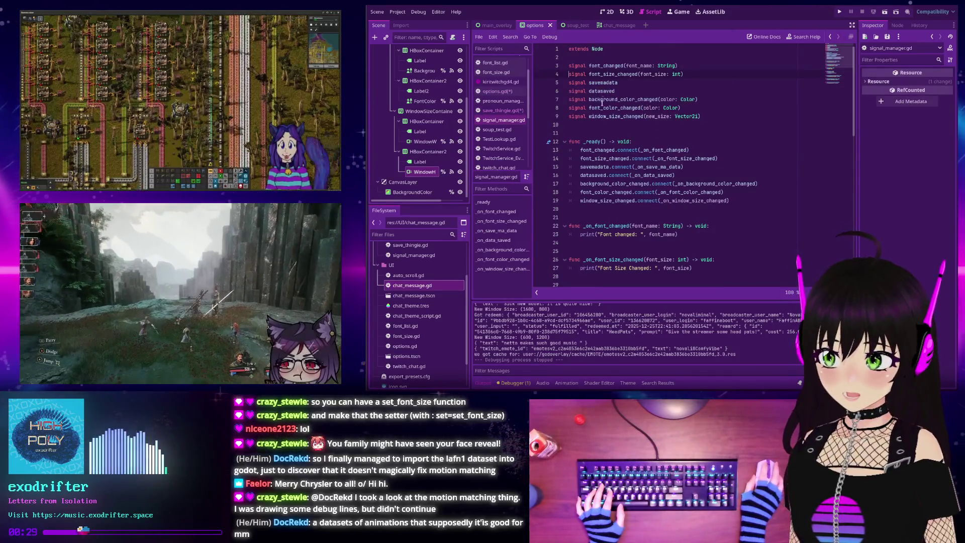
- Return to save_thingie.gd and put the caret in the font_size setter's declaration line
left_click(514, 112)
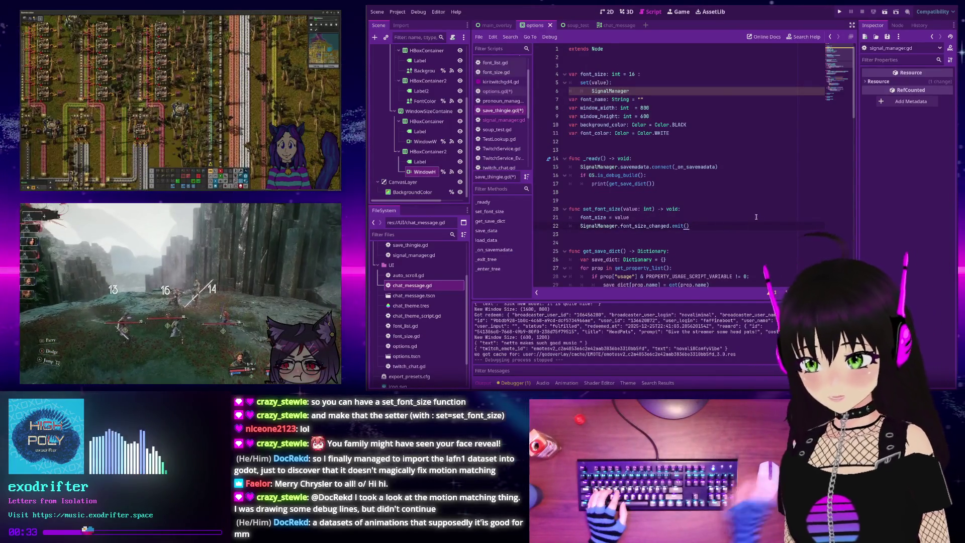
left_click(645, 210)
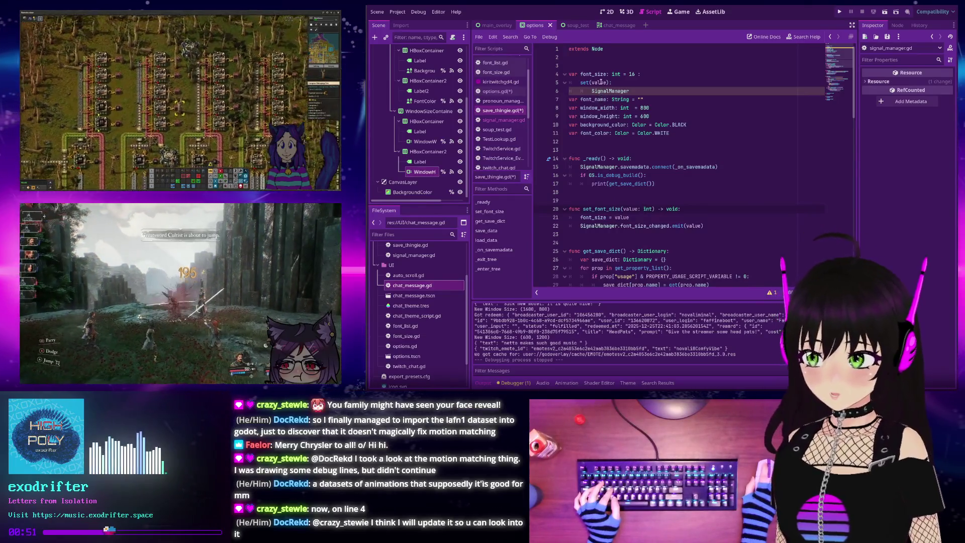
- Append set=set_font_size to the font_size declaration and delete the old inline set(value) block
left_click_drag(635, 90, 575, 85)
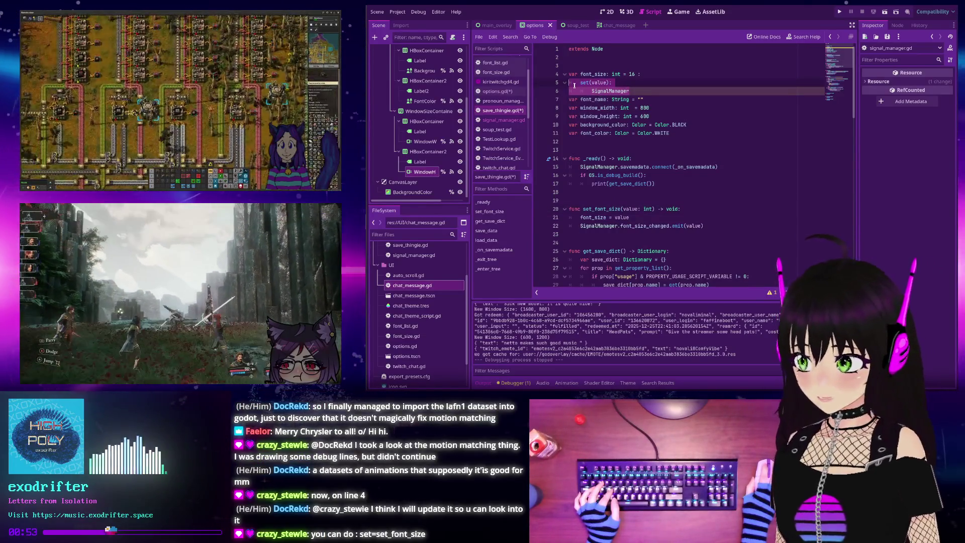
left_click(649, 74)
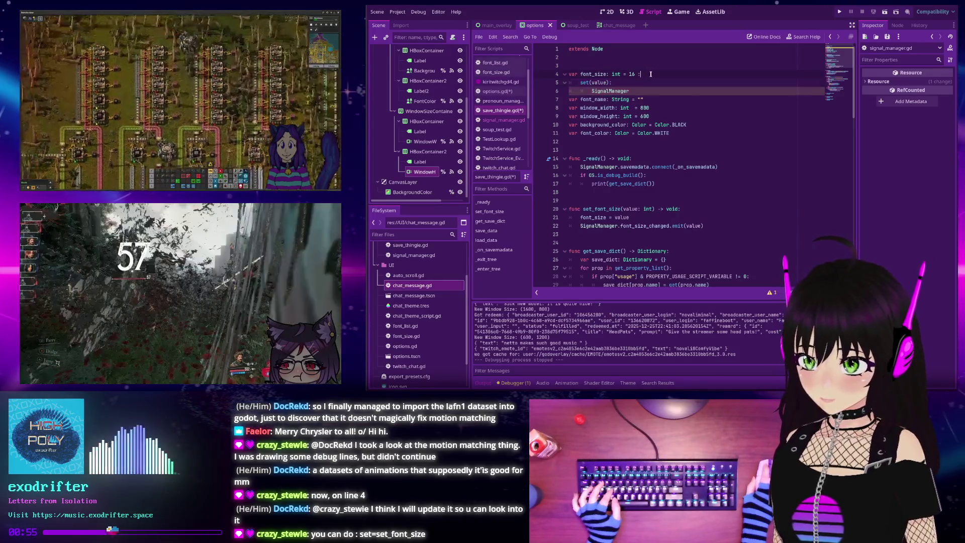
type(" set")
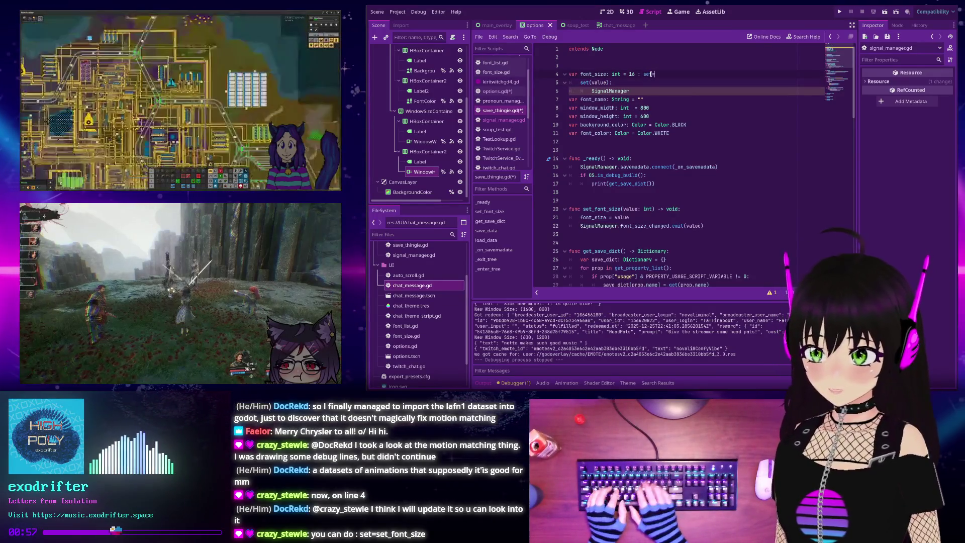
type("=set_font")
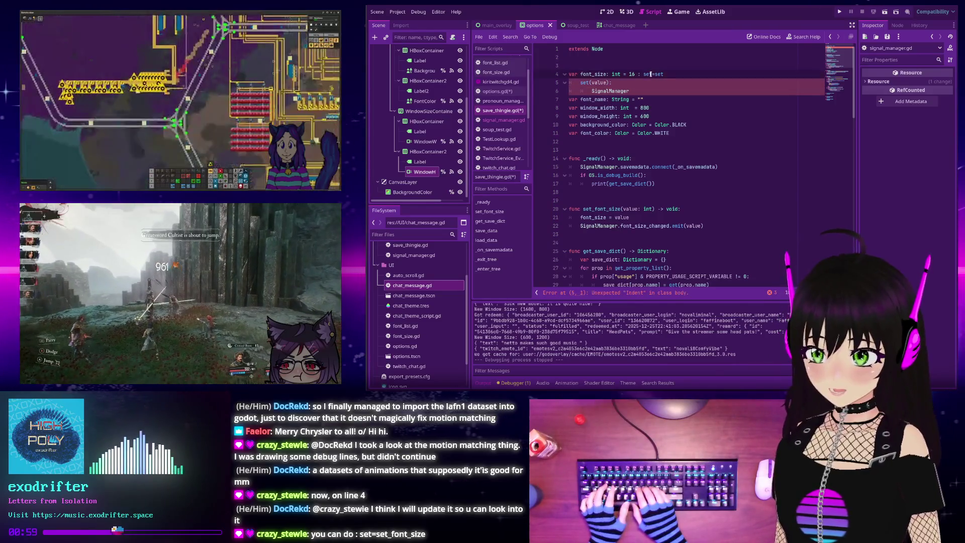
type("_size")
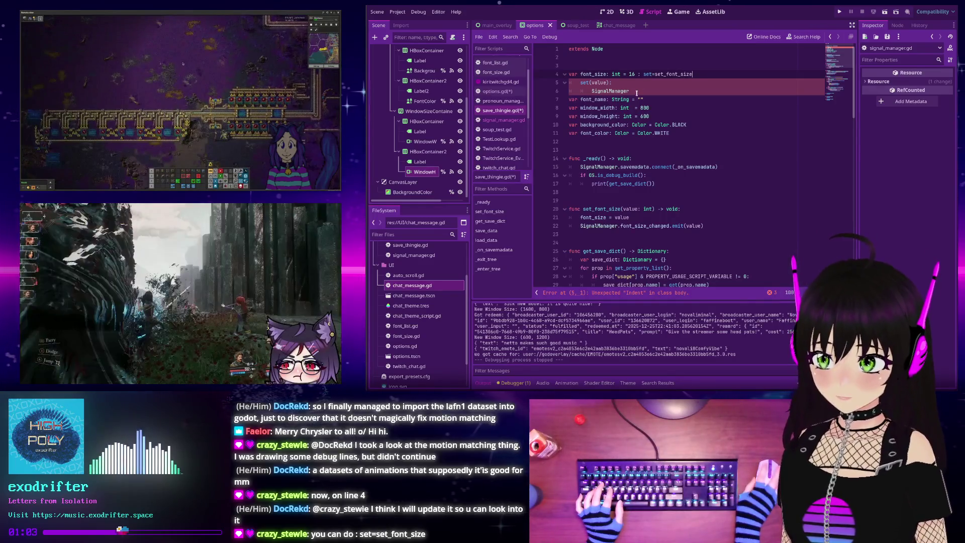
left_click_drag(637, 93, 549, 79)
key("BackSpace")
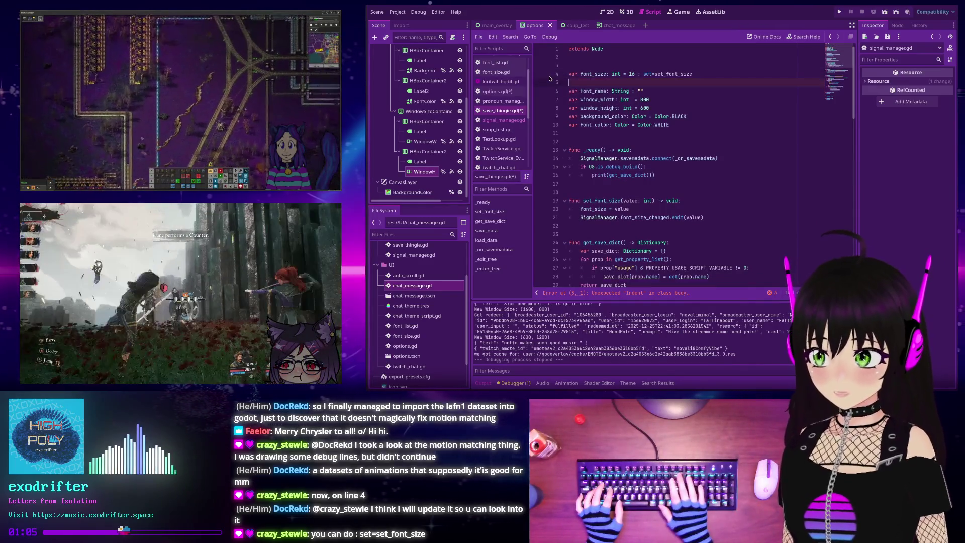
key("BackSpace")
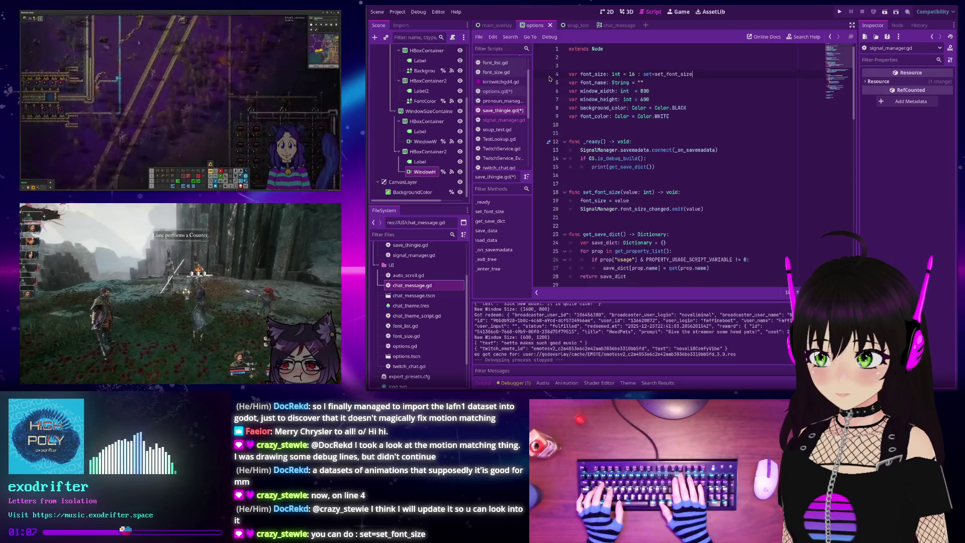
left_click(651, 74)
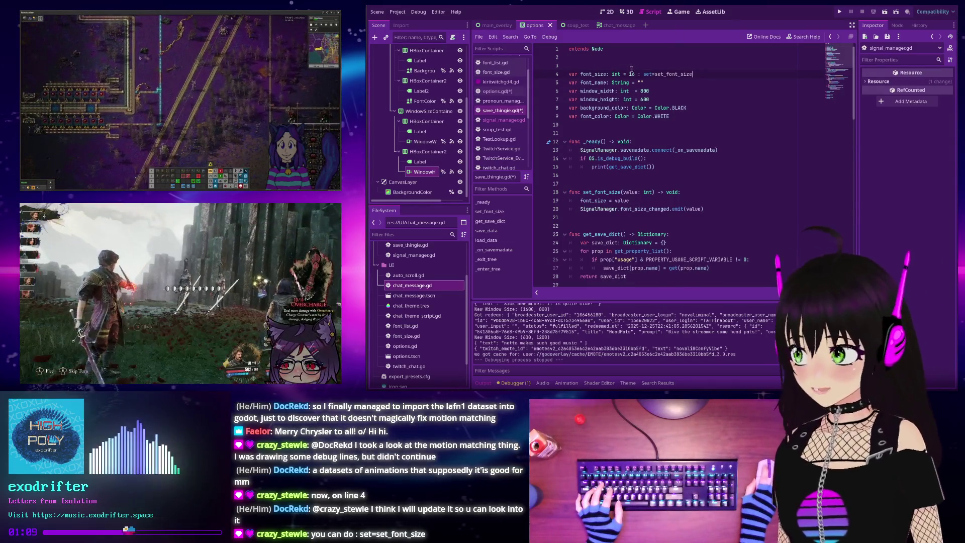
type("=")
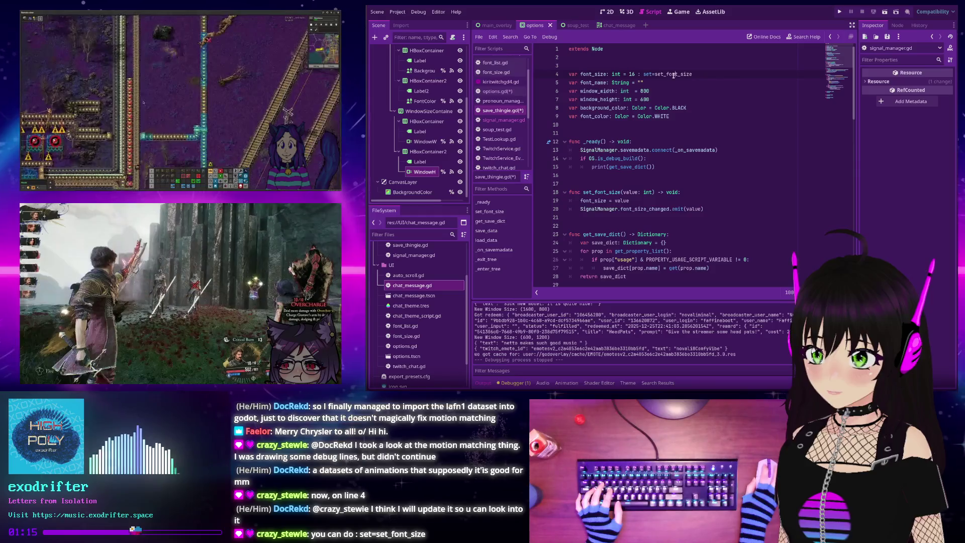
mouse_move(673, 75)
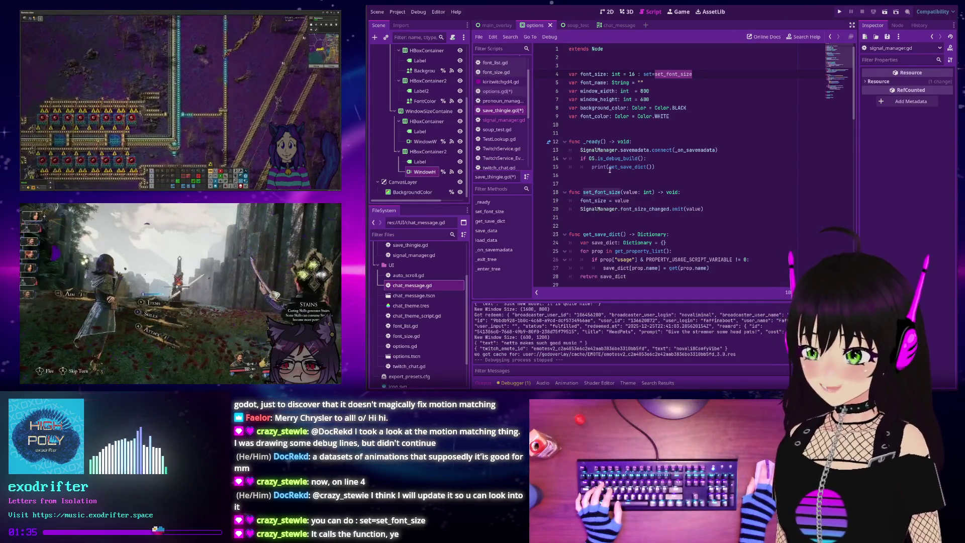
left_click(712, 207)
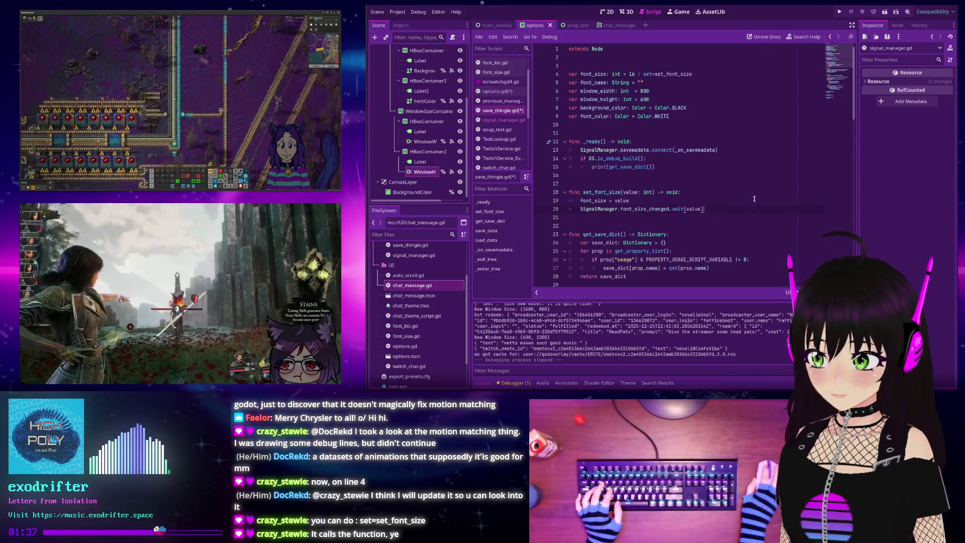
- Add set_font_name(value: String) -> void with font_name = value and an unfinished SignalManager. line
key("Return")
key("Return")
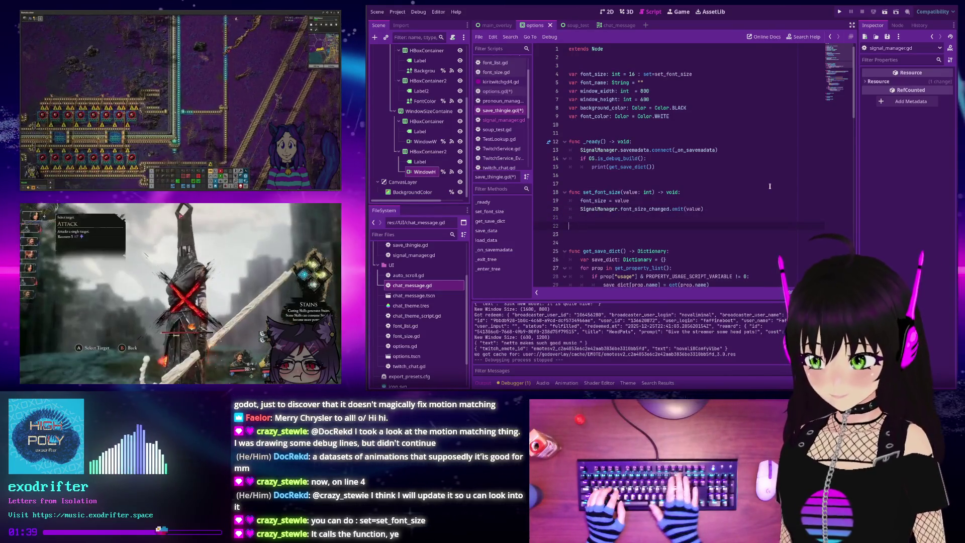
key("Return")
type("func")
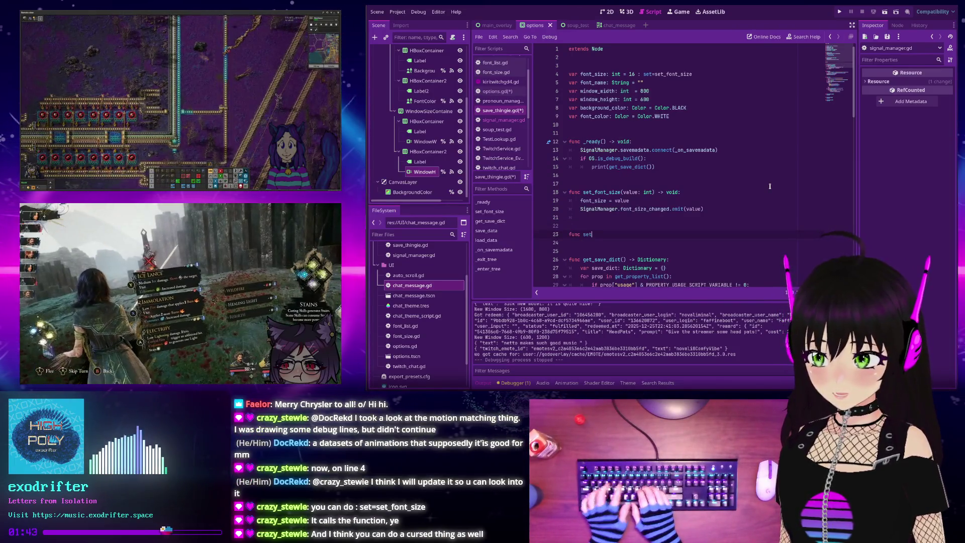
type("set_")
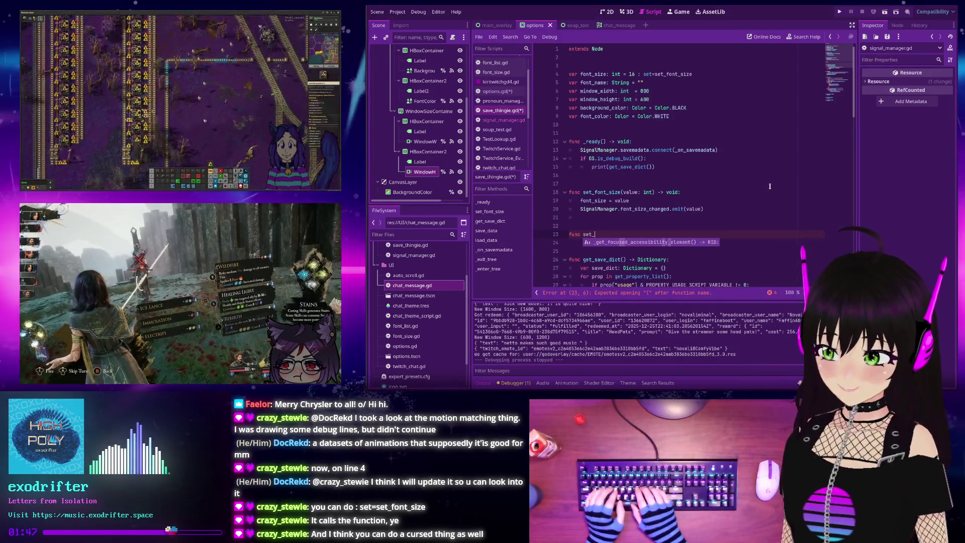
type("font_name")
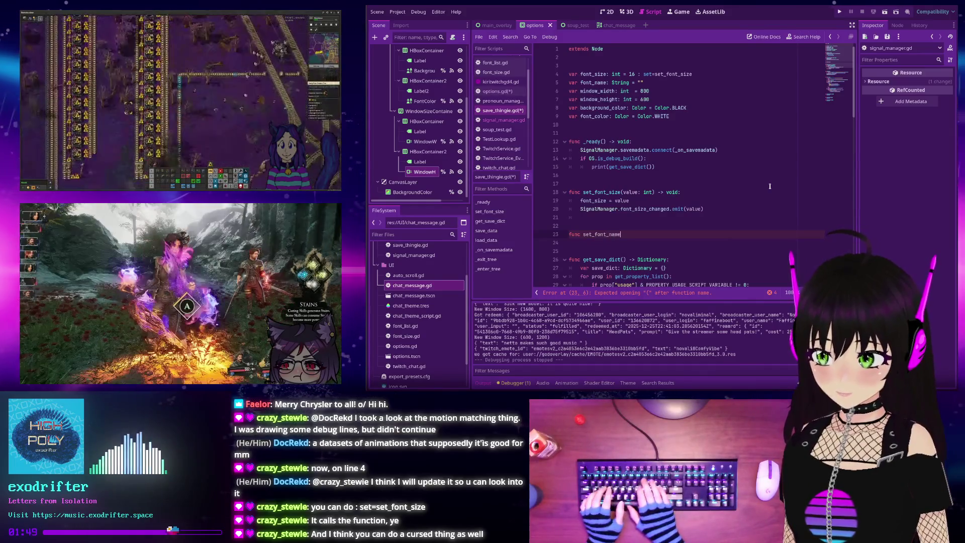
type("(value: S")
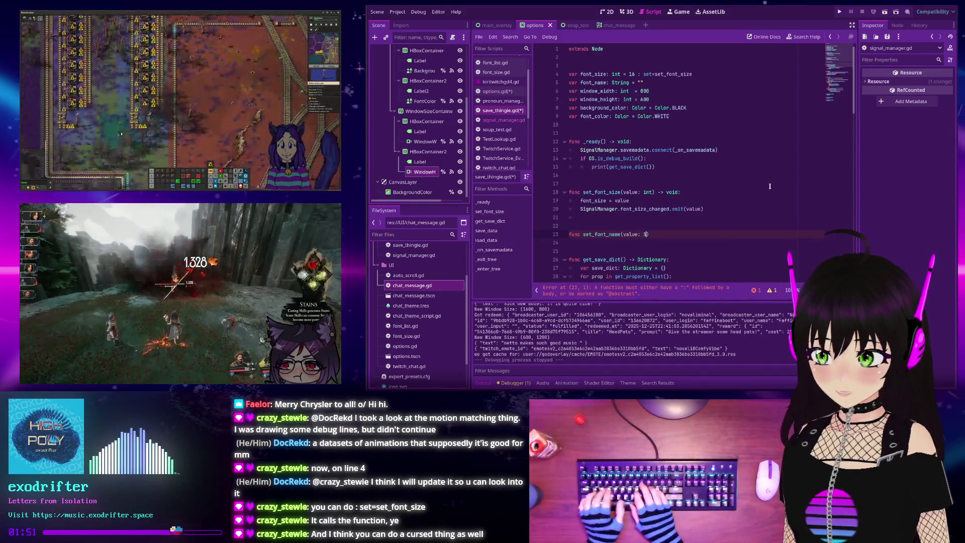
key("BackSpace")
key("BackSpace")
key("BackSpace")
type("rin")
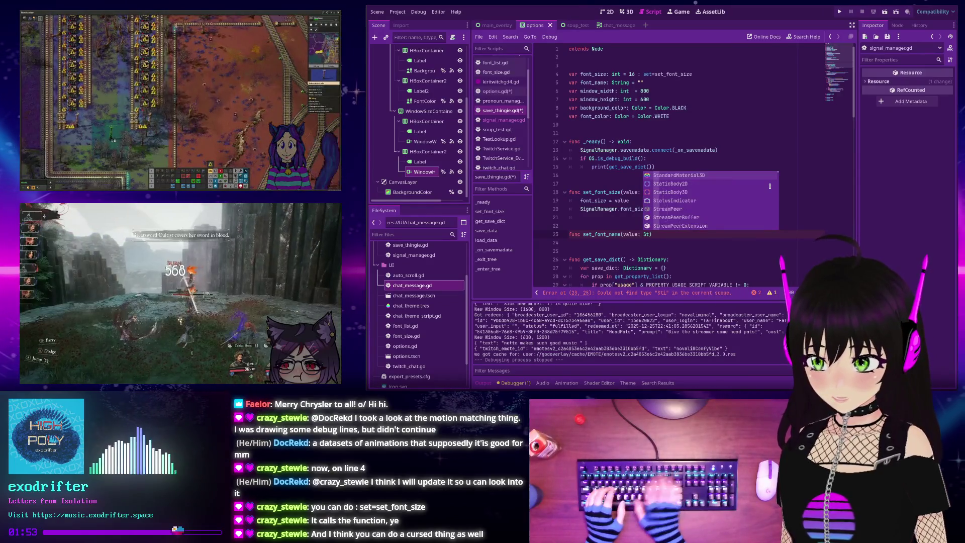
type("g)")
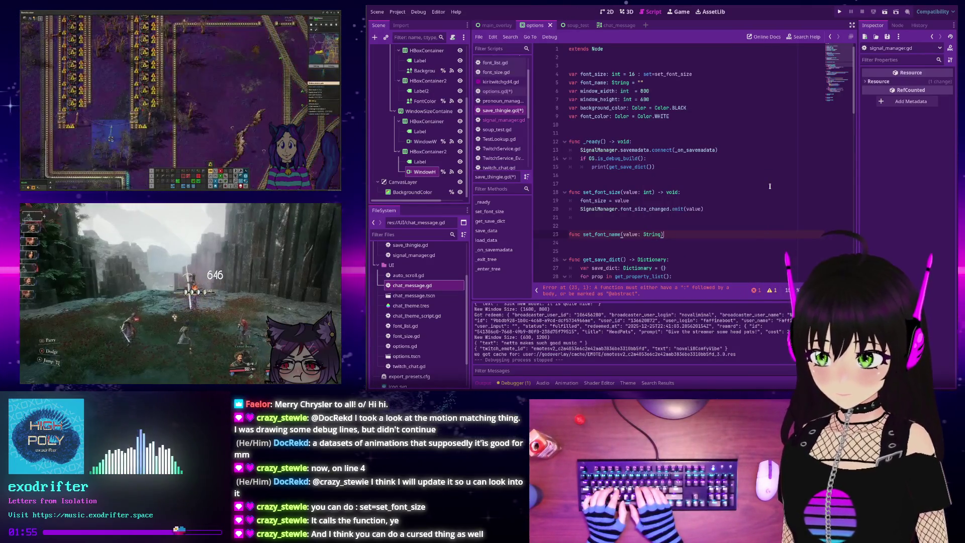
type(" -> void:")
key("Return")
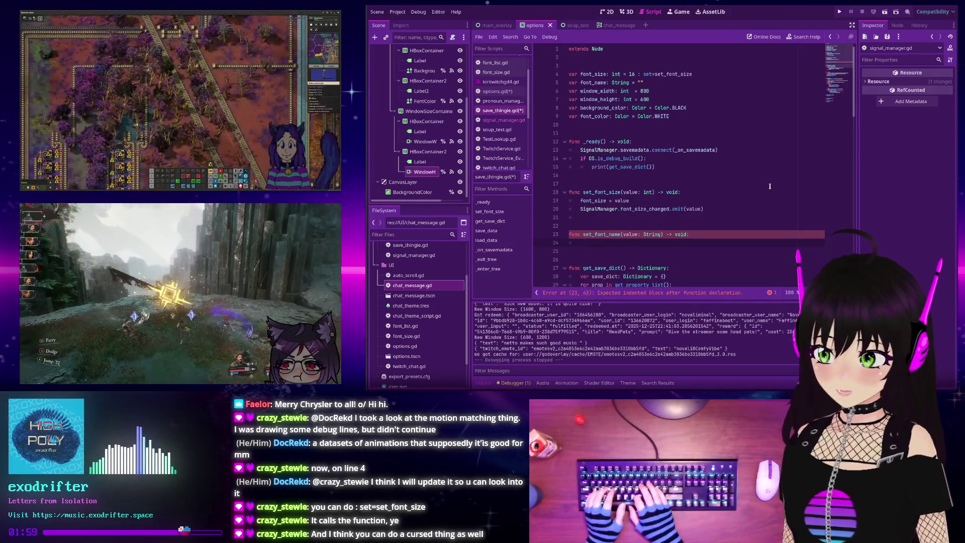
type("font_name = ")
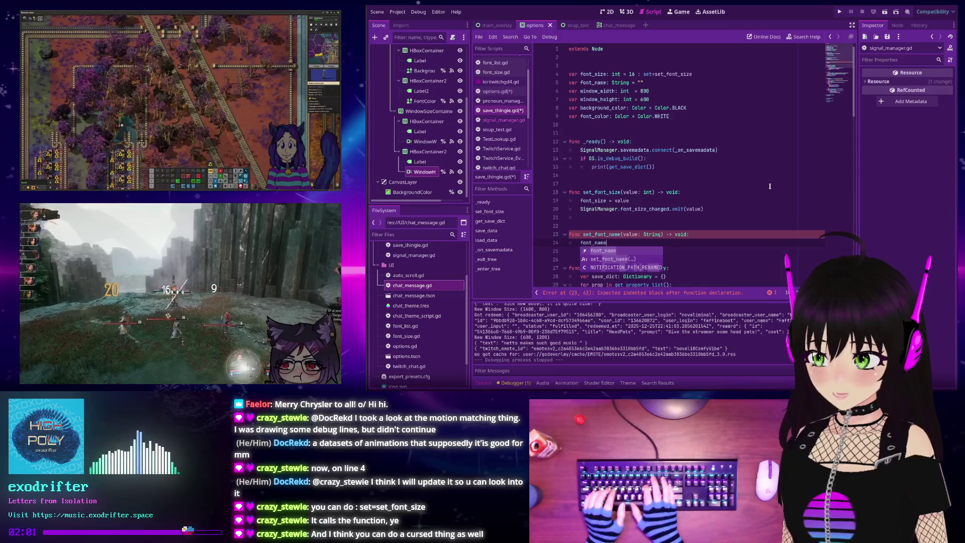
type("value")
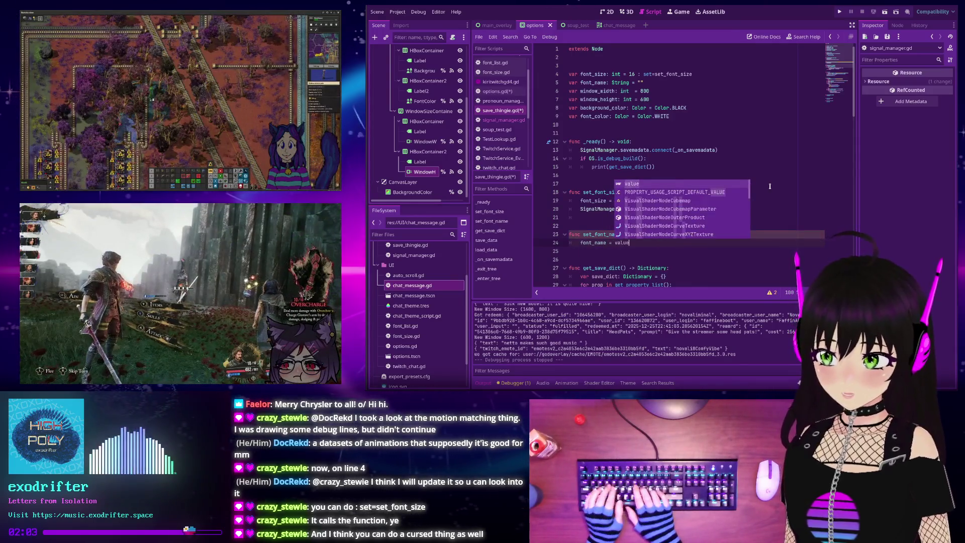
key("Return")
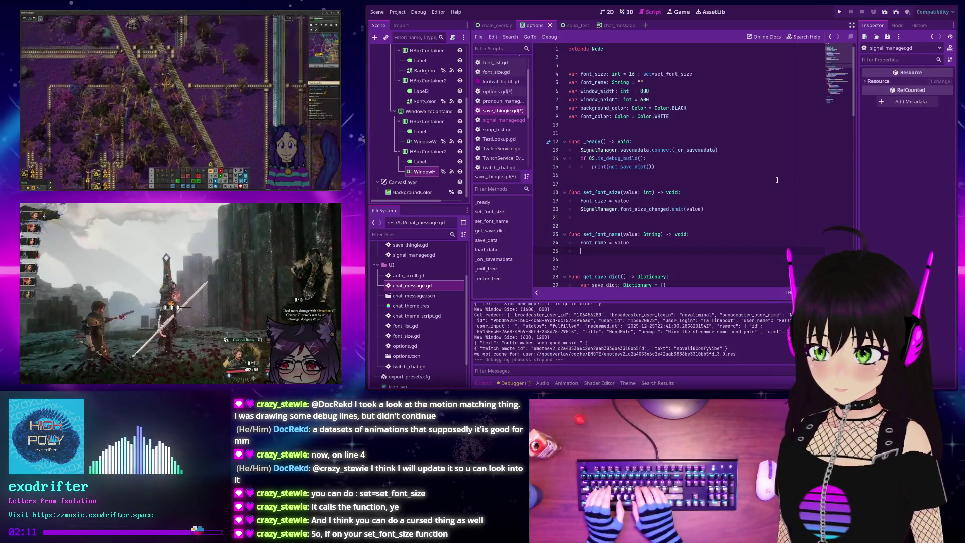
type("Sig")
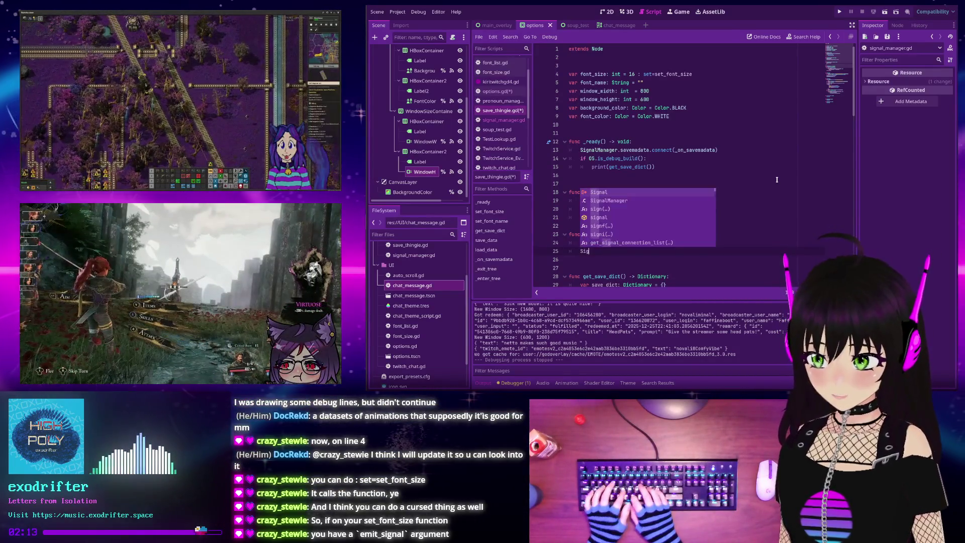
type("nalManager.")
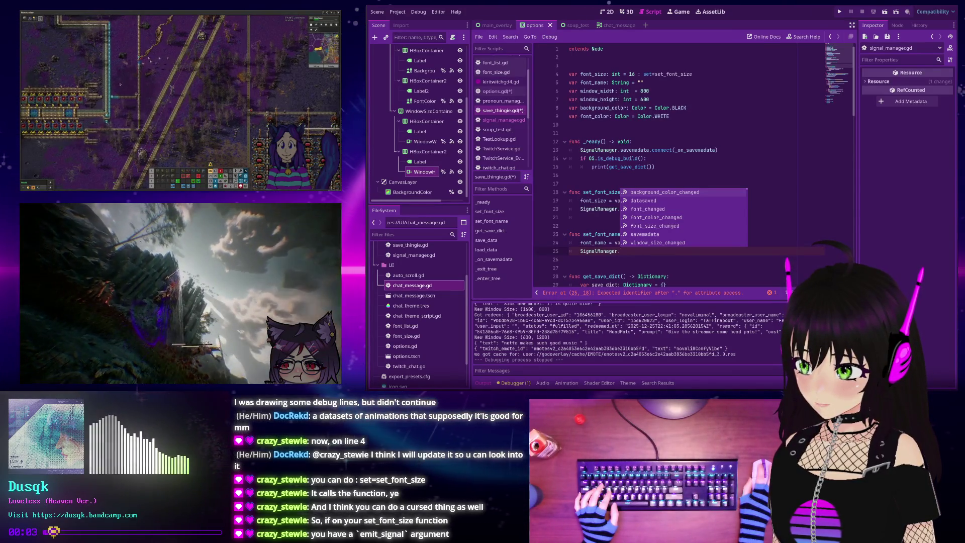
left_click(652, 192)
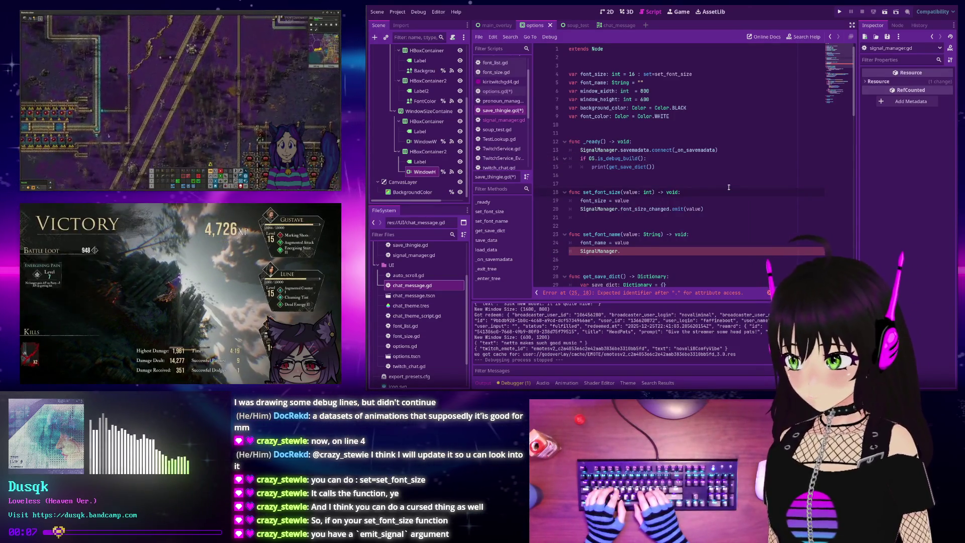
- Give set_font_size an emit_signal: bool = true parameter and indent the font_size_changed emit under if emit_signal:
type(", ")
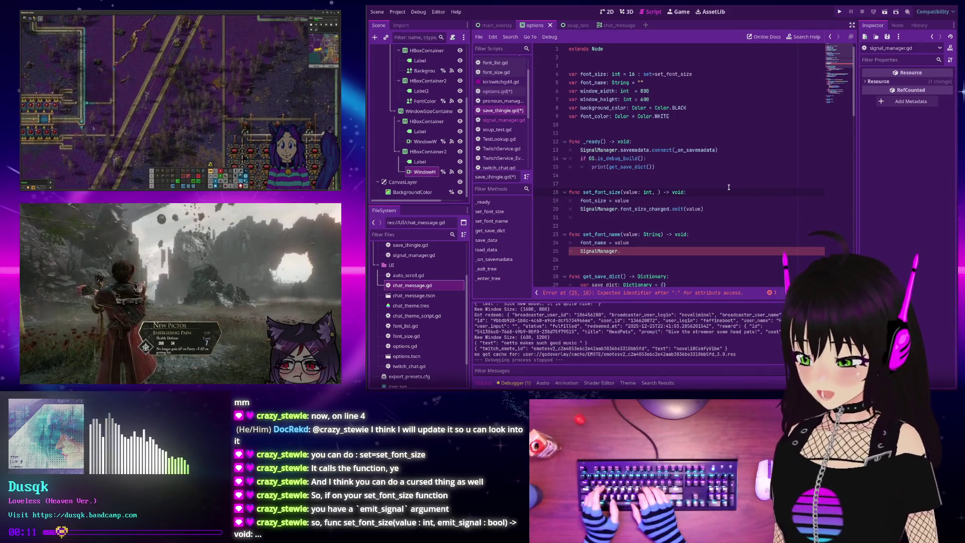
type("emit_signal")
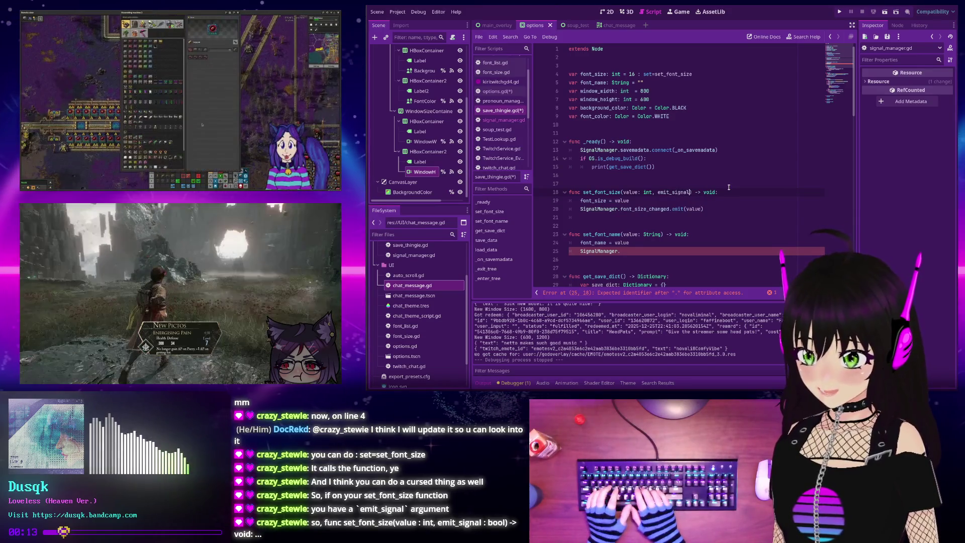
type(": bool")
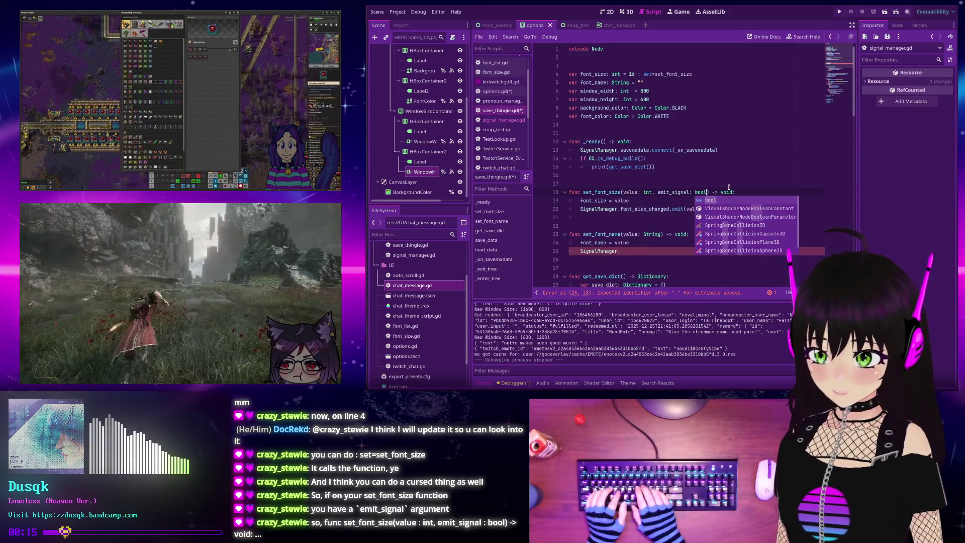
type(" = true")
key("Escape")
left_click(653, 204)
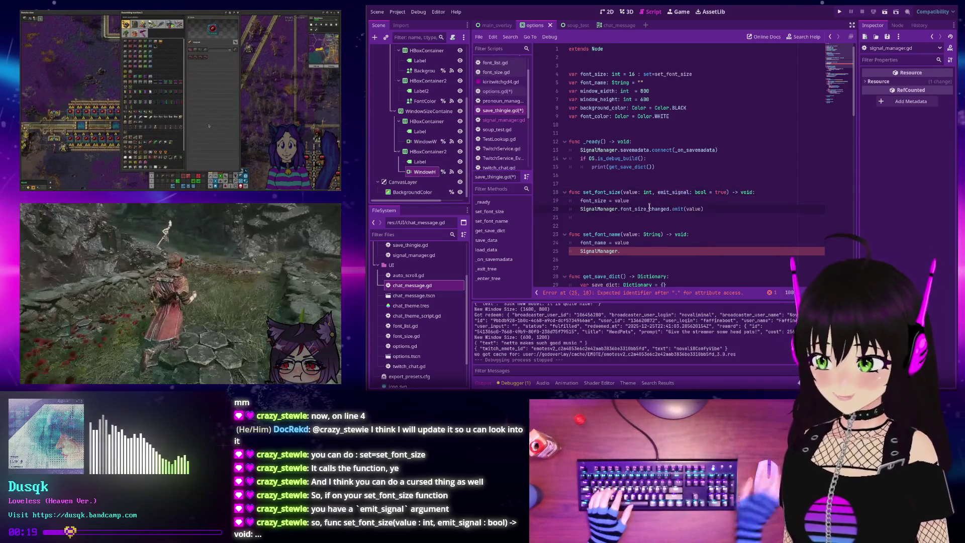
key("Return")
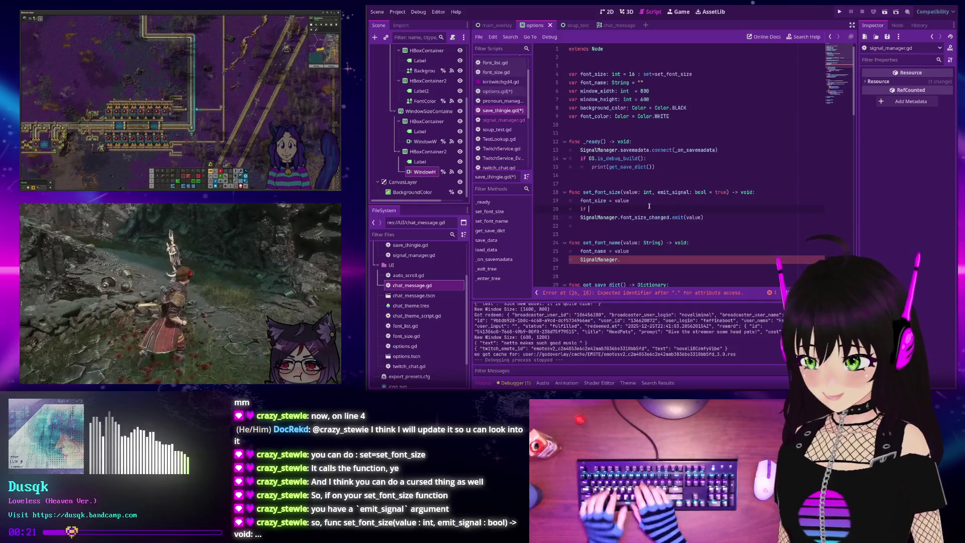
type("if emit_signal:")
key("Down")
key("Home")
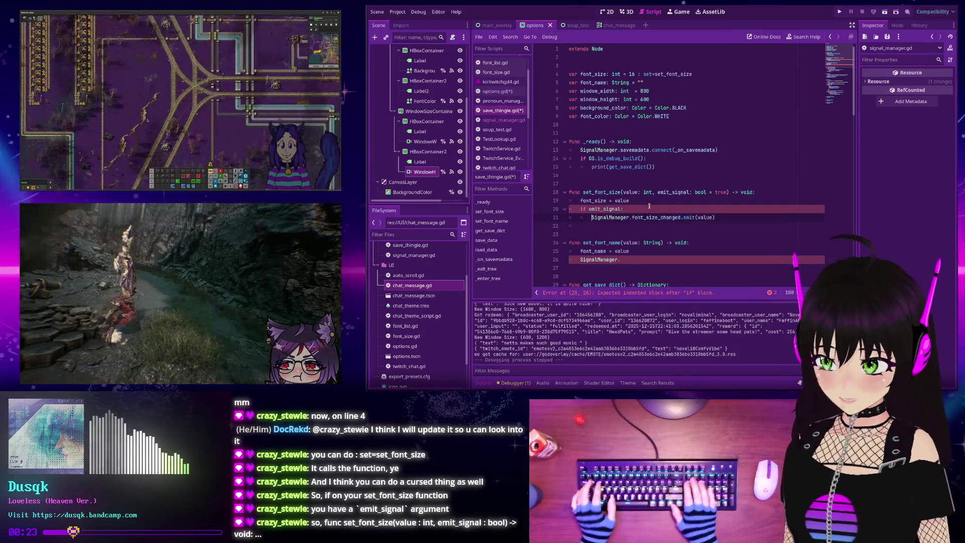
key("Tab")
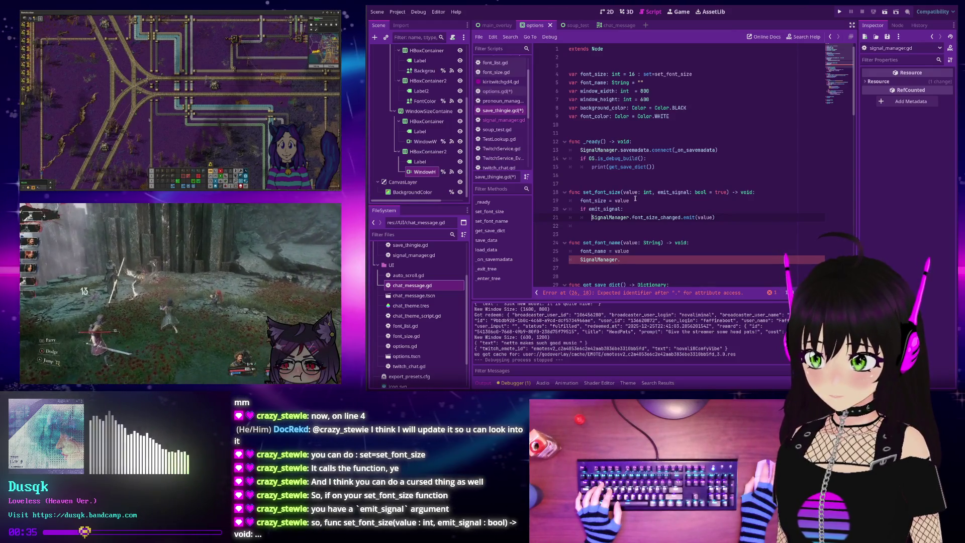
left_click(635, 201)
key("Return")
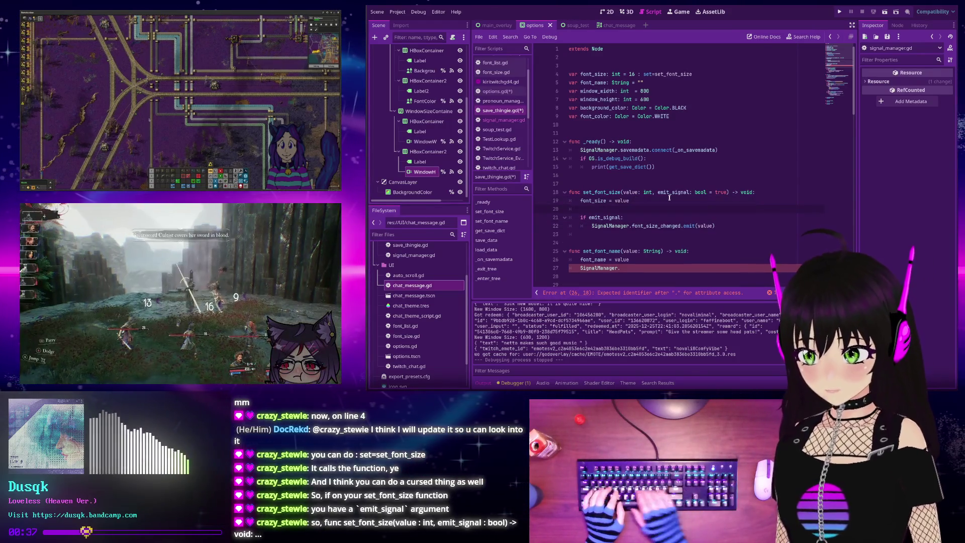
- Insert SignalManager.savemadata.emit() right after the font_size assignment in set_font_size
type("SignalManager.")
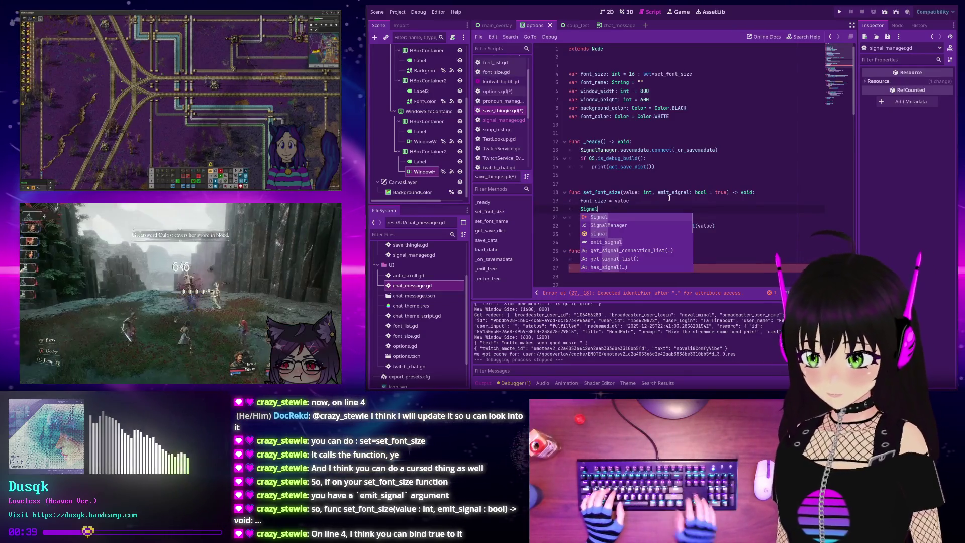
type("save")
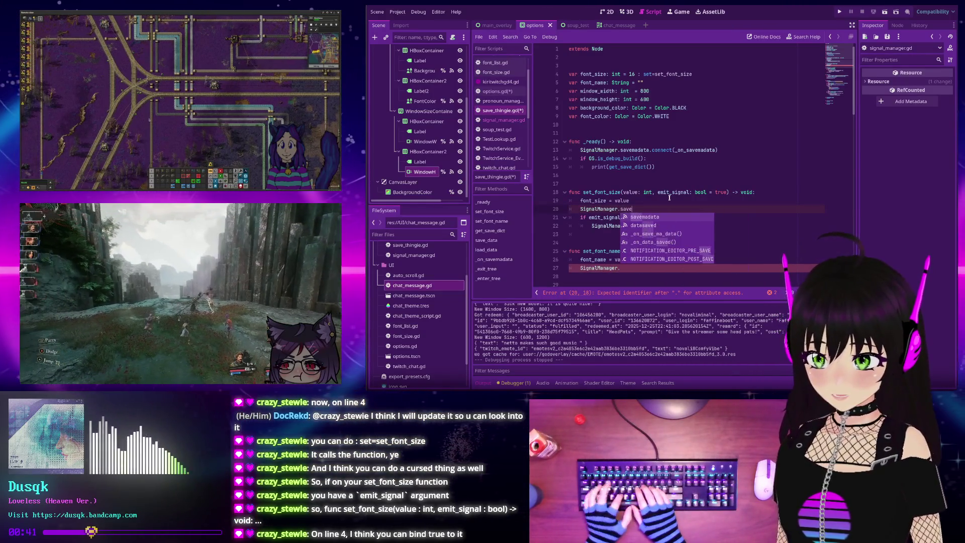
type("madata.emit()")
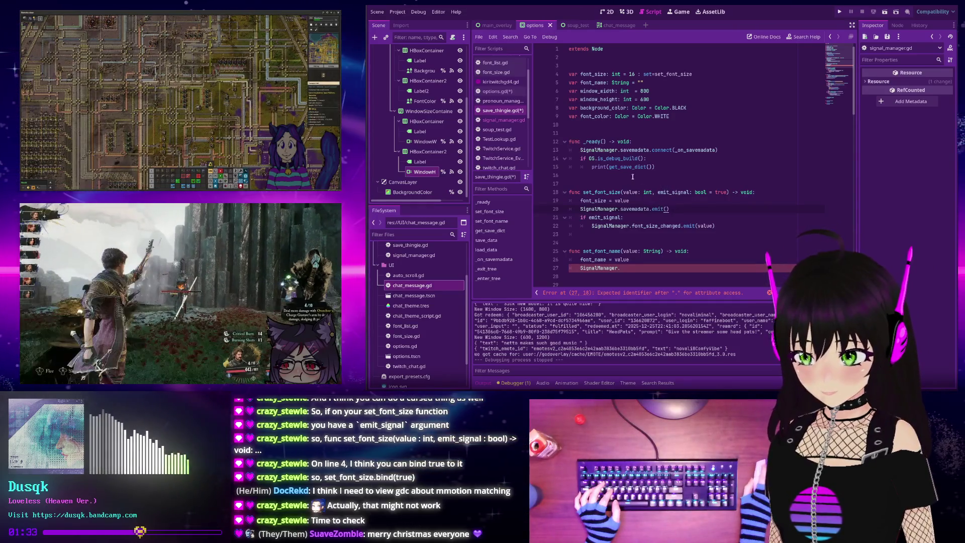
- In set_font_name, call SignalManager.savemadata.emit() and then SignalManager.font_changed.emit(value)
scroll(653, 221, "down", 1)
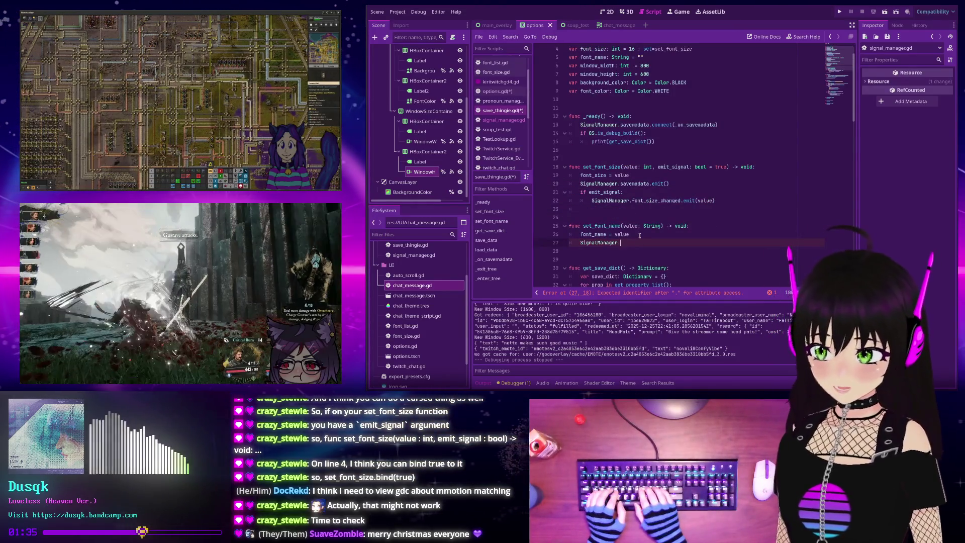
type("save")
key("Return")
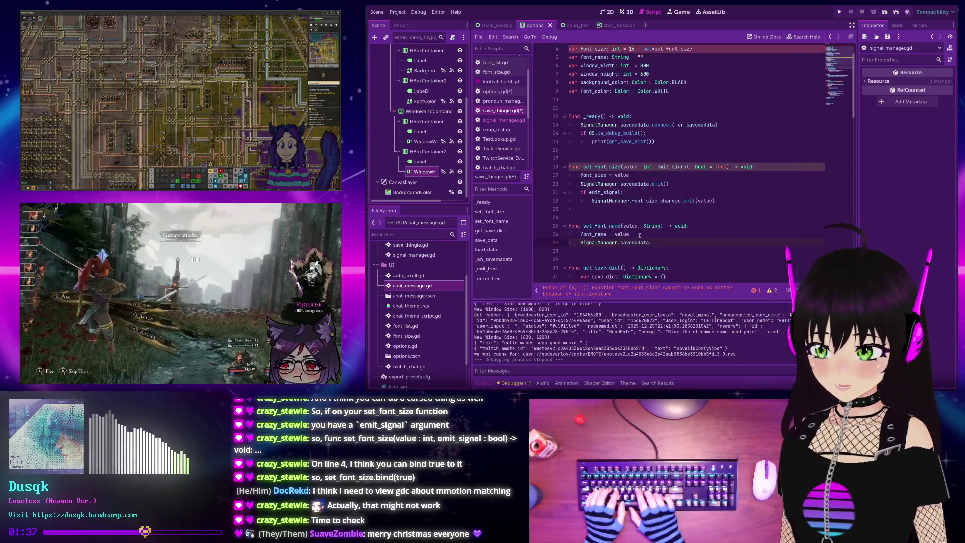
type(".emit()")
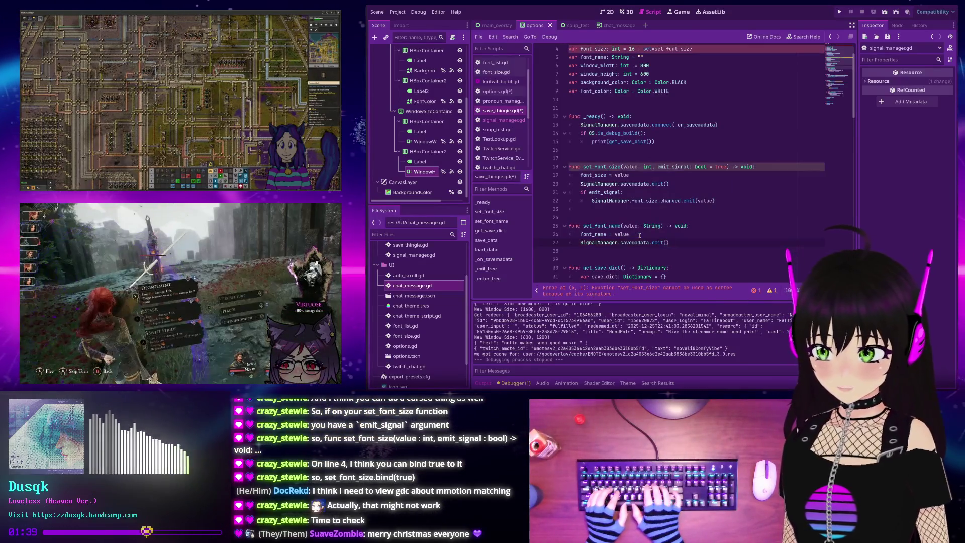
key("Return")
type("Signal")
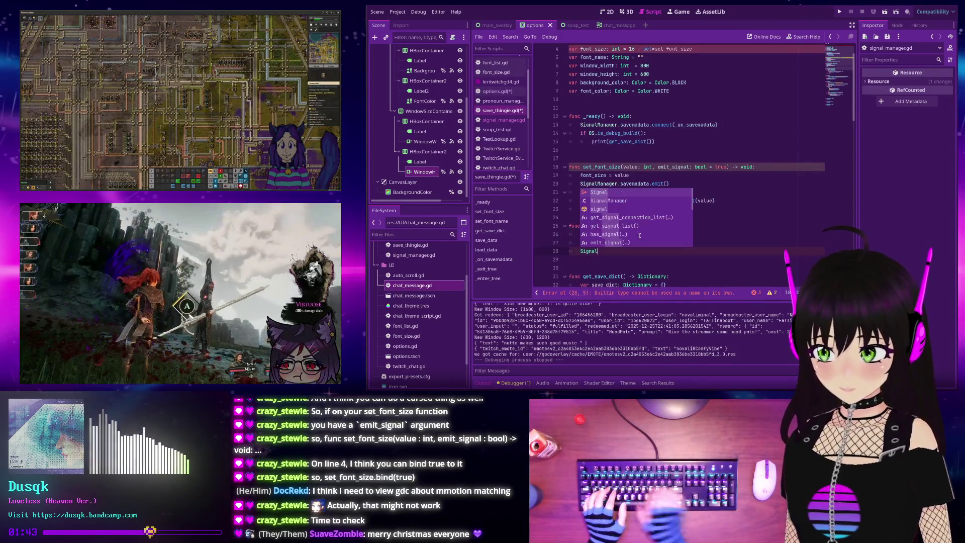
key("Down")
key("Return")
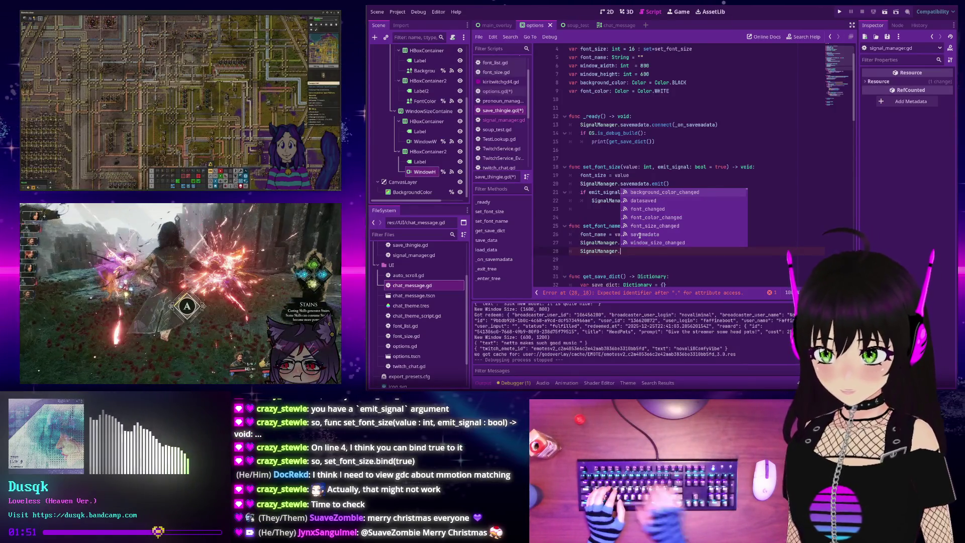
type("font_changed.emit(value")
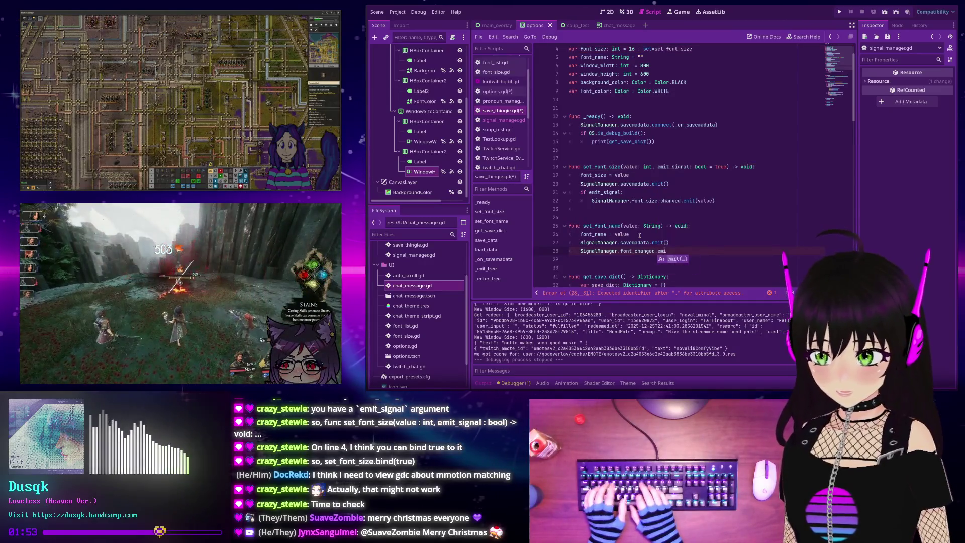
type(")")
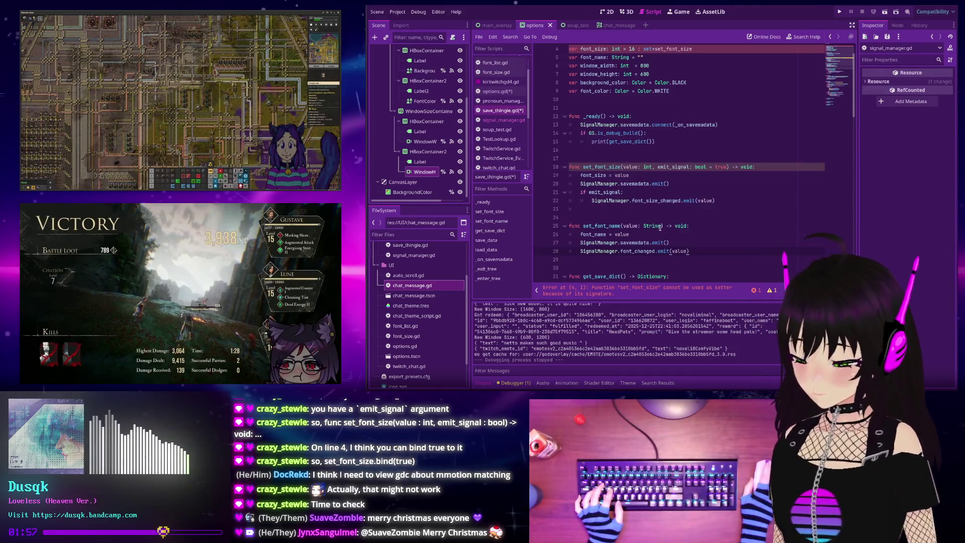
scroll(635, 125, "up", 1)
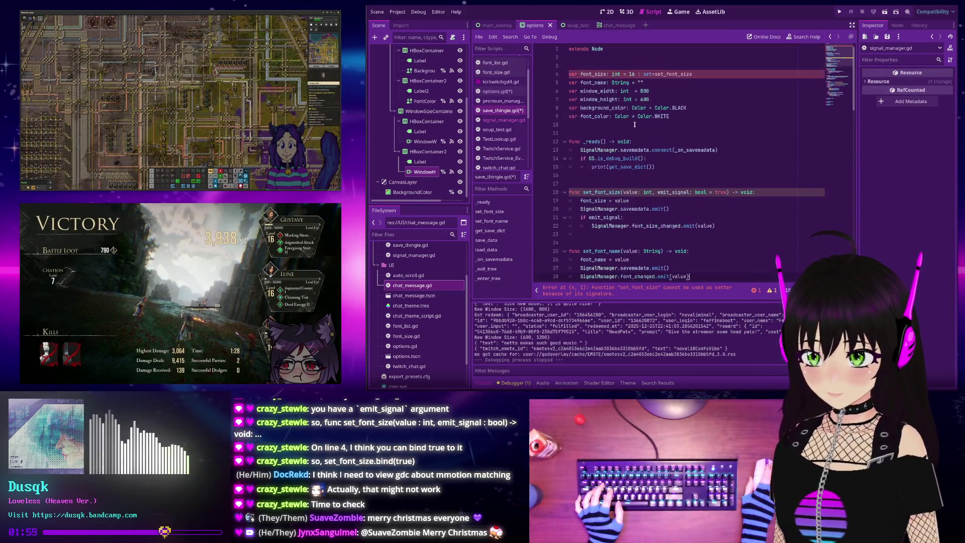
- Keep the font_size setter on its declaration line and delete set_font_size's ', emit_signal: bool = true' parameter
left_click(714, 192)
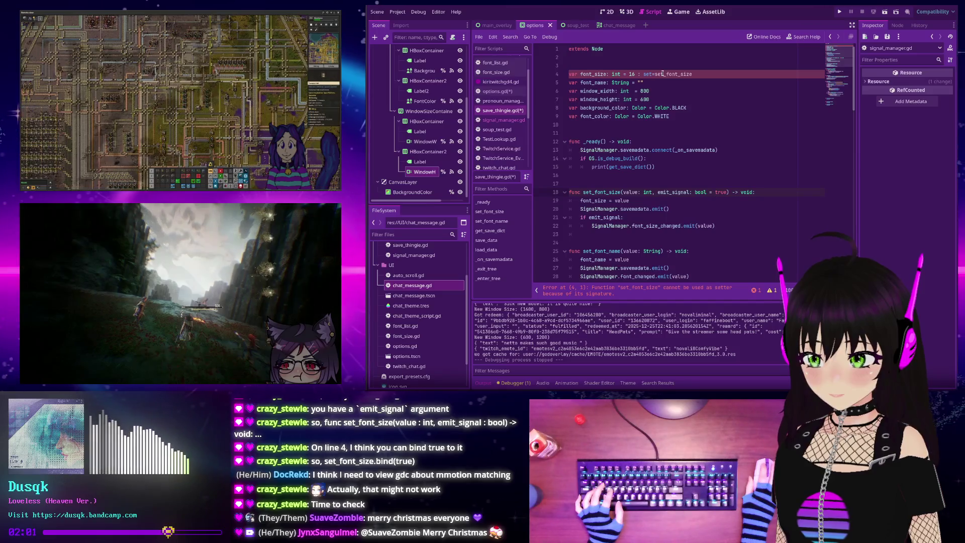
mouse_move(663, 74)
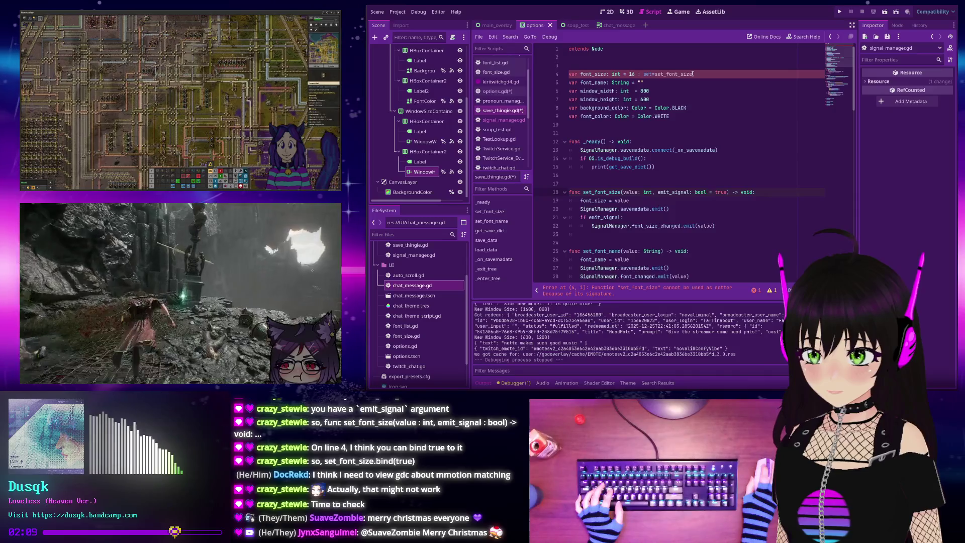
left_click(644, 74)
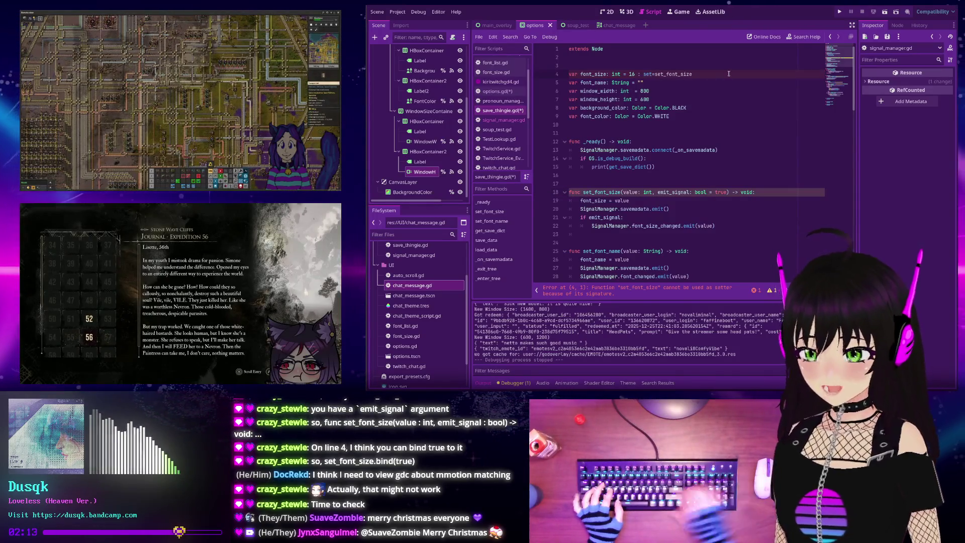
key("Return")
key("Right")
key("Right")
key("Right")
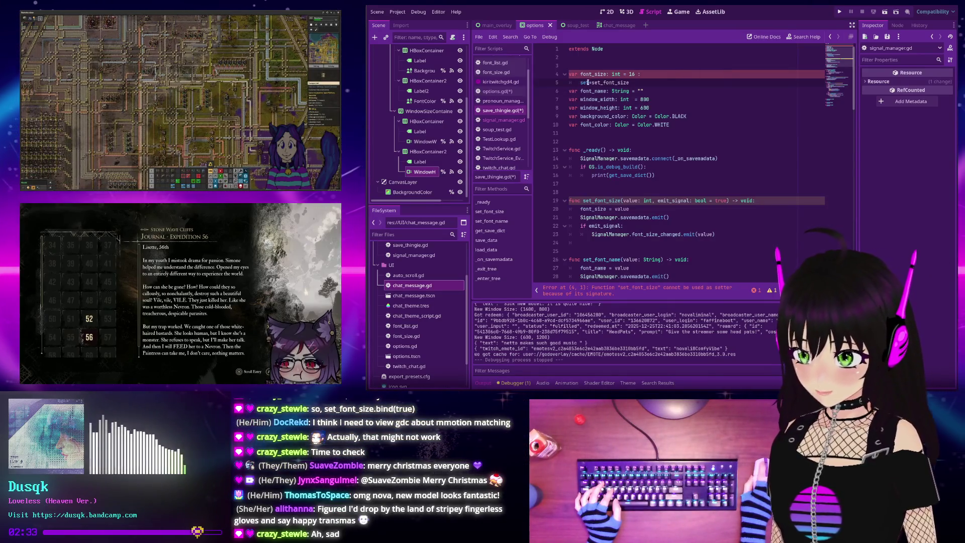
type("et")
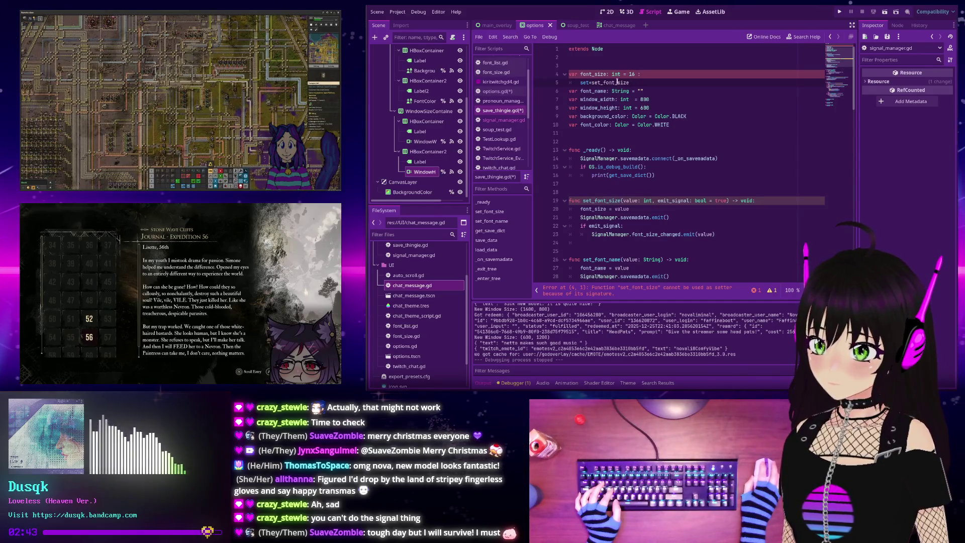
key("BackSpace")
key("BackSpace")
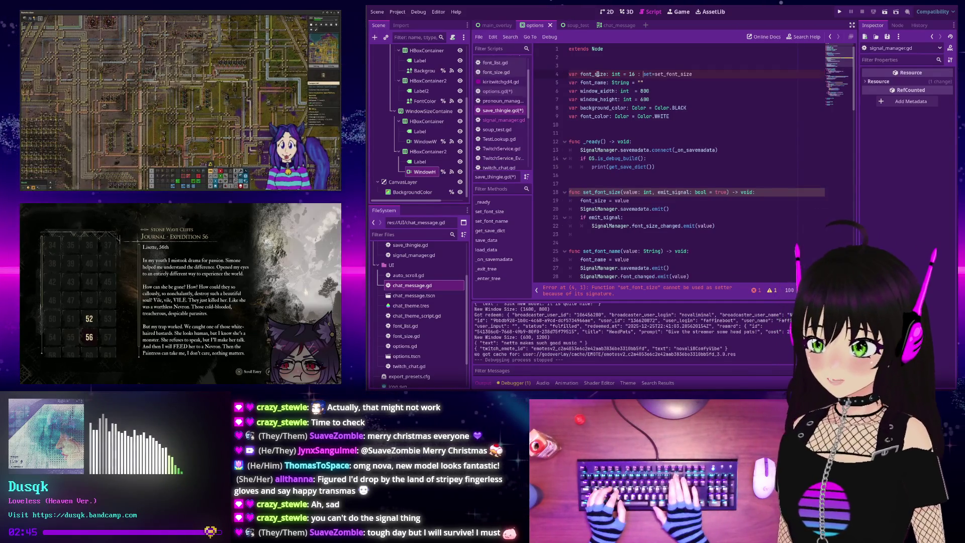
left_click_drag(655, 192, 727, 192)
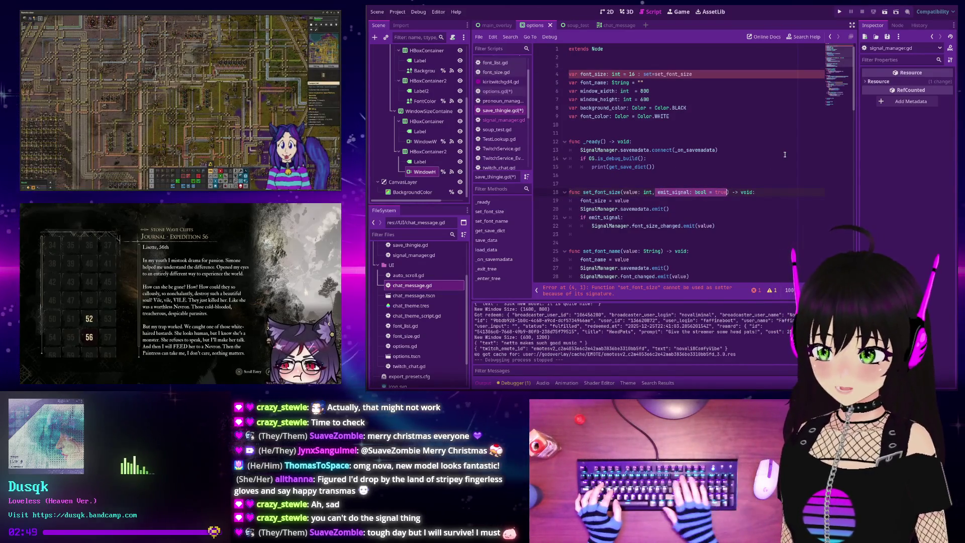
key("BackSpace")
key("BackSpace")
key("BackSpace")
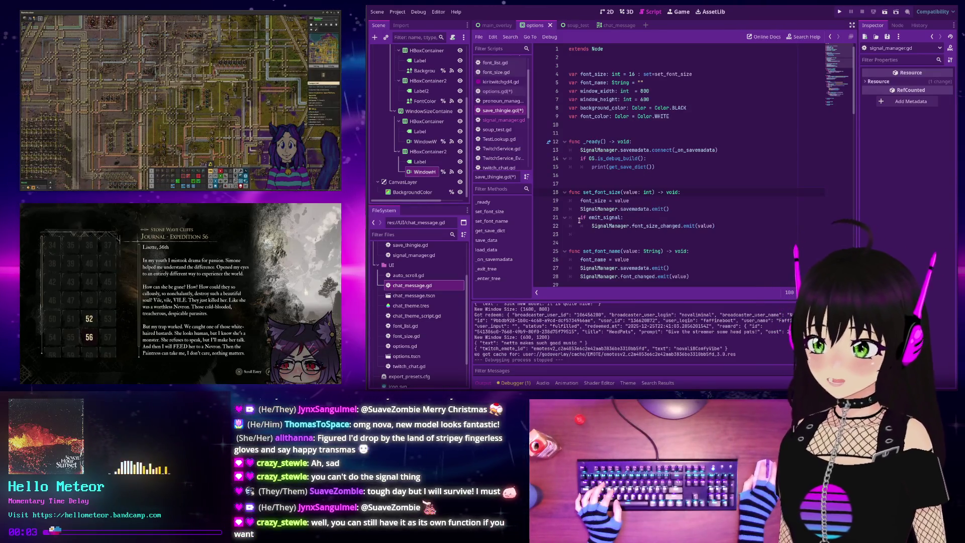
- Delete the if emit_signal: line and unindent the font_size_changed emit so it runs unconditionally
left_click_drag(641, 217, 569, 217)
key("BackSpace")
key("Delete")
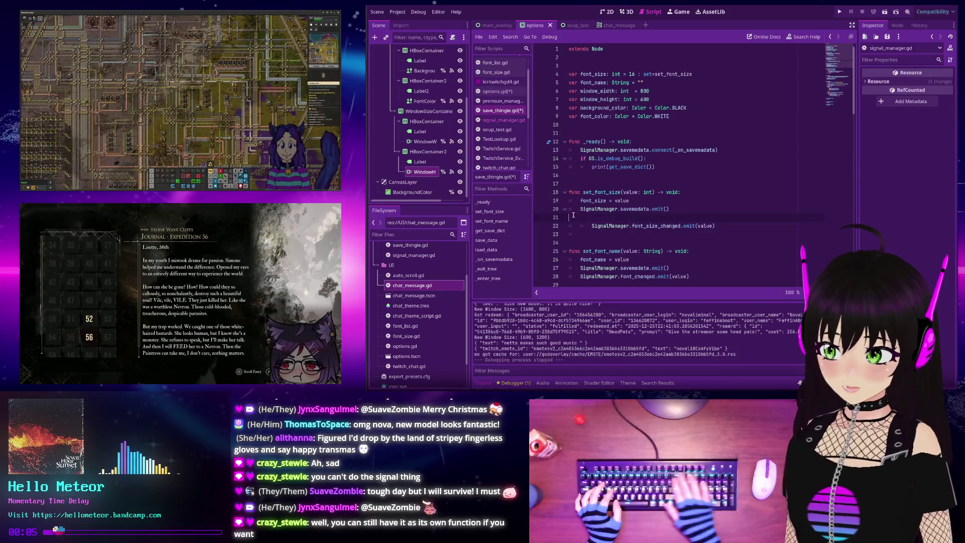
key("BackSpace")
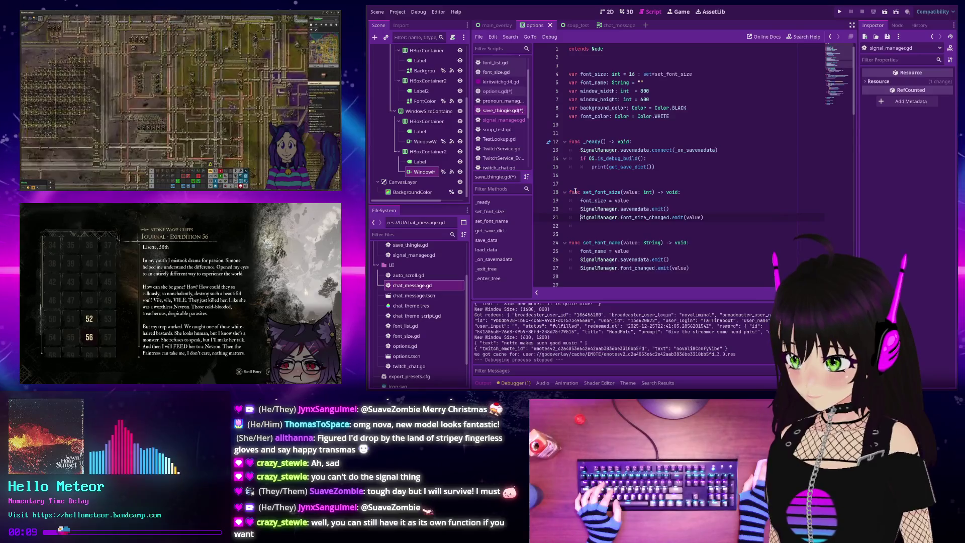
- Move the font_size setter onto its own indented line as 'set: set_font_size'
left_click(712, 209)
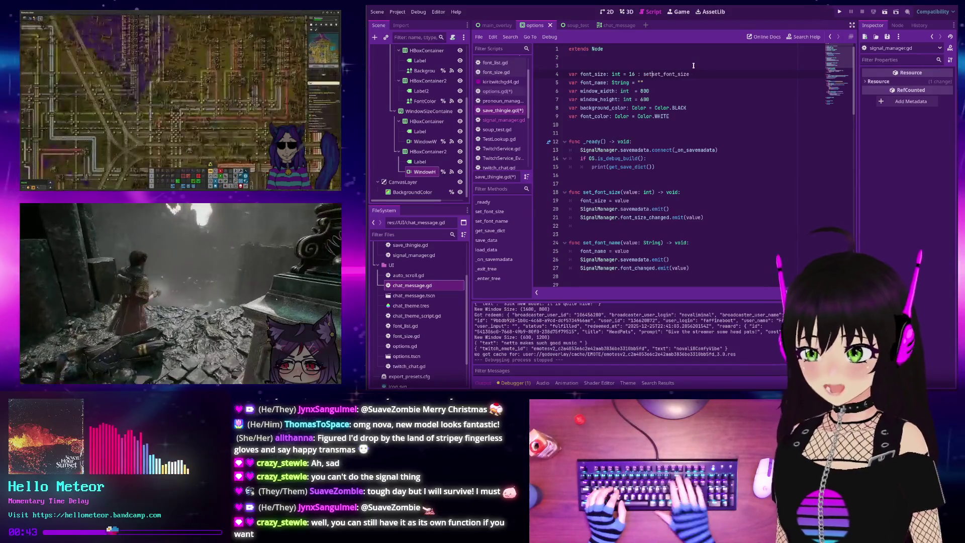
key("BackSpace")
key("BackSpace")
key("BackSpace")
key("BackSpace")
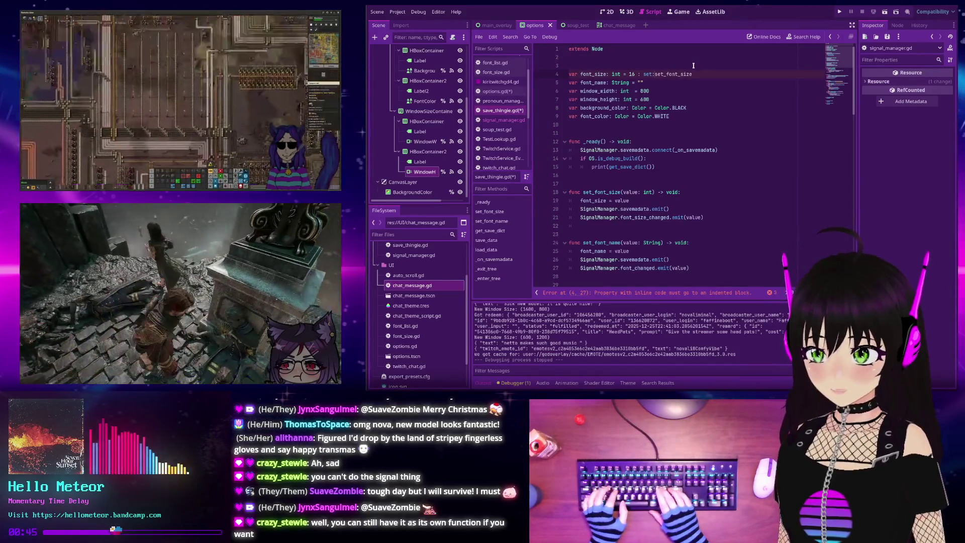
key("Return")
type("set:")
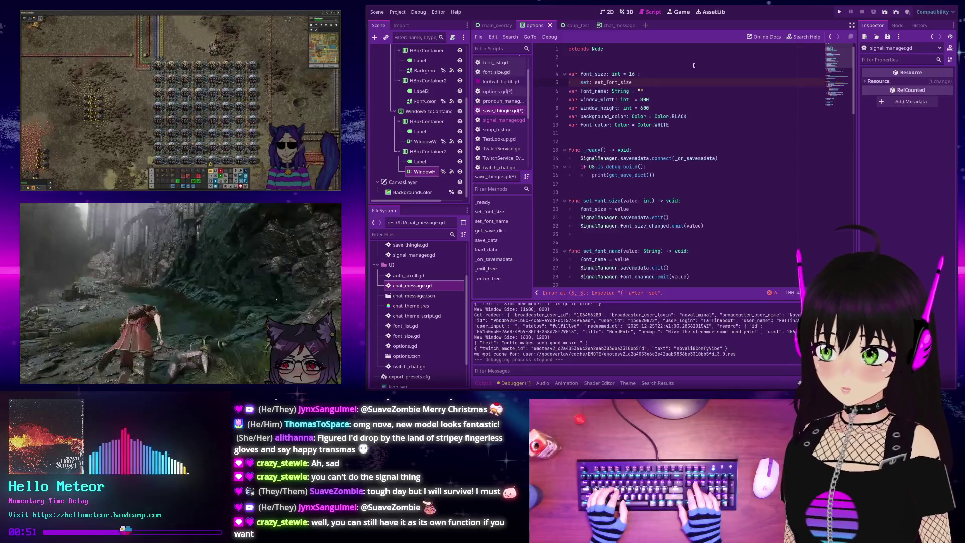
- Put set_font_size() on the line below set: and open Search Help to look up 'set'
key("Return")
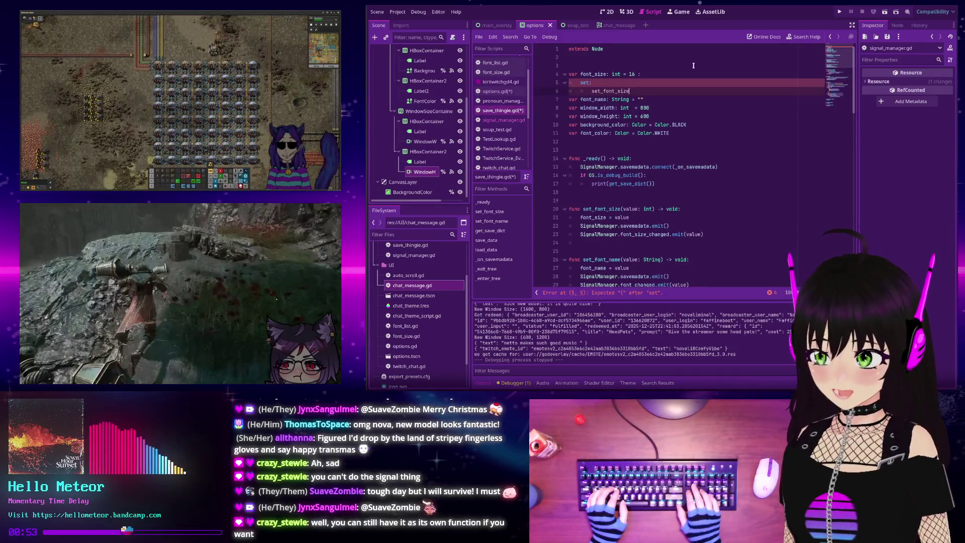
type("()")
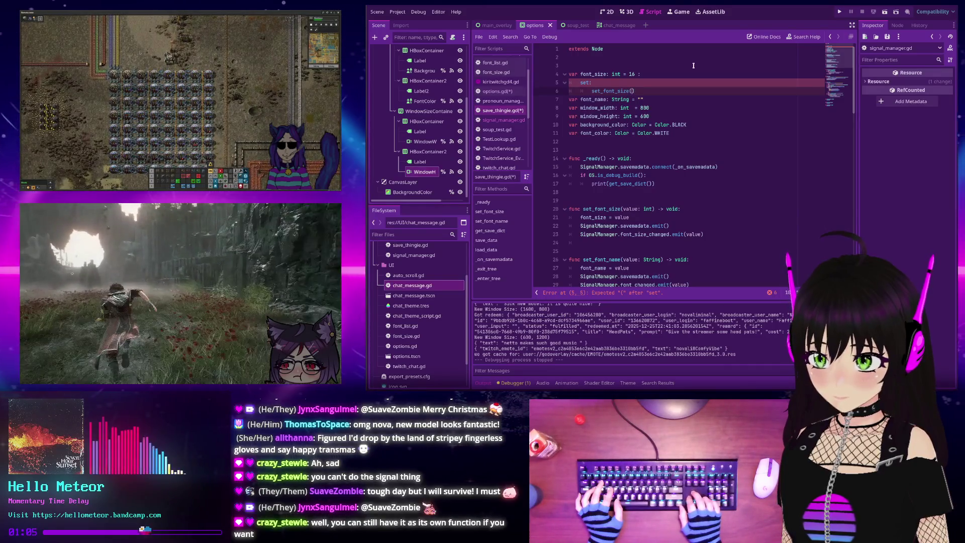
left_click(806, 37)
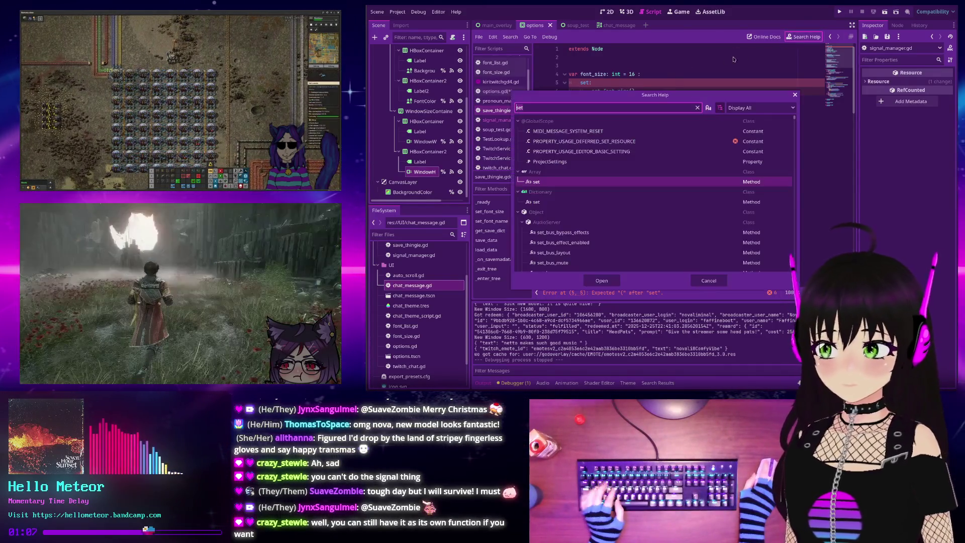
- Search Help for 'setter', read ClassDB's class_get_property_setter page, and return to save_thingie.gd
type("seette")
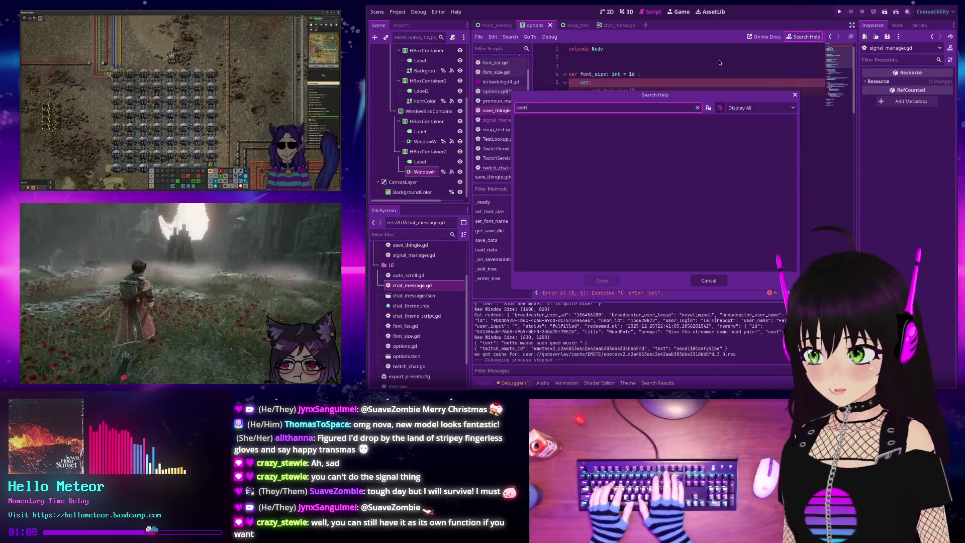
key("BackSpace")
key("BackSpace")
key("BackSpace")
type("tter")
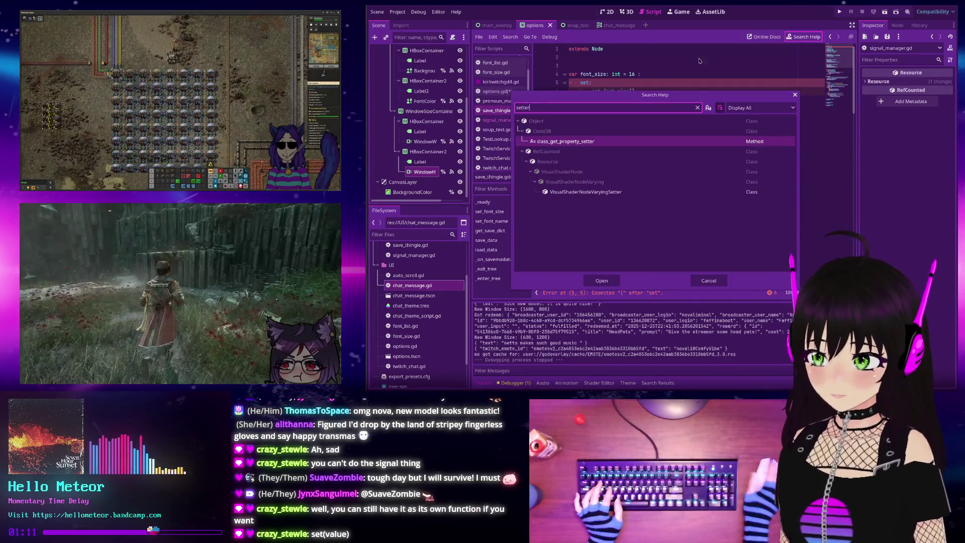
double_click(602, 142)
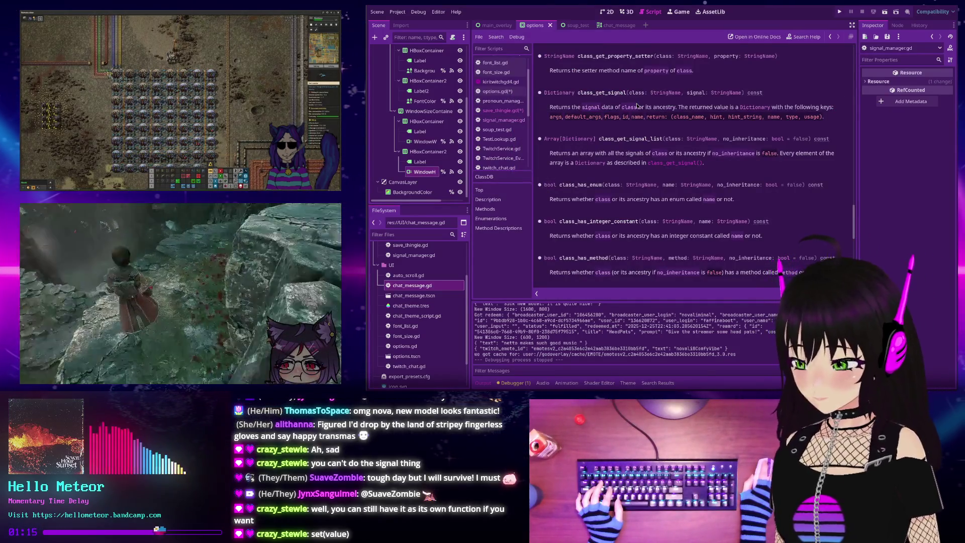
key("alt+Left")
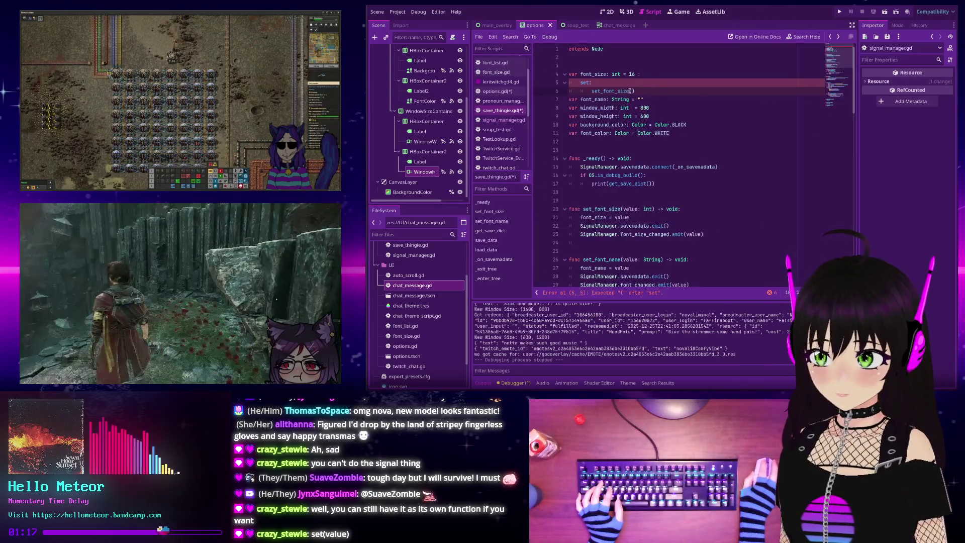
- Delete the set_font_size(value) call beneath the font_size set: line
type("value")
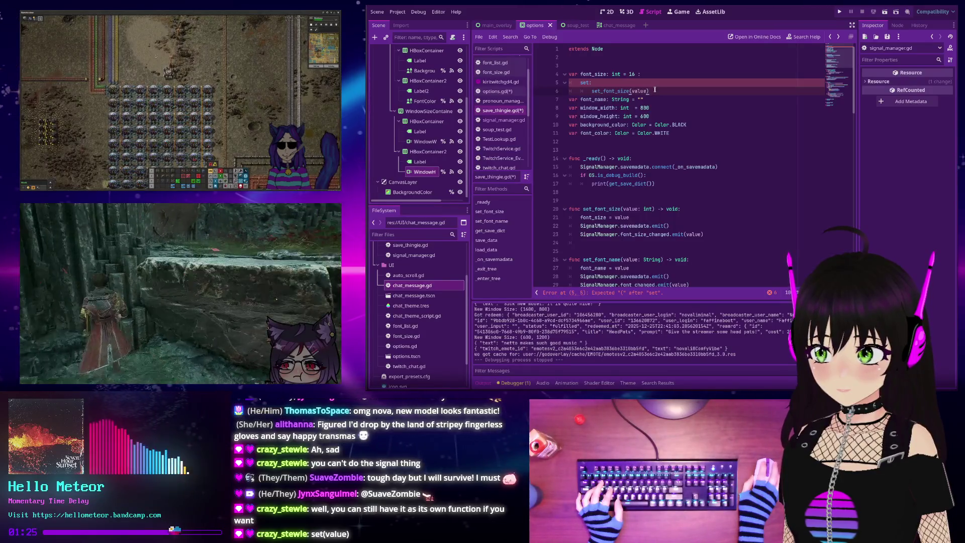
left_click(595, 82)
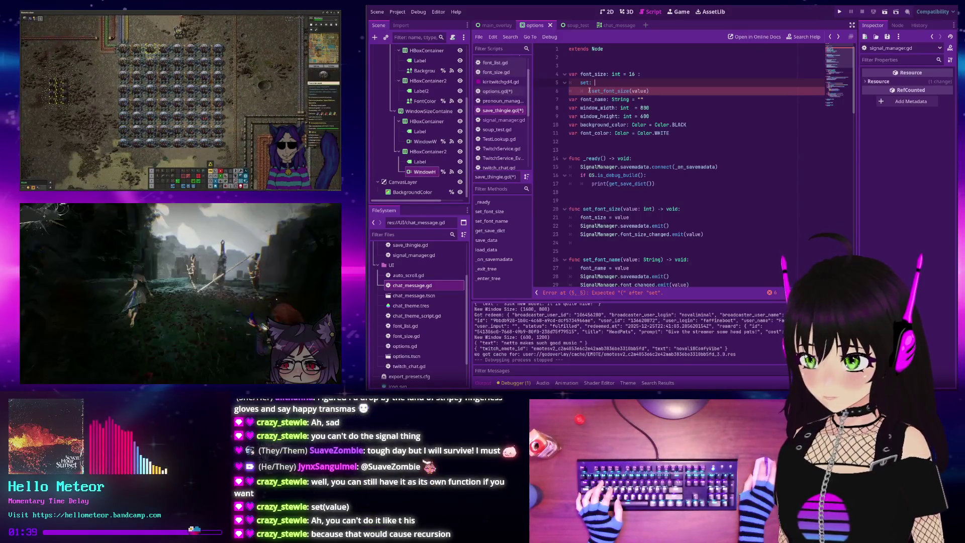
left_click_drag(649, 91, 592, 91)
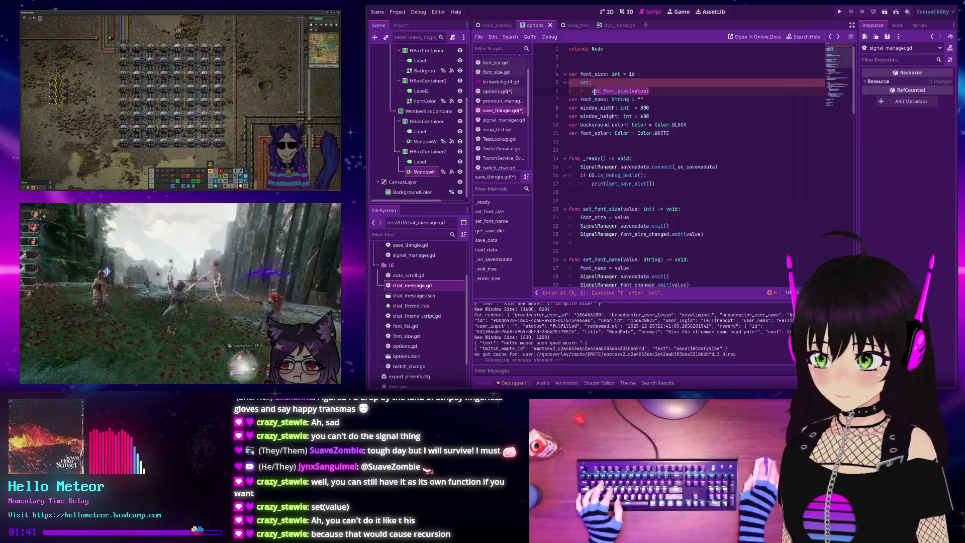
key("BackSpace")
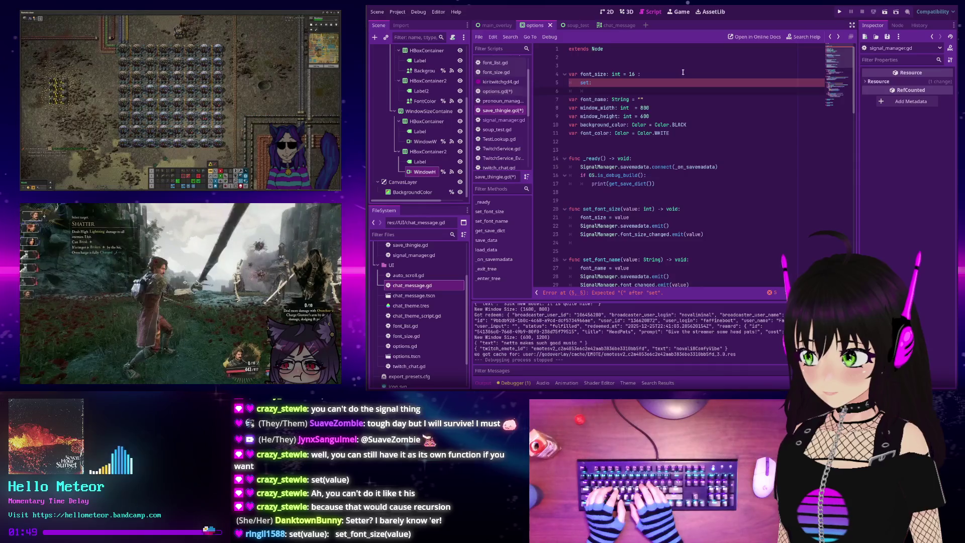
- Change the setter header to set(value): and insert a set_font_size() call in its body
left_click(588, 82)
type("(value)")
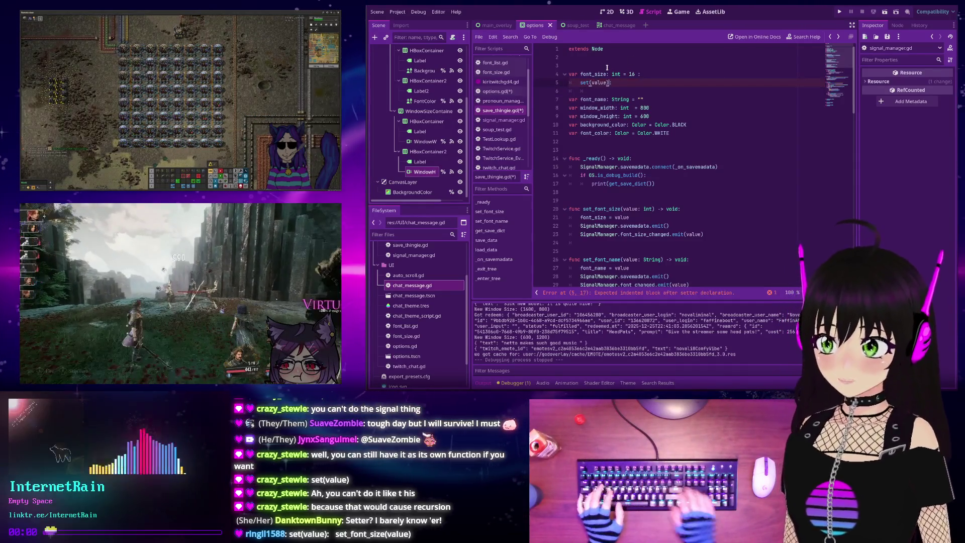
key("Return")
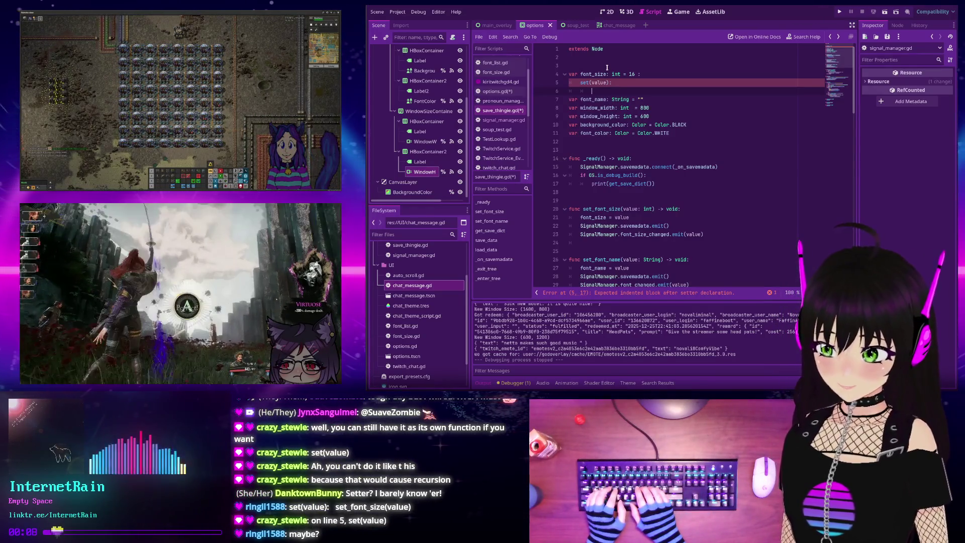
type("set_fon")
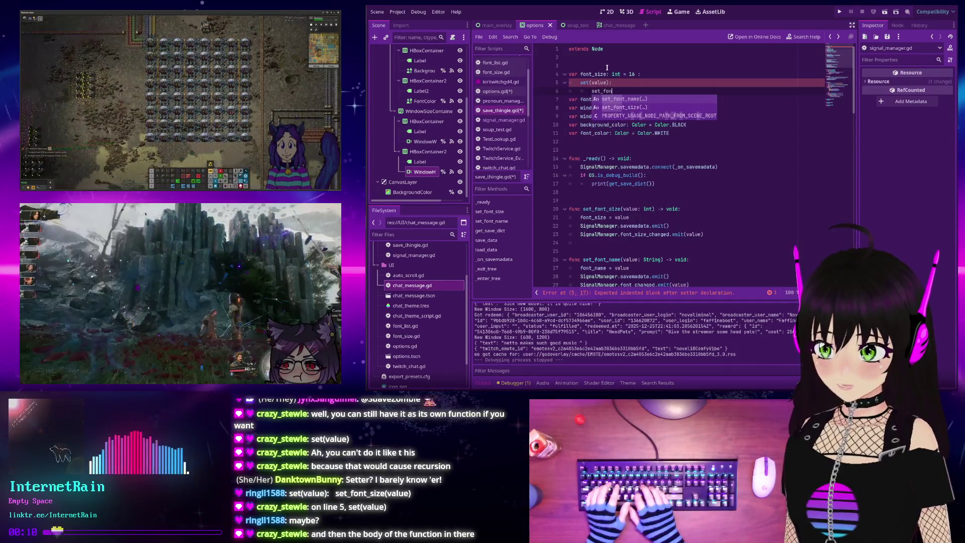
key("Down")
key("Return")
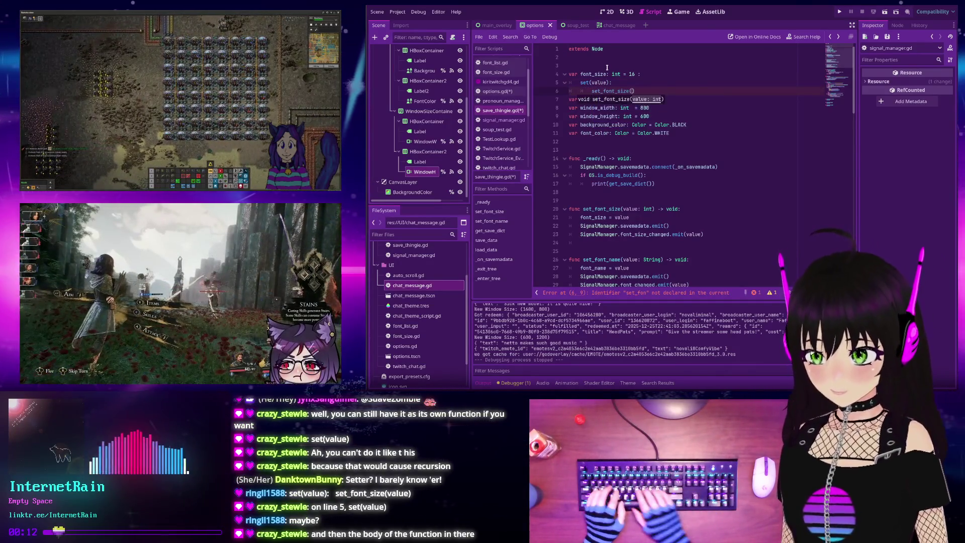
- Pass value to set_font_size and add an emit_signal: bool = true parameter to its signature
type("value")
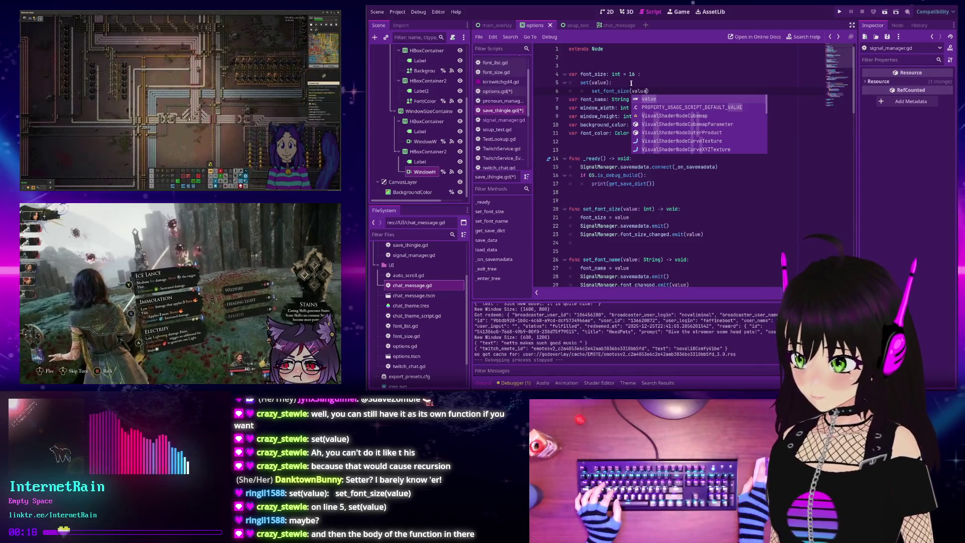
left_click(641, 82)
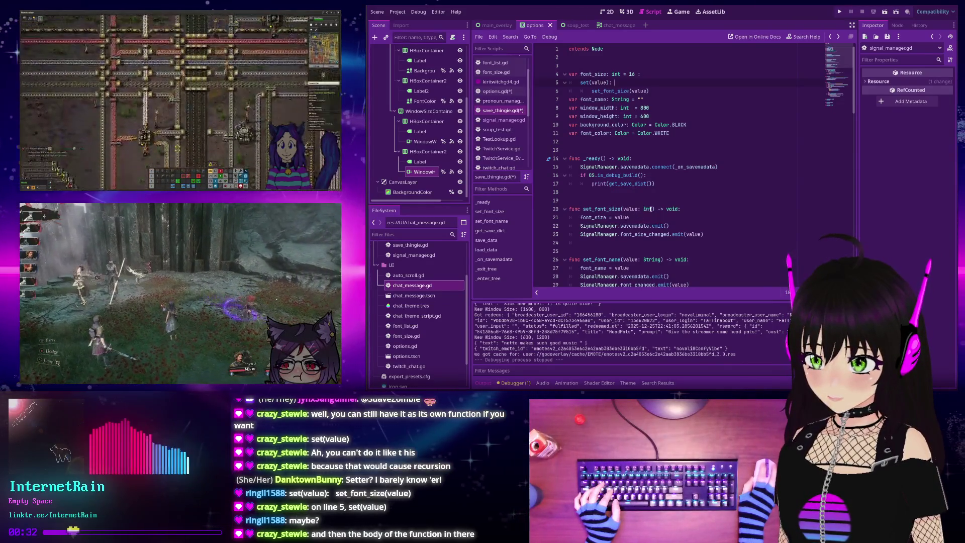
type(", emit_")
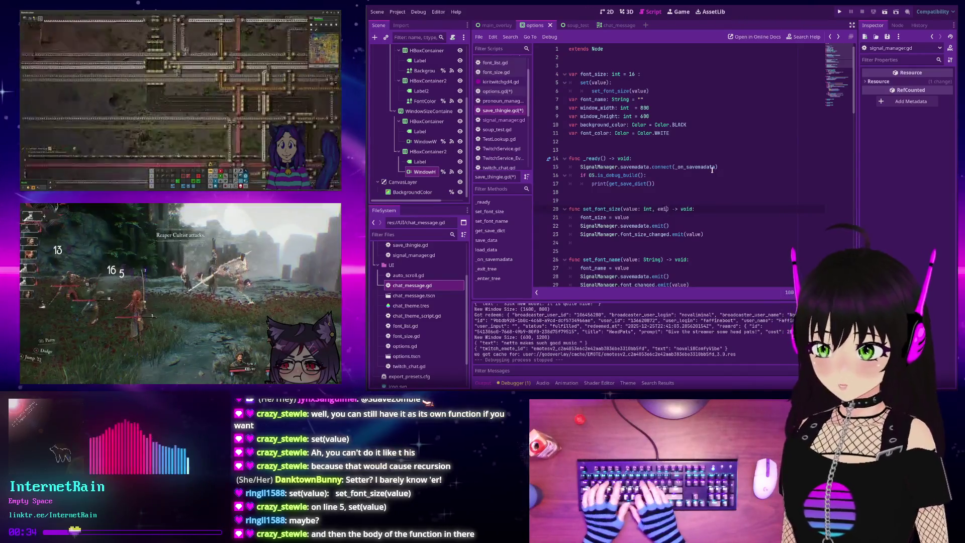
type("signal: boo")
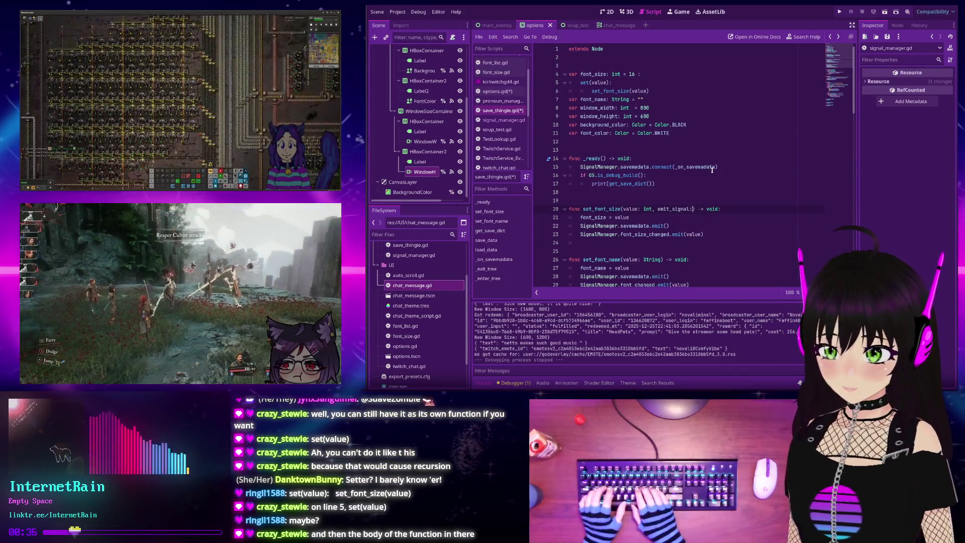
type("l = true")
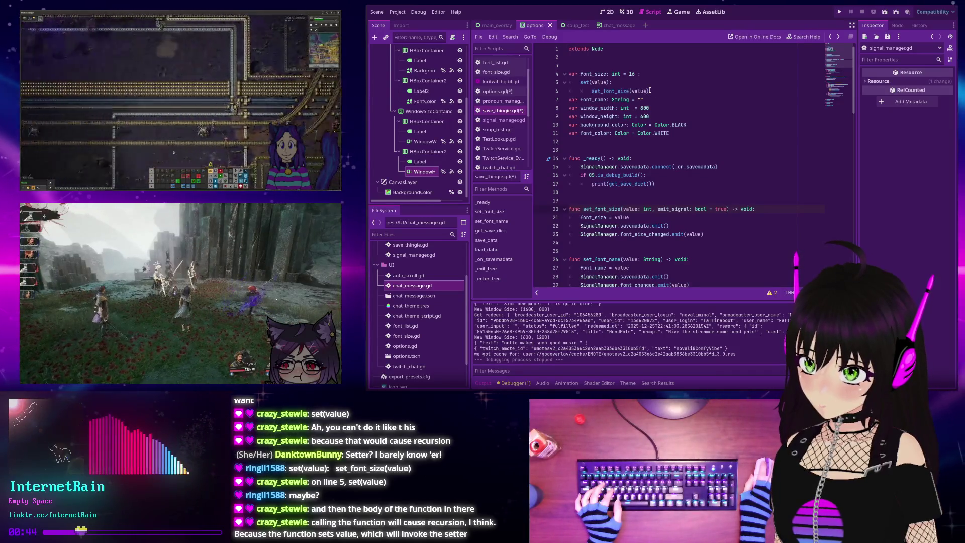
- Delete the default value from set_font_size's emit_signal parameter
key("BackSpace")
key("BackSpace")
key("BackSpace")
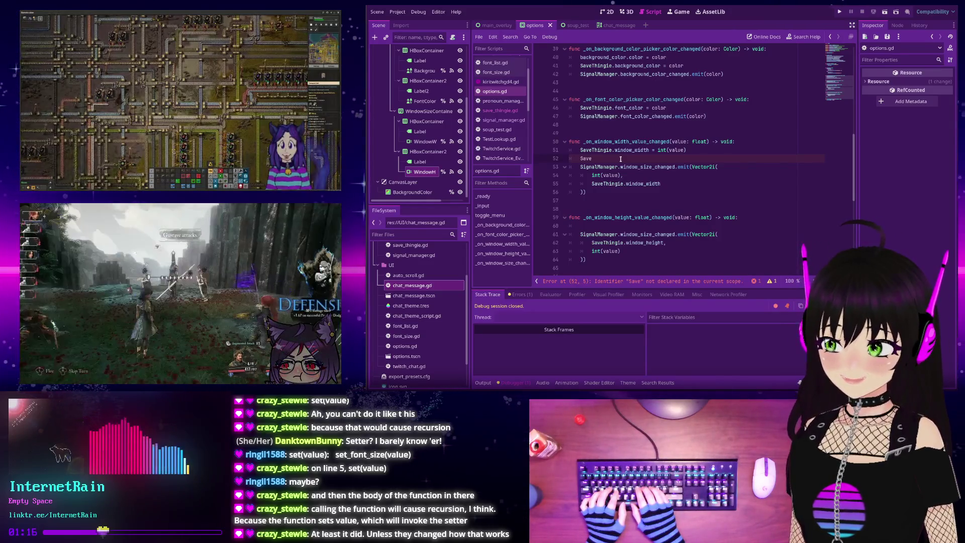
- Add SignalManager.savemadata.emit() to the window width handler and paste it into the height handler
key("BackSpace")
key("BackSpace")
key("BackSpace")
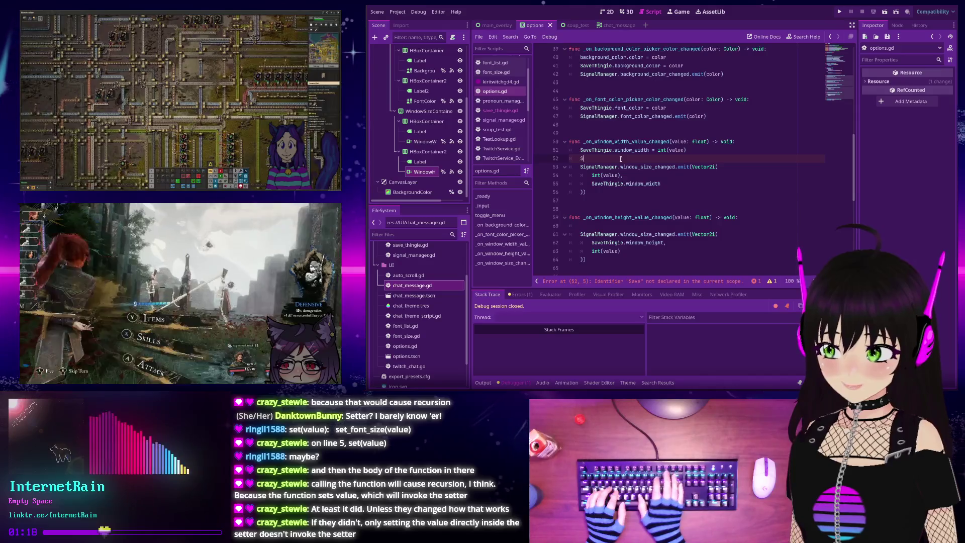
type("ignalManager")
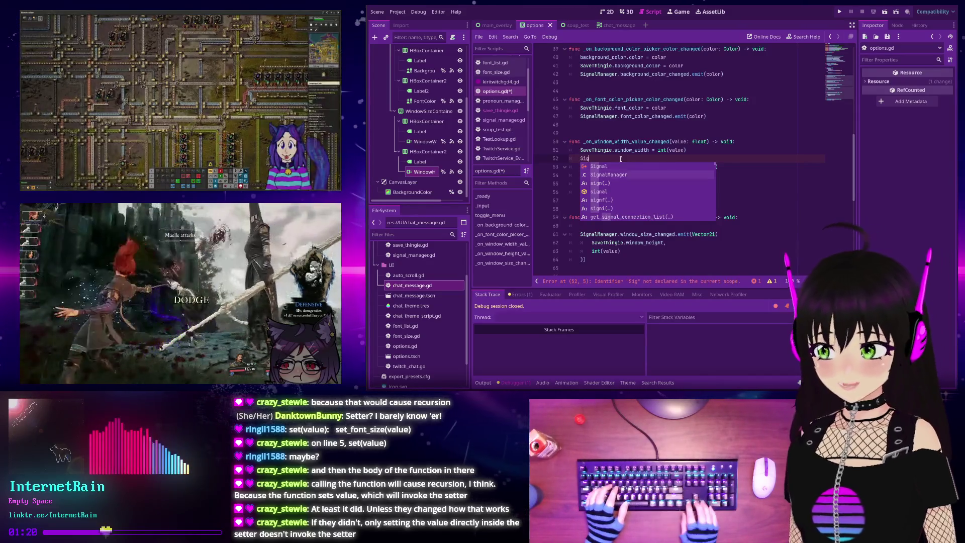
key("Return")
type(".save")
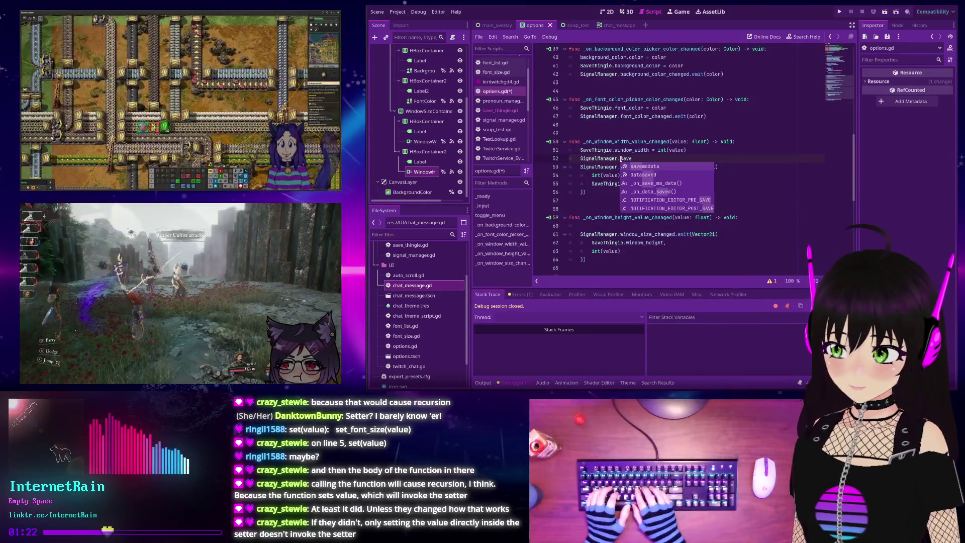
key("Return")
type(".emit")
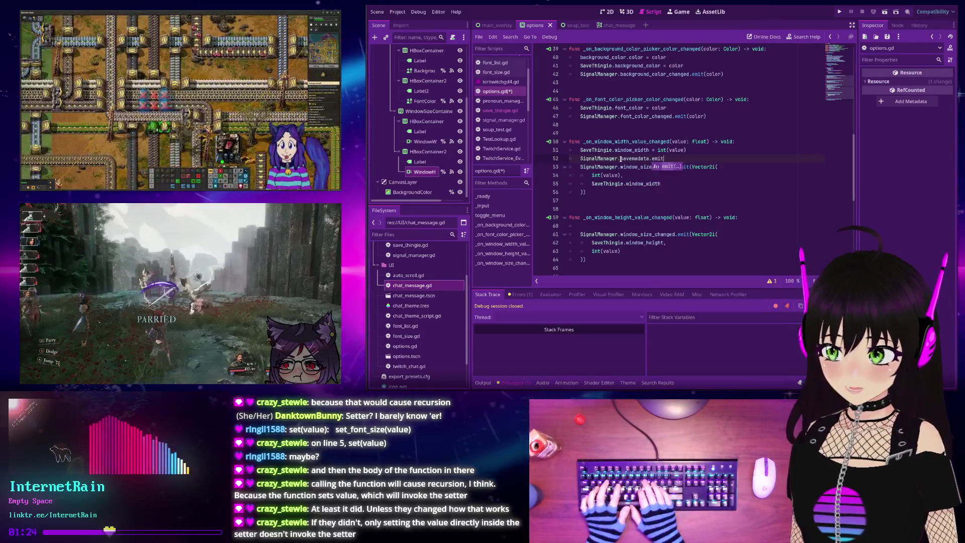
key("Return")
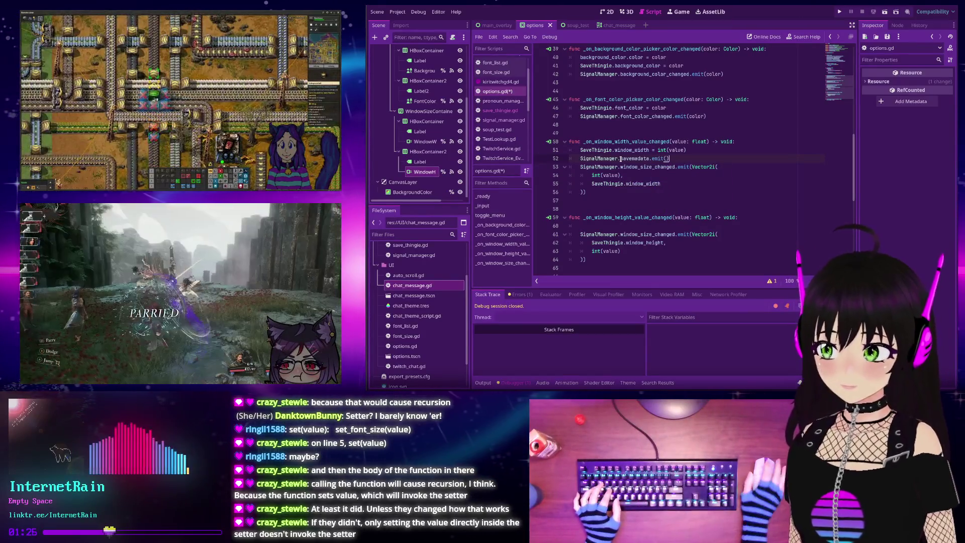
scroll(651, 152, "down", 2)
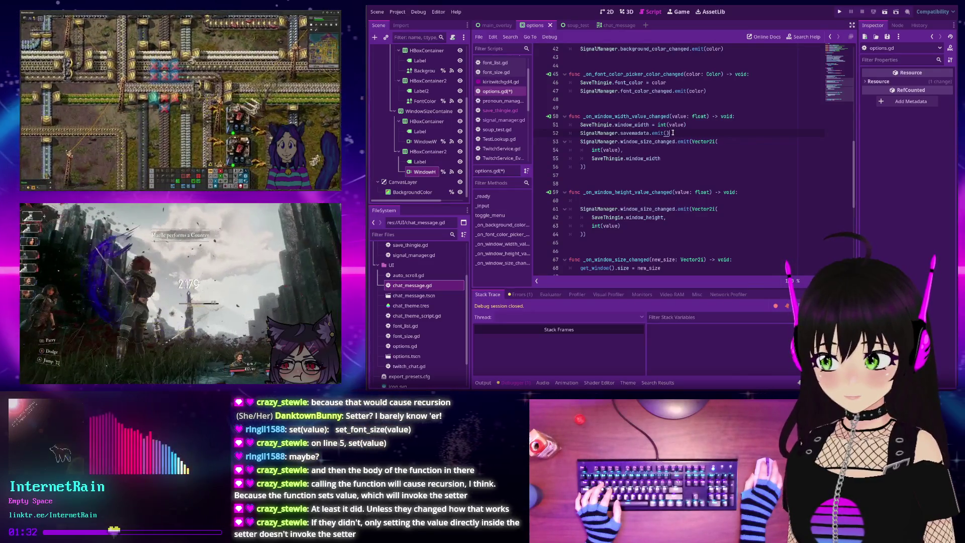
left_click_drag(673, 132, 579, 133)
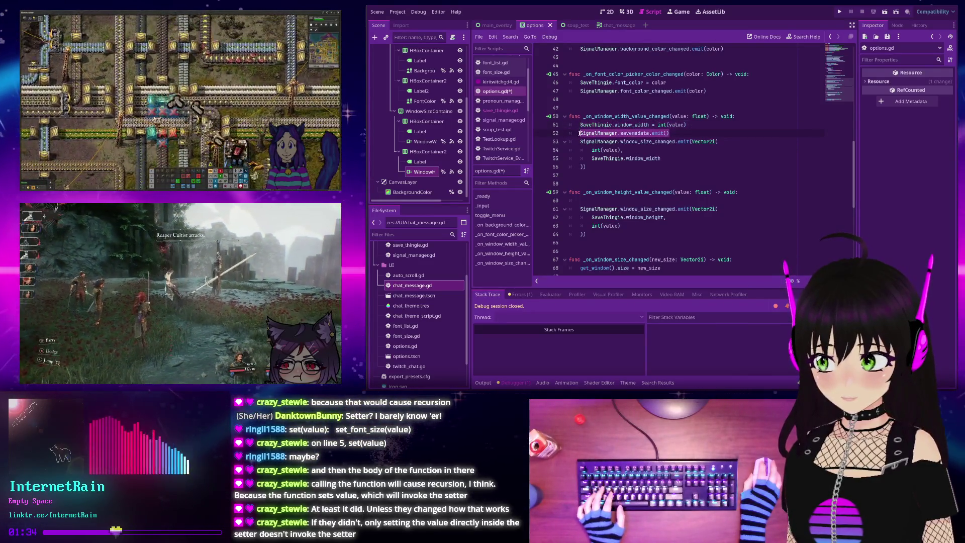
key("ctrl+c")
left_click(607, 199)
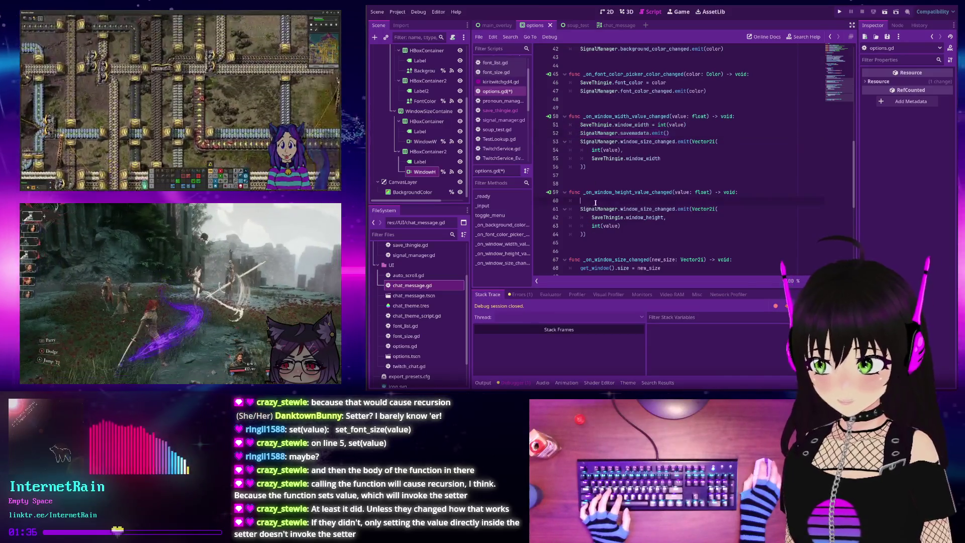
key("ctrl+v")
- Insert SaveThingie.window_height = int(value) above the pasted emit call and save options.gd
key("ctrl+shift+Return")
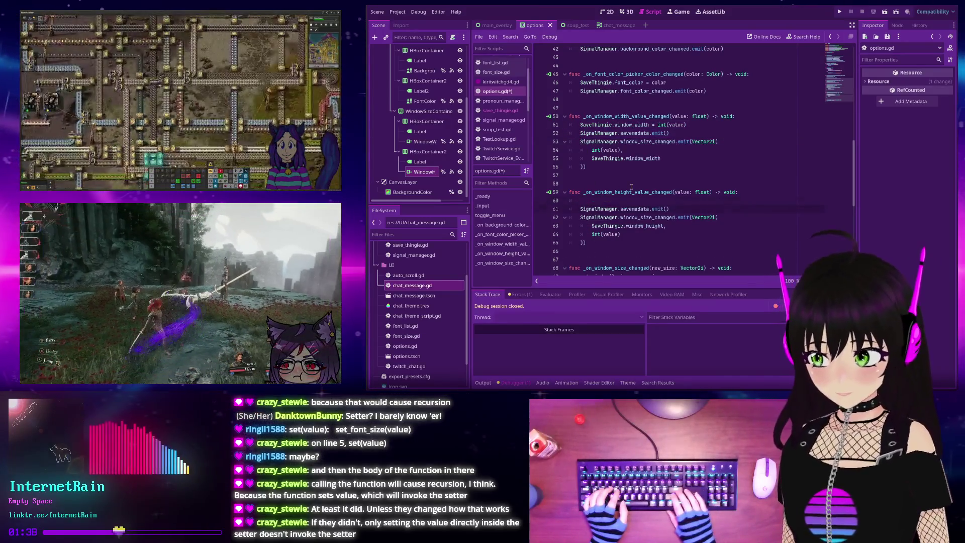
type("SaveThi")
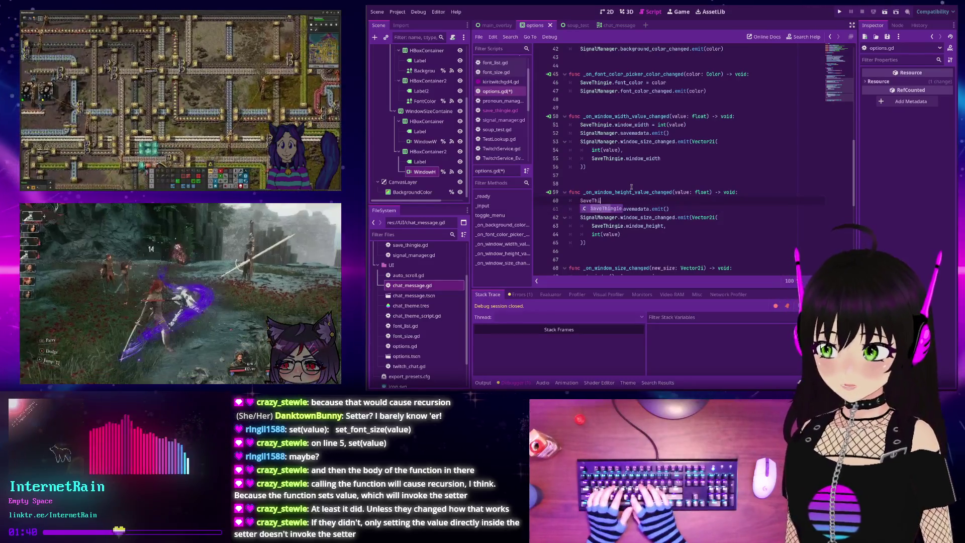
type("ngie.wid")
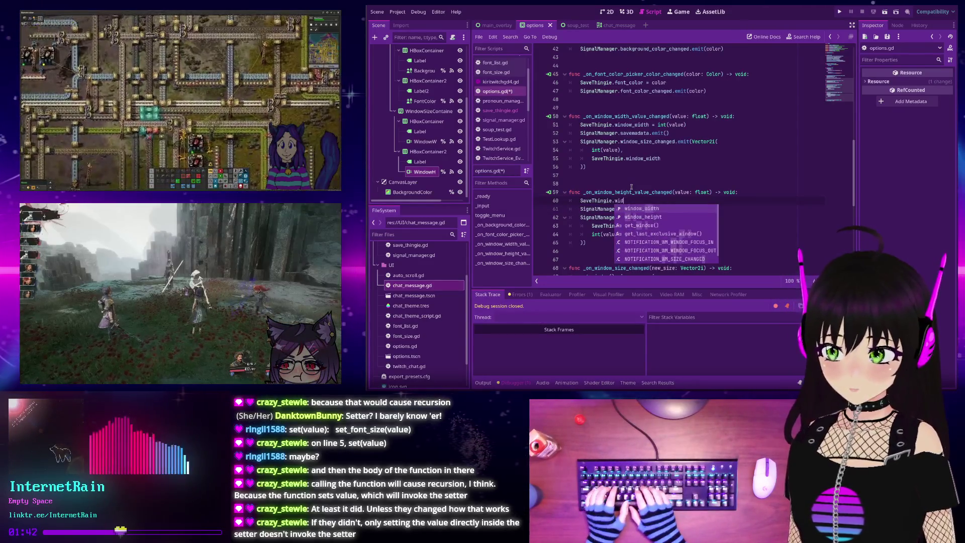
key("Down")
key("Return")
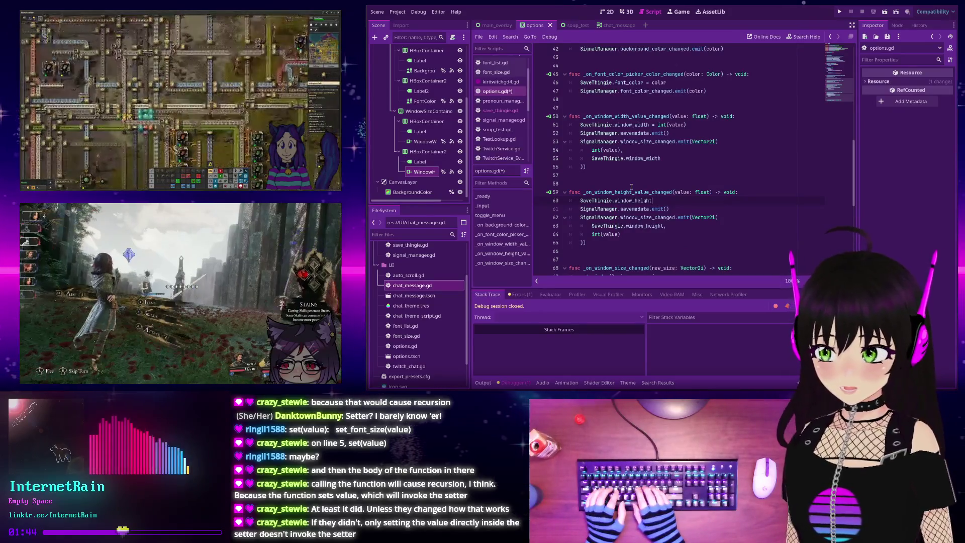
type(" = int(va")
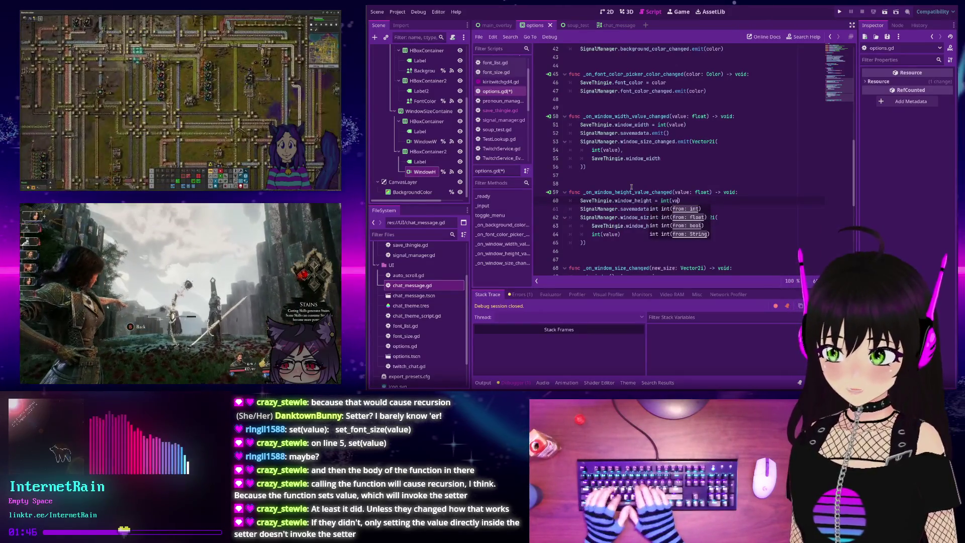
type("lue)")
key("ctrl+s")
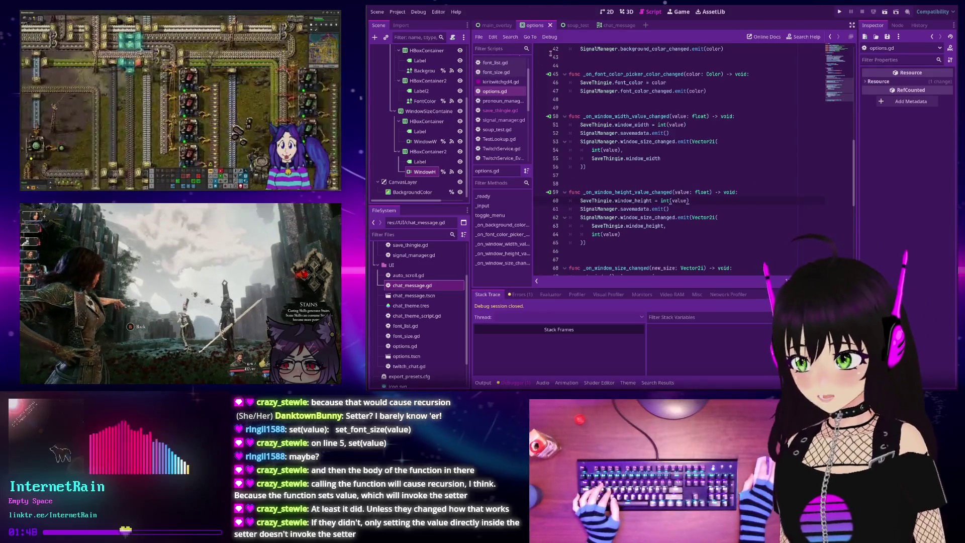
left_click(489, 109)
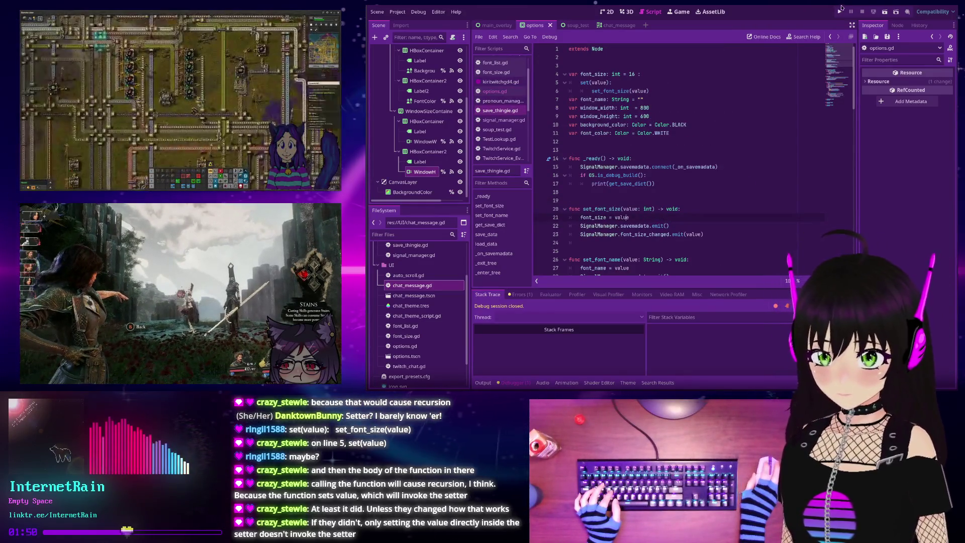
- Run the project and inspect the stack overflow's recursive set_font_size frames in the debugger
left_click(840, 11)
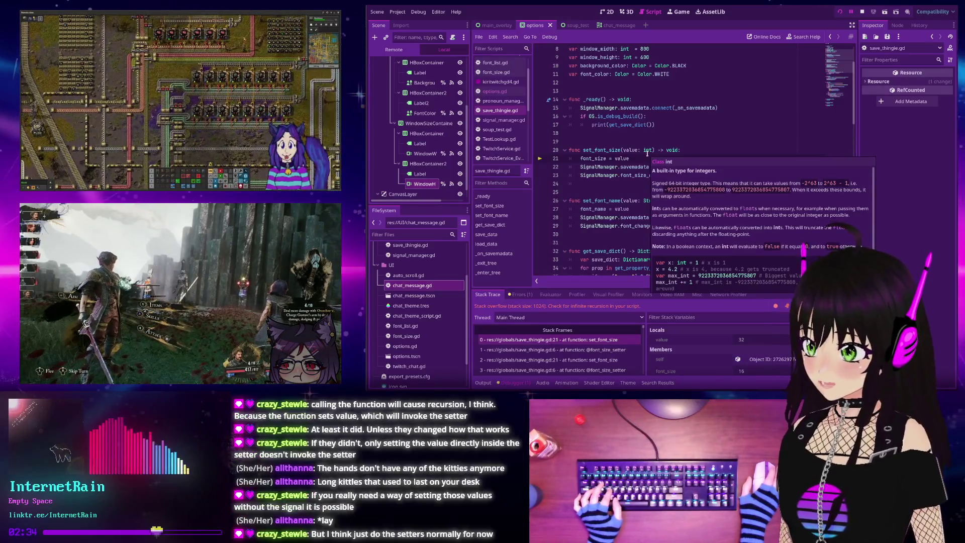
mouse_move(617, 123)
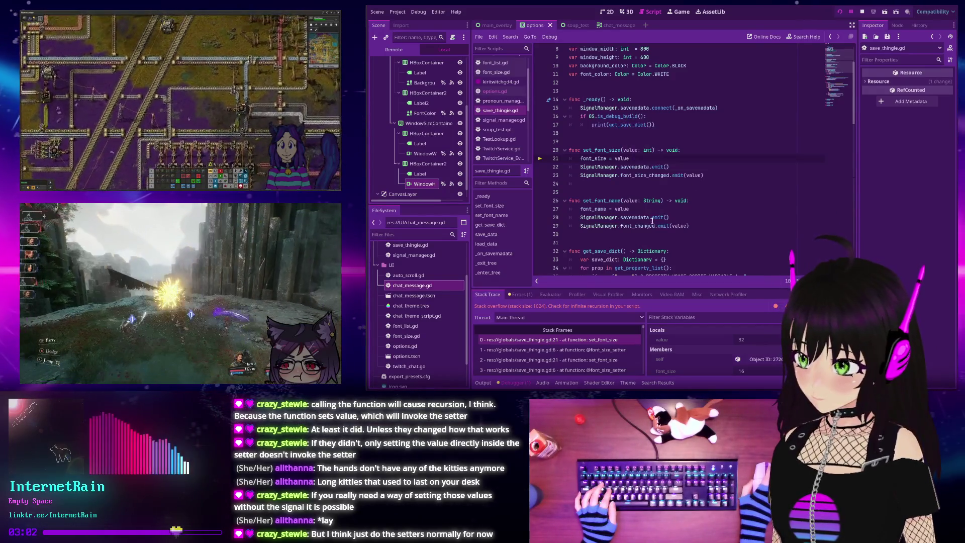
scroll(650, 213, "up", 2)
scroll(673, 186, "up", 1)
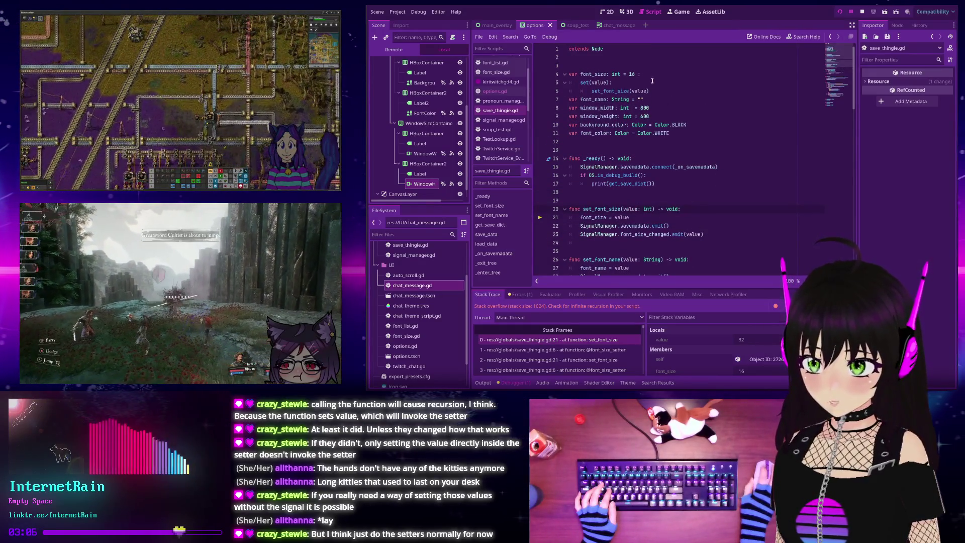
- Replace the recursive set_font_size call with font_size = value under the set(value): header
left_click_drag(654, 90, 580, 91)
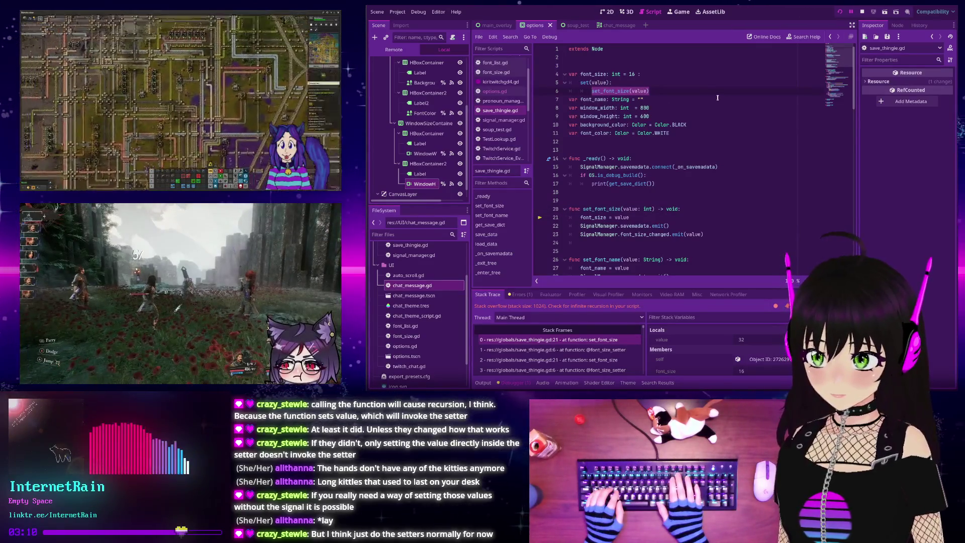
key("BackSpace")
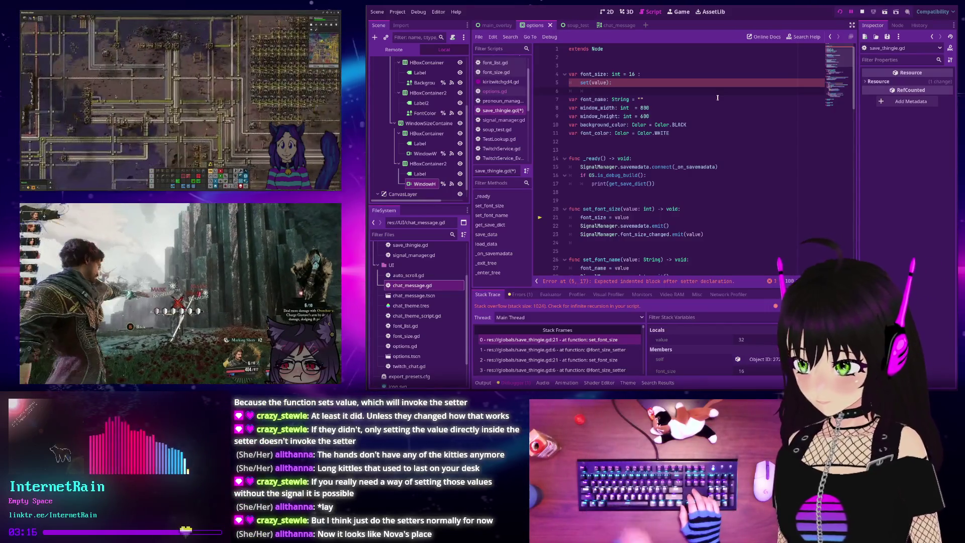
left_click(623, 84)
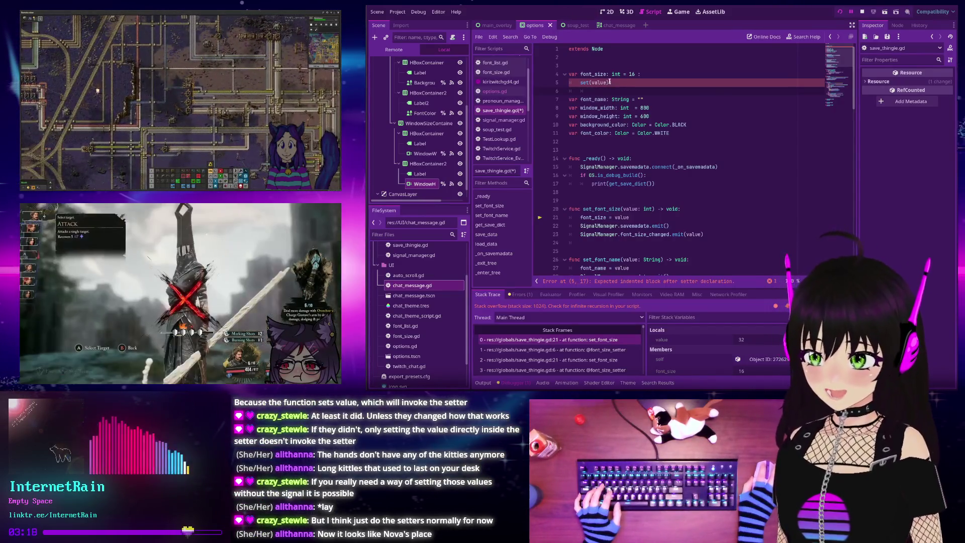
key("BackSpace")
key("BackSpace")
key("BackSpace")
type("alue):")
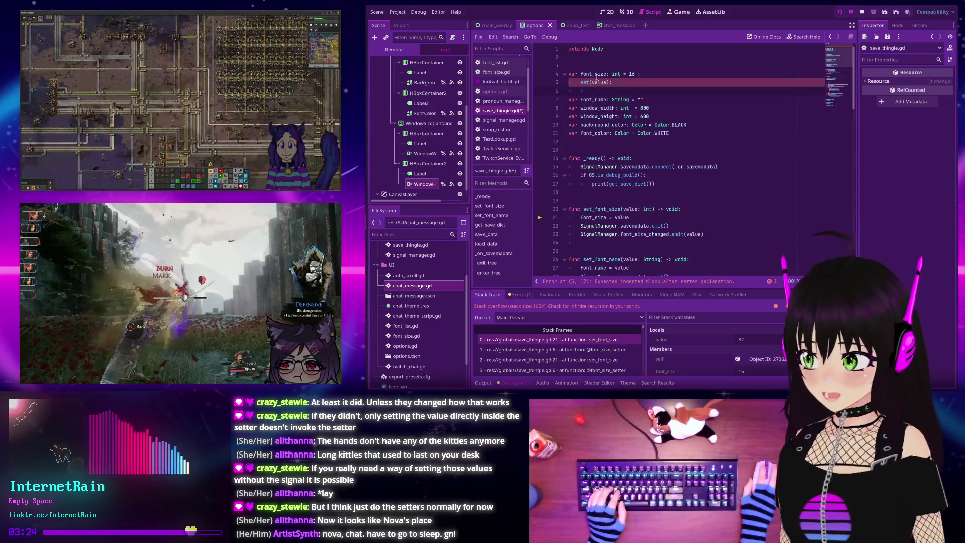
mouse_move(597, 75)
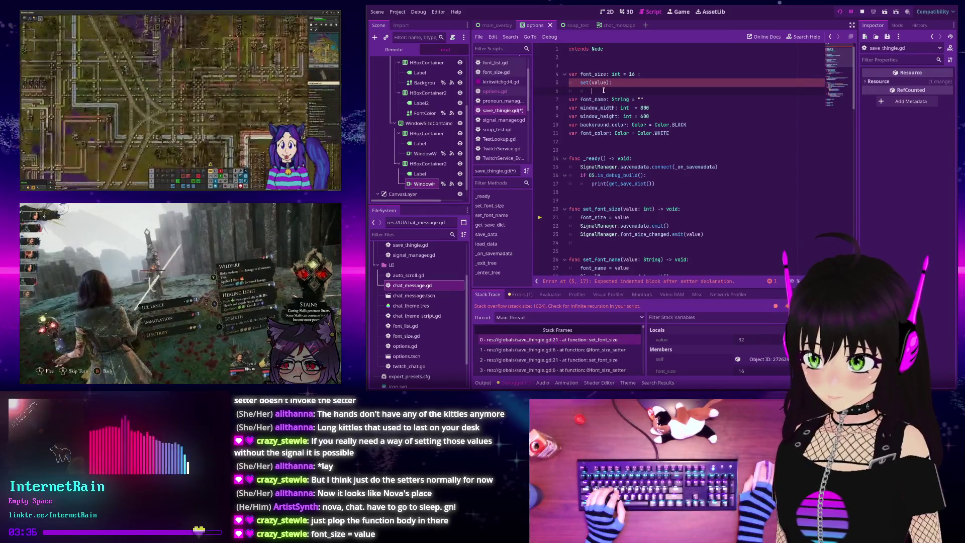
type("font_size")
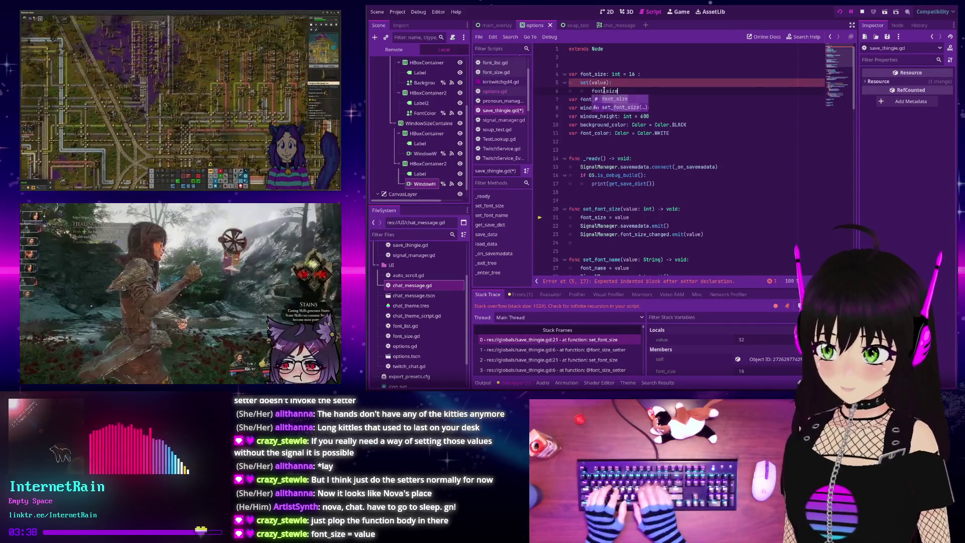
type(" = value")
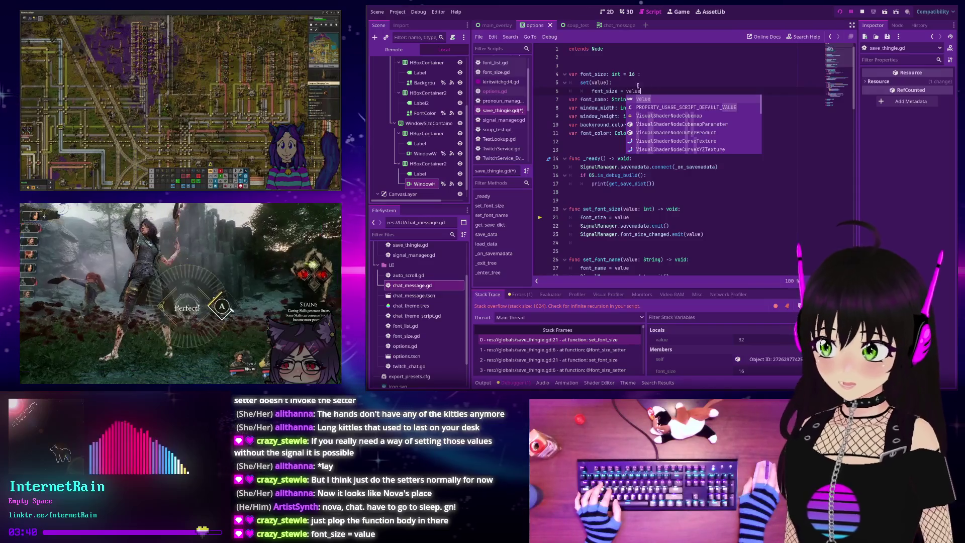
key("Escape")
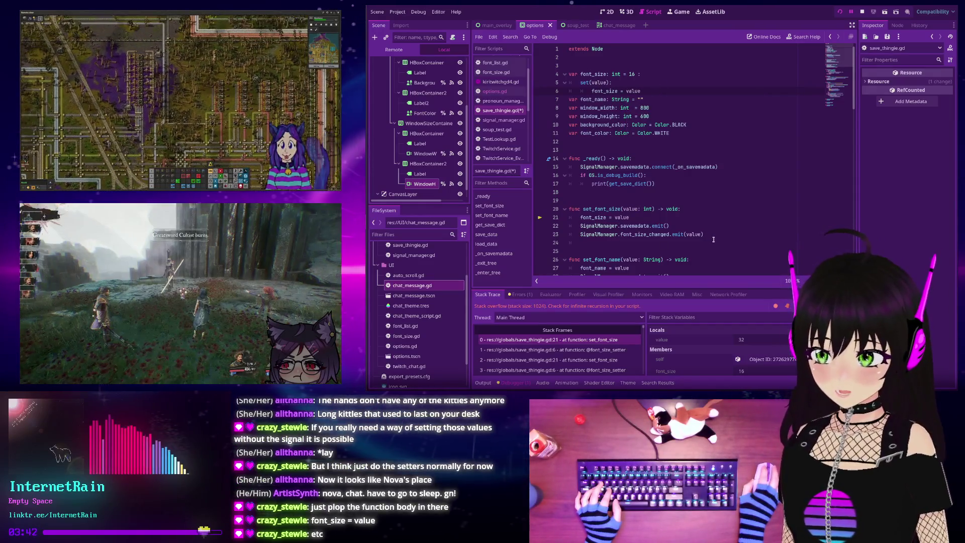
- Copy the savemadata and font_size_changed emit lines into the font_size setter, indented
mouse_move(705, 234)
left_mouse_down()
mouse_move(572, 235)
mouse_move(580, 226)
left_mouse_up()
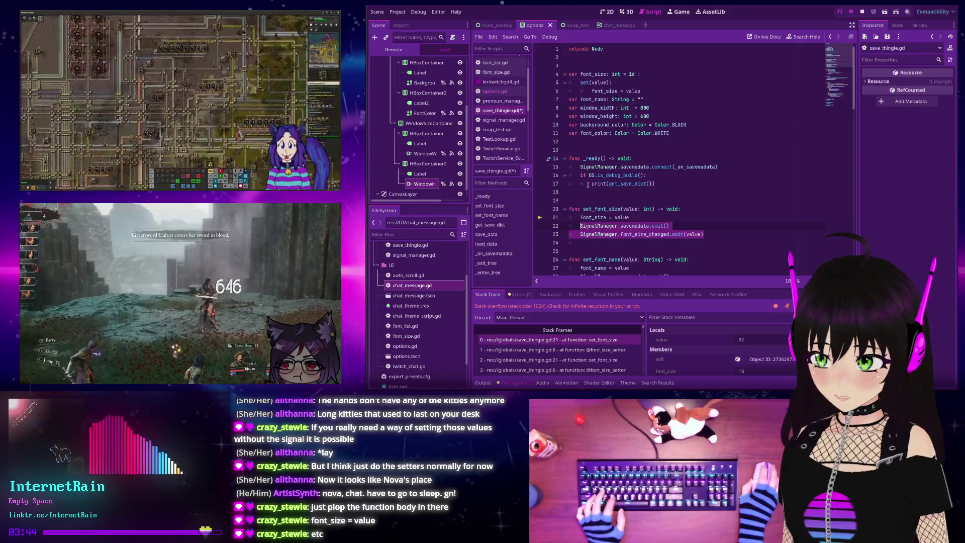
key("ctrl+c")
left_click(673, 89)
key("Return")
key("ctrl+v")
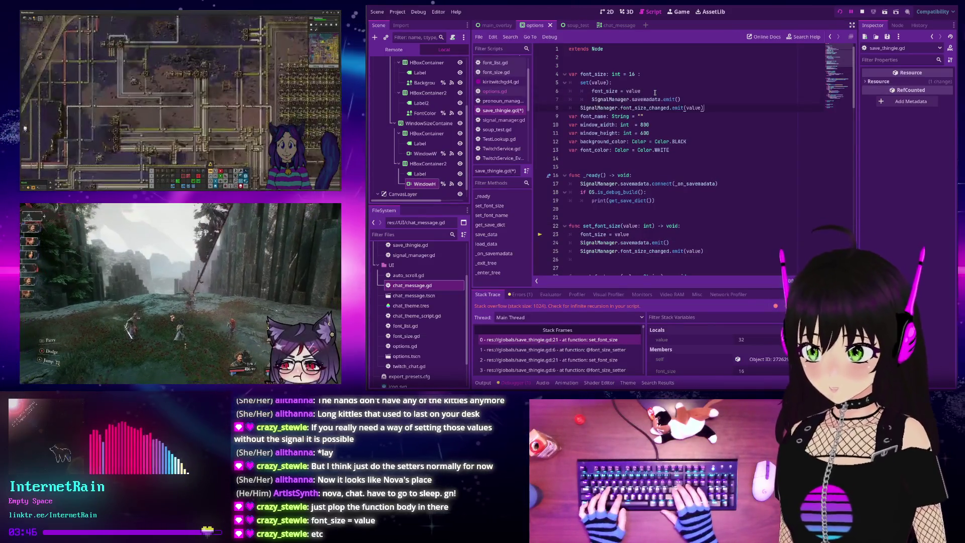
key("Tab")
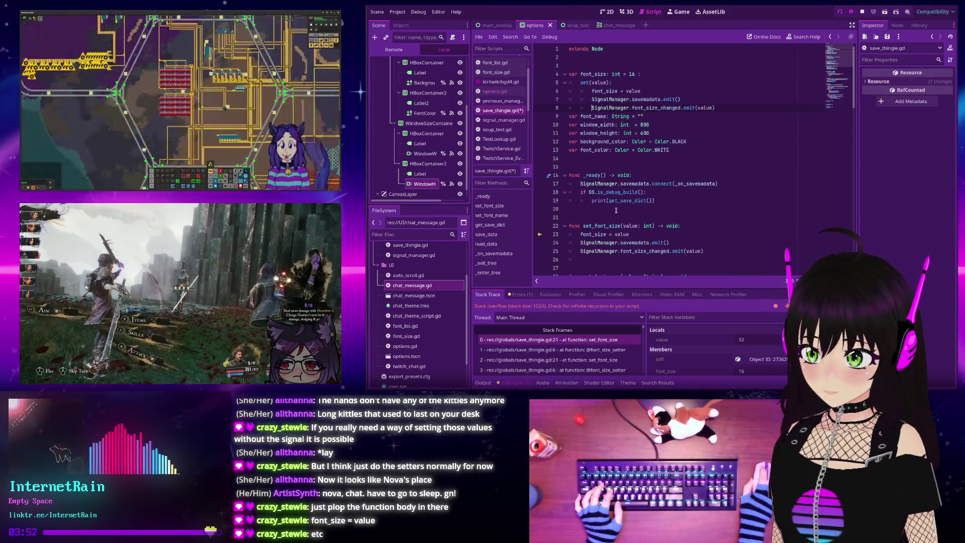
- Delete the old set_font_size function and its blank line, then save the script
scroll(707, 229, "down", 1)
left_click_drag(708, 229, 568, 200)
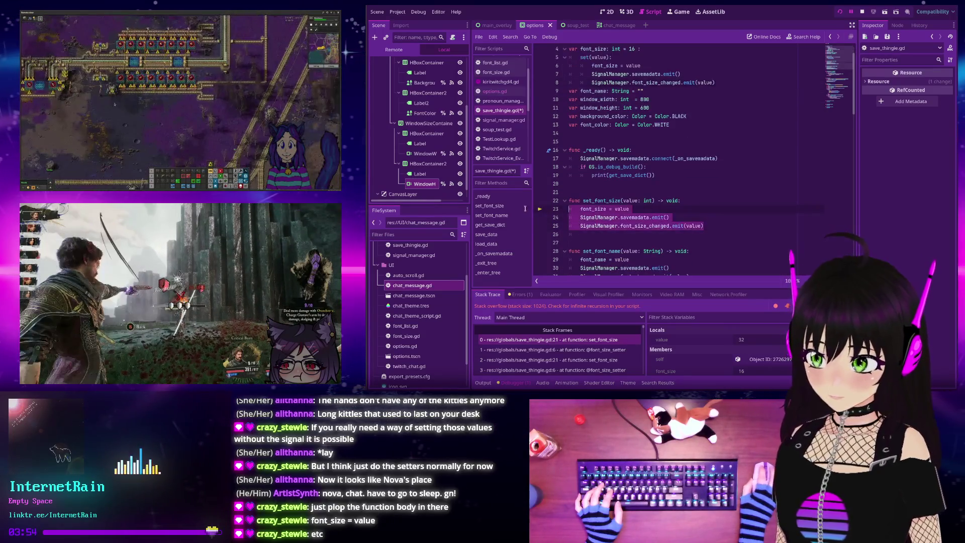
key("BackSpace")
key("BackSpace")
key("BackSpace")
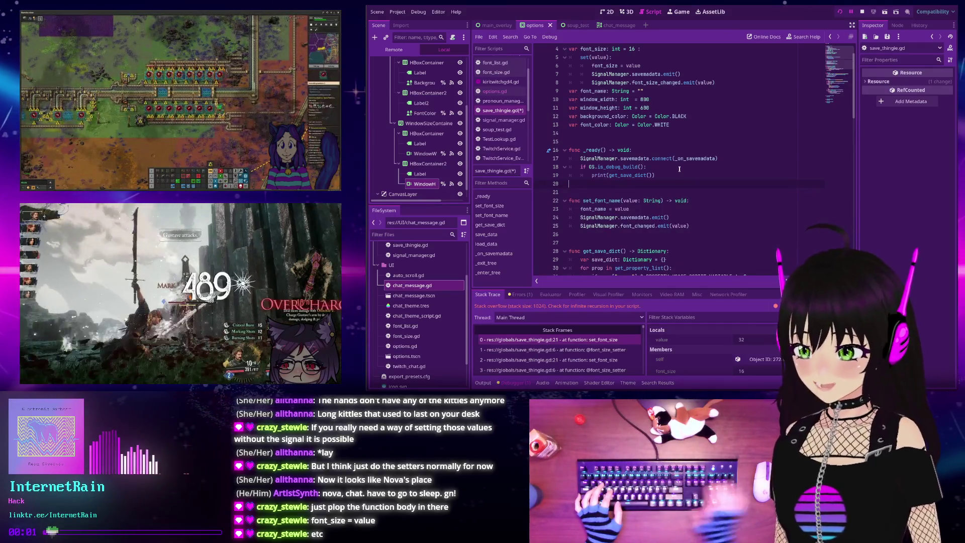
key("BackSpace")
key("ctrl+s")
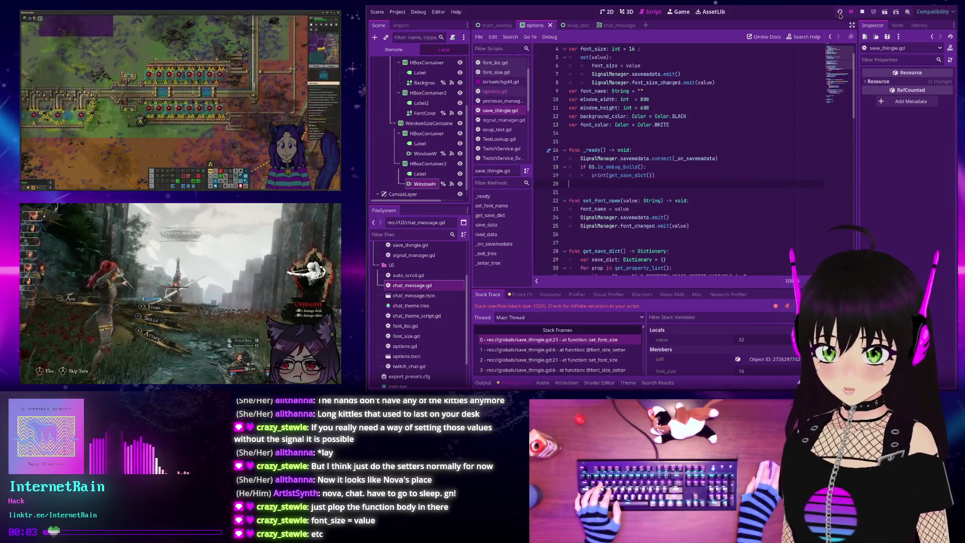
- Run the project and examine the SaveThingie.font_size assignment in _on_font_size_changed
left_click(841, 12)
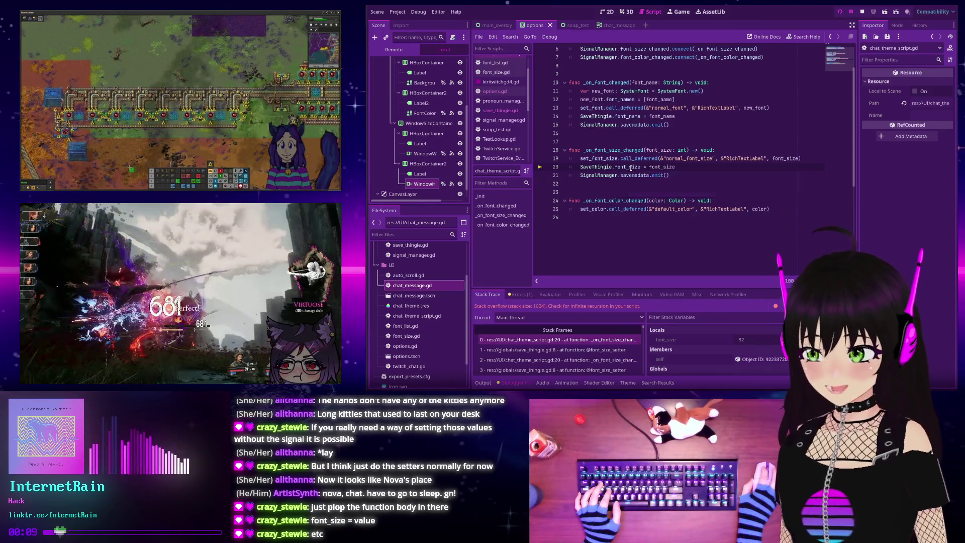
triple_click(630, 167)
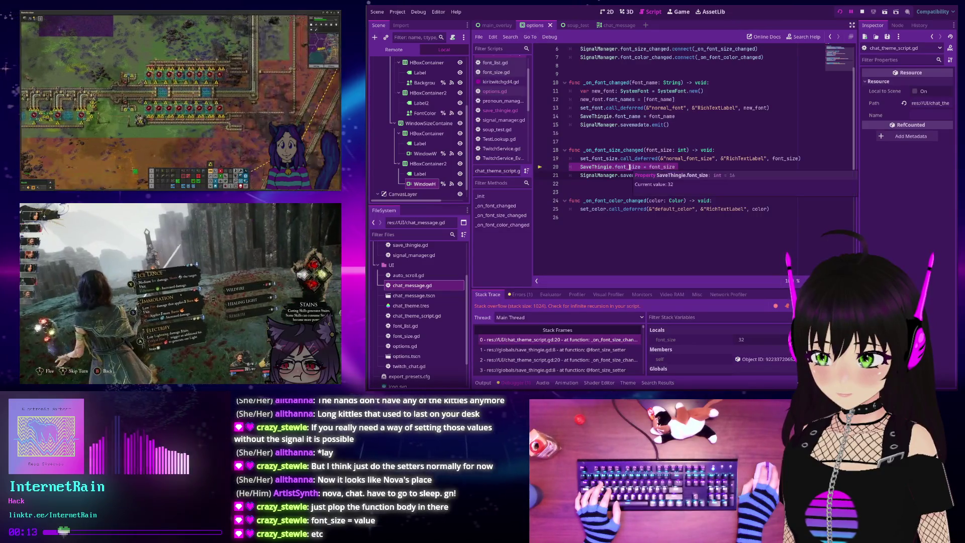
left_click(630, 168)
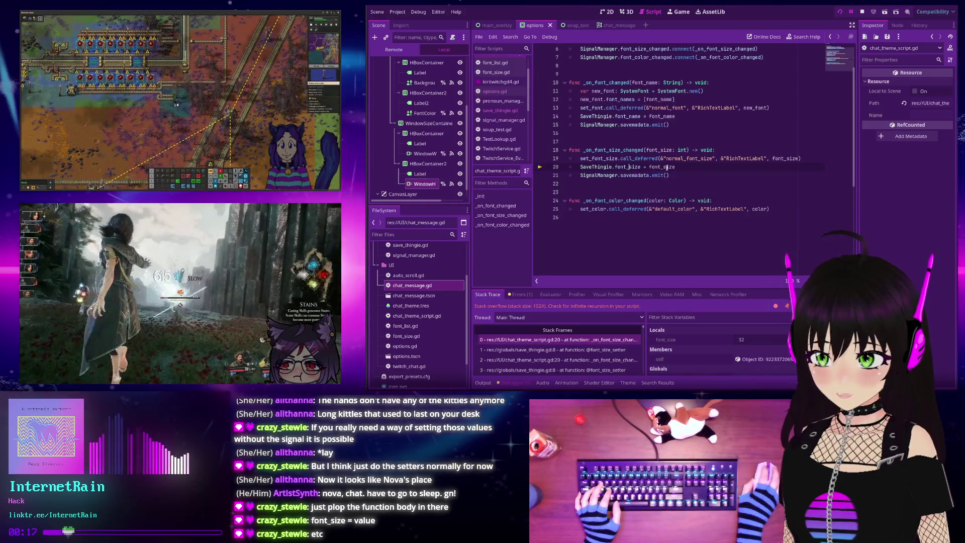
mouse_move(666, 168)
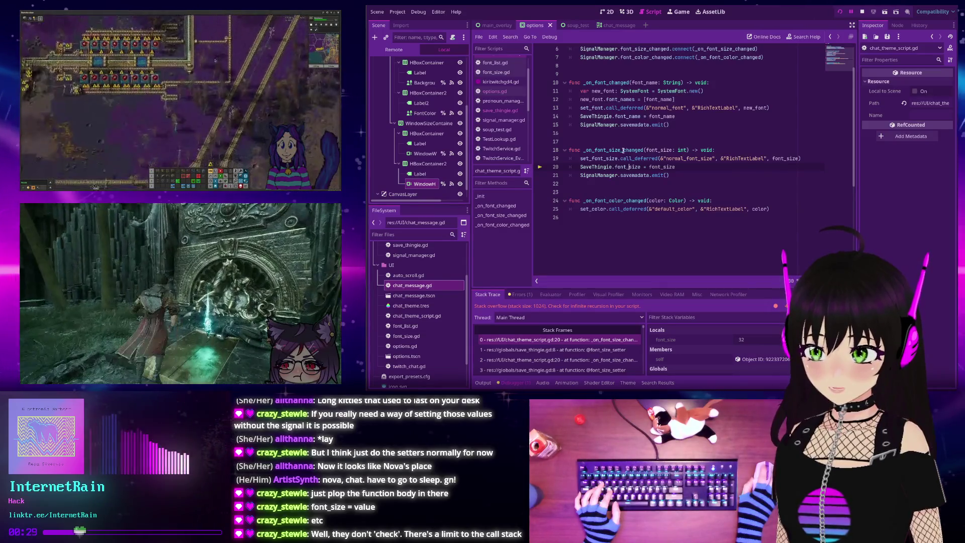
scroll(636, 161, "up", 2)
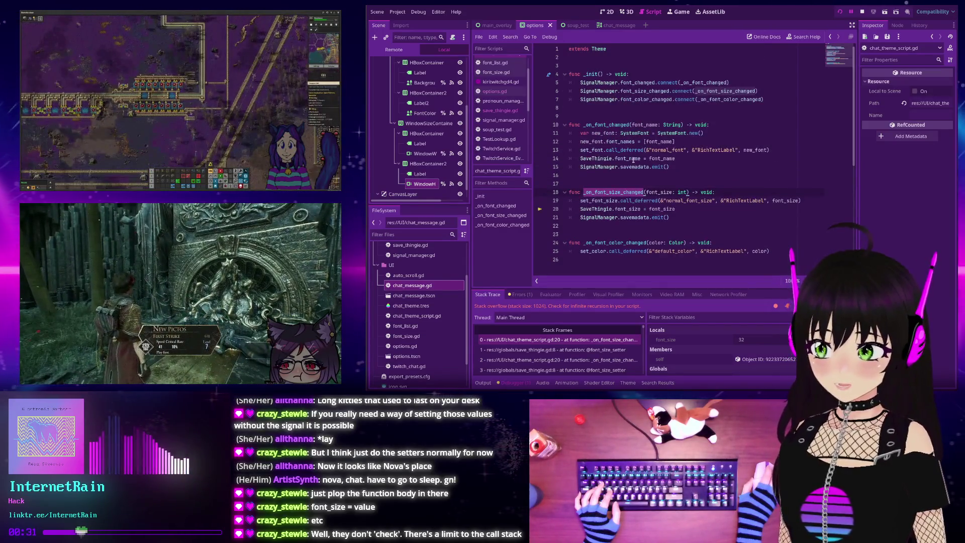
scroll(632, 158, "down", 2)
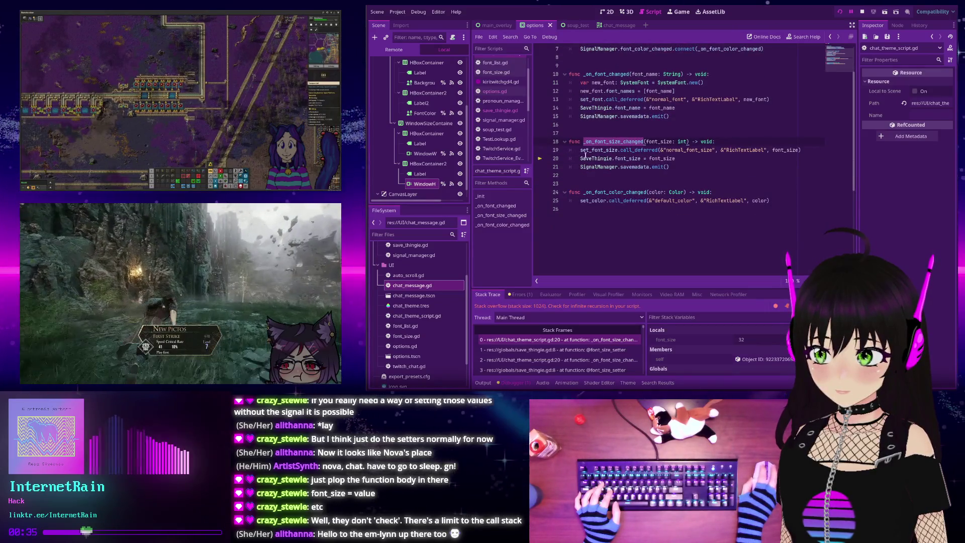
- Delete the SaveThingie.font_size and savemadata emit lines, then rerun the project
left_click(677, 159)
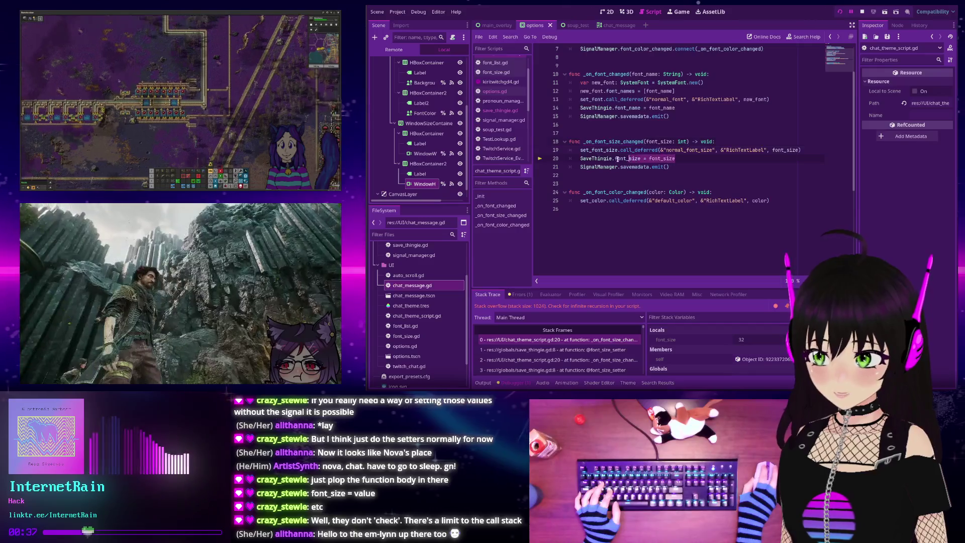
key("shift+Home")
left_click(679, 169, "shift")
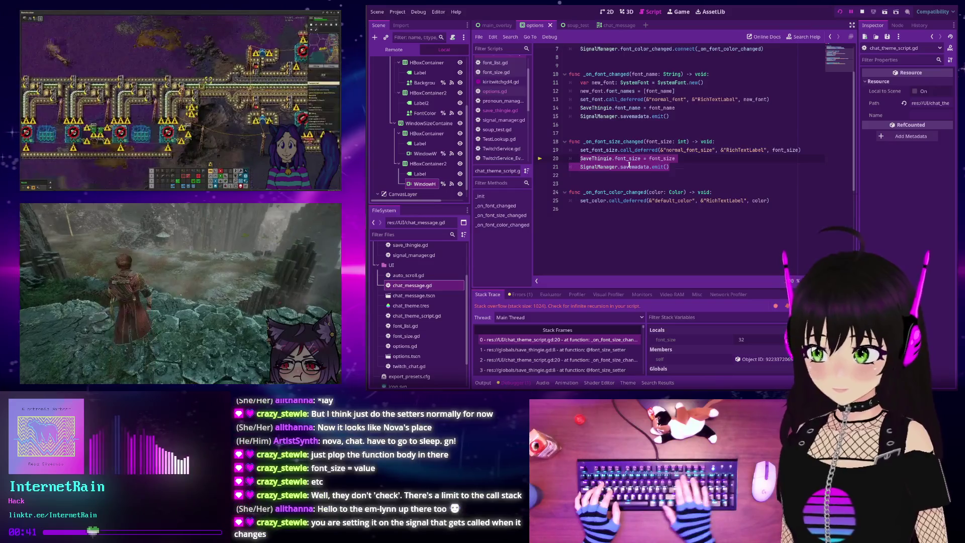
key("BackSpace")
key("BackSpace")
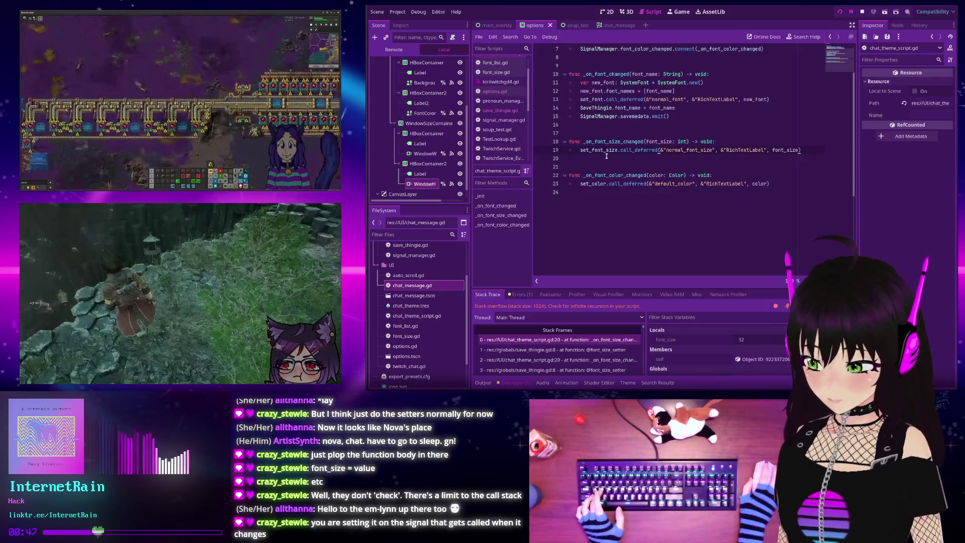
left_click(838, 13)
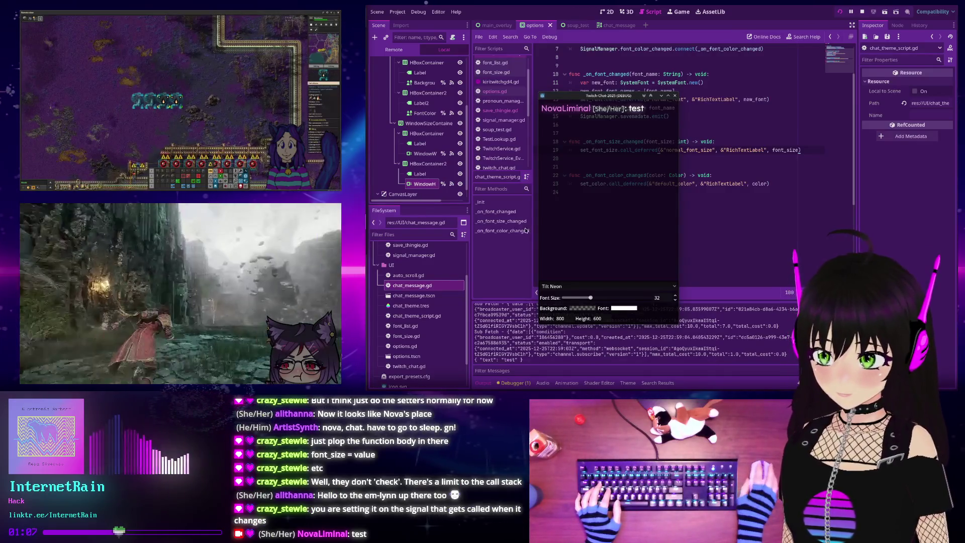
- Drag the in-game Font Size slider to confirm live resizing without overflow, then stop the game
mouse_move(591, 297)
left_mouse_down()
mouse_move(614, 297)
mouse_move(586, 298)
left_mouse_up()
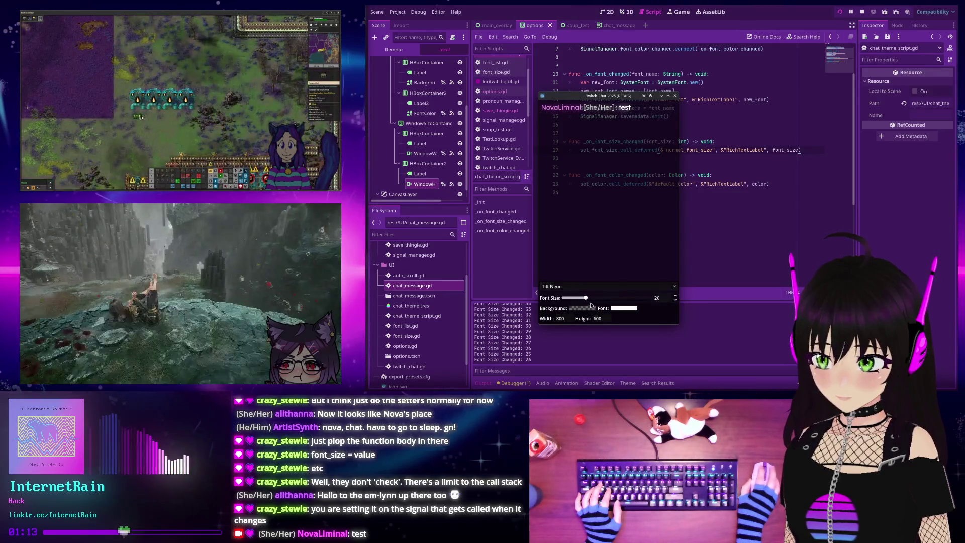
left_click(862, 11)
scroll(634, 185, "up", 2)
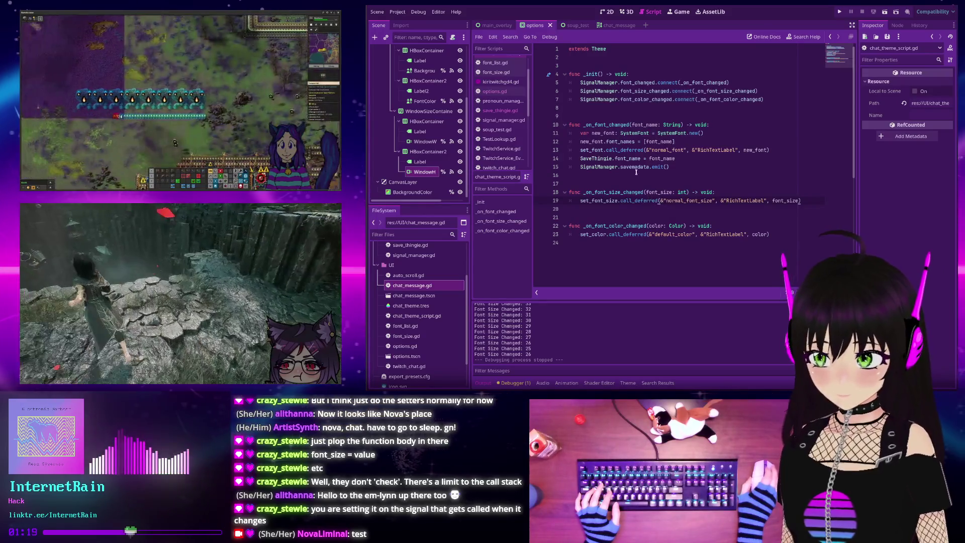
- In save_thingie.gd, pull set(value): onto the font_size declaration line and dedent its body
left_click(500, 111)
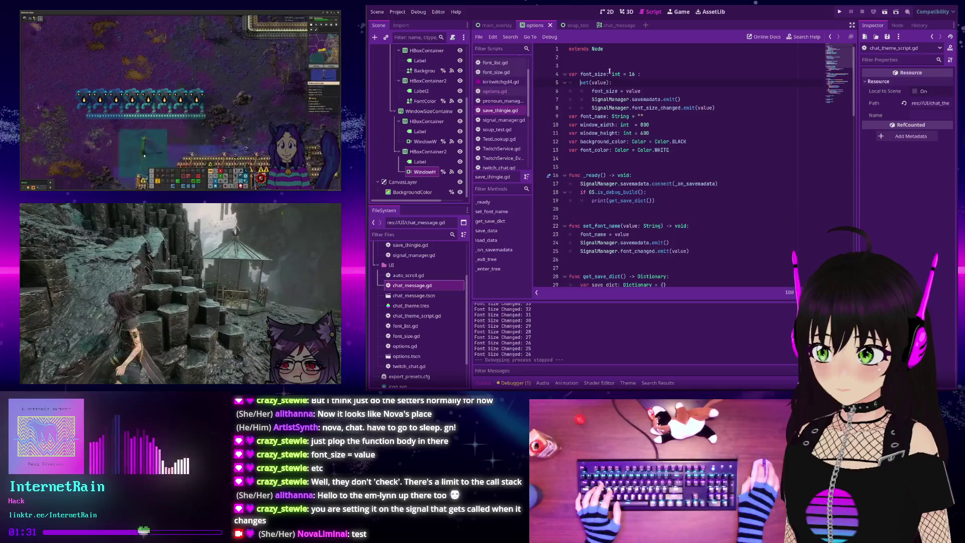
key("BackSpace")
key("BackSpace")
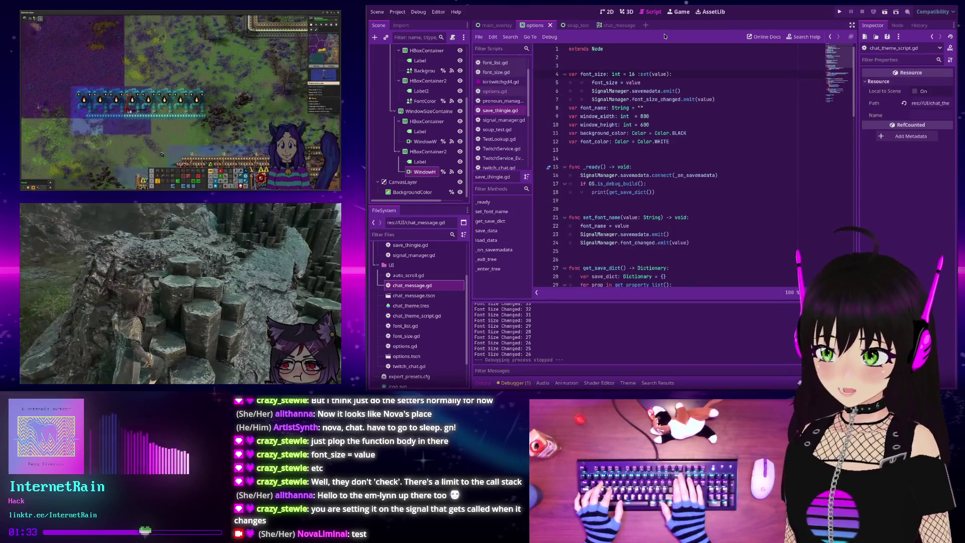
key("shift+Down")
key("shift+Down")
key("shift+Down")
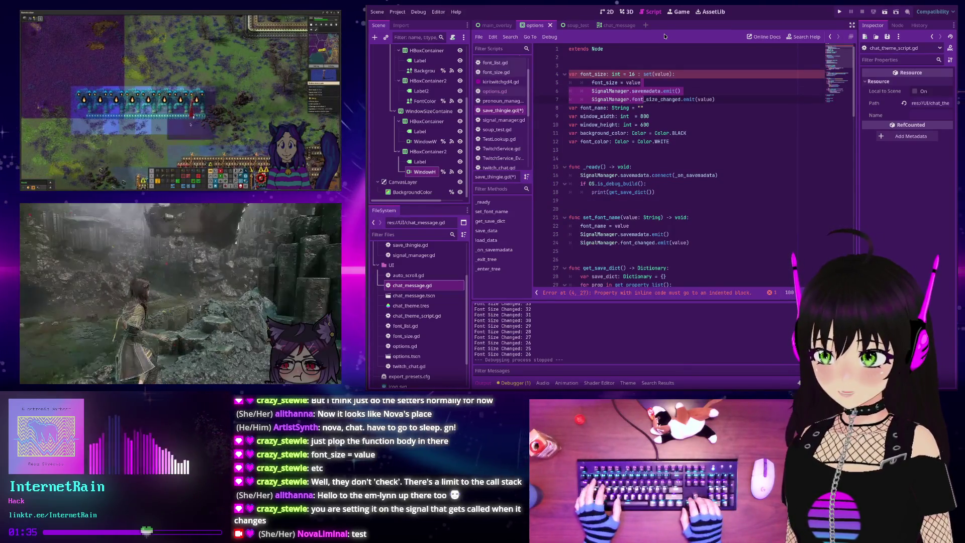
key("shift+Tab")
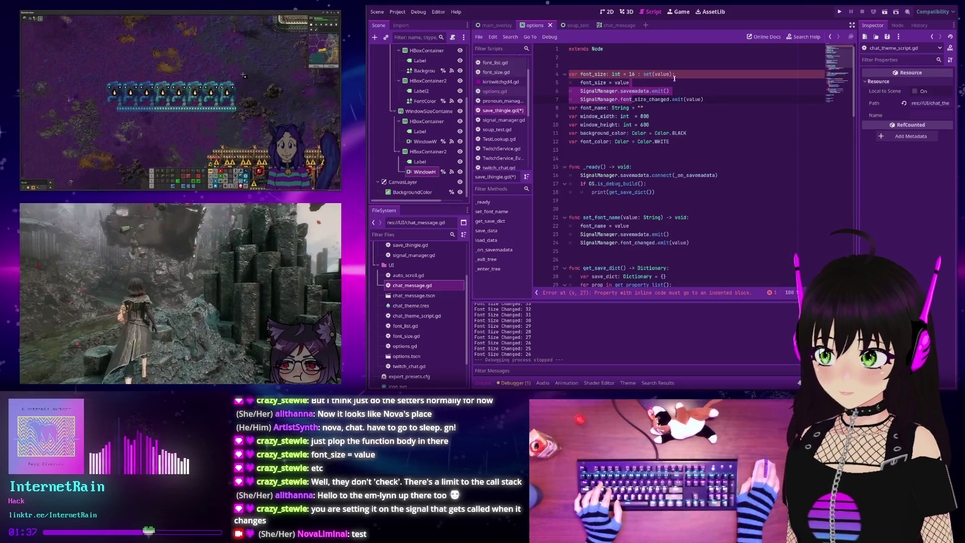
- Move set(value): back onto its own line and re-indent the setter body
left_click(669, 74)
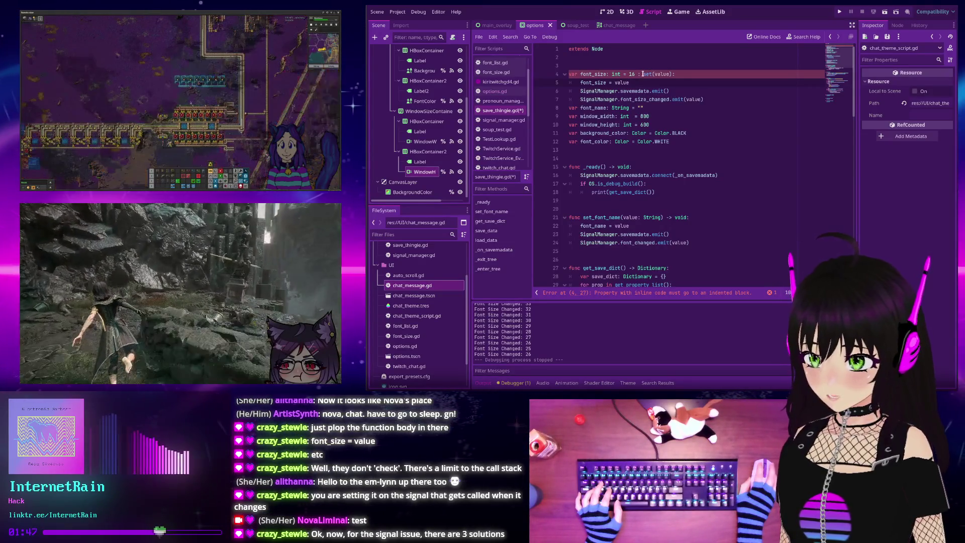
key("Up")
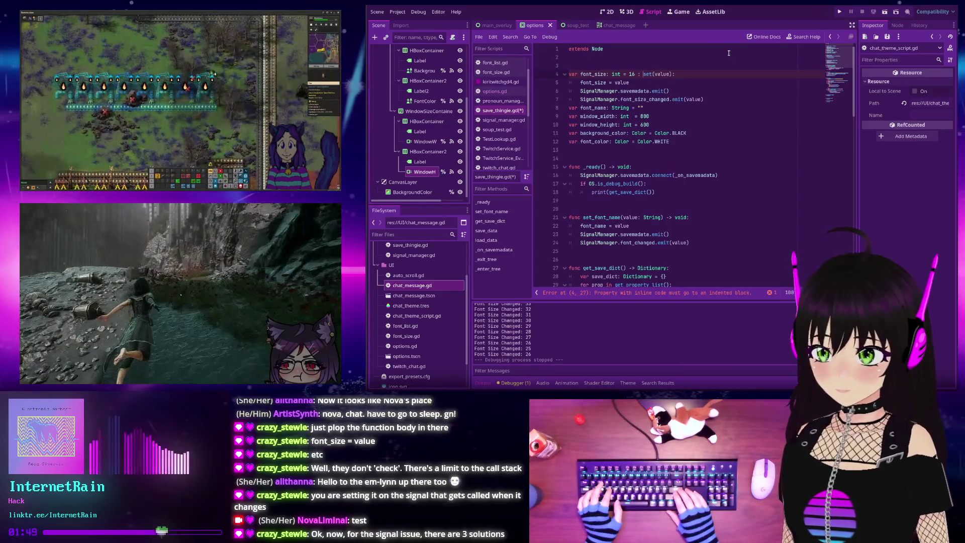
key("Return")
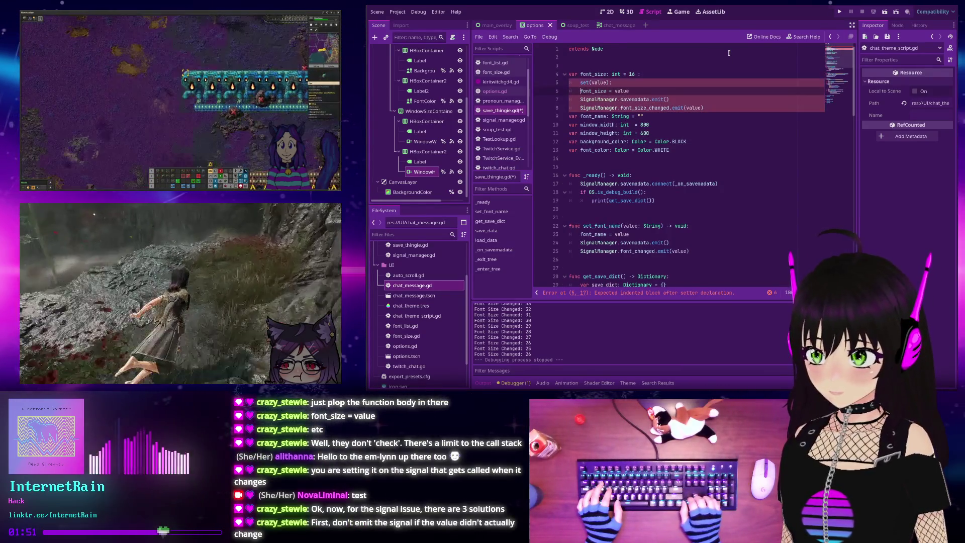
key("shift+Down")
key("shift+Down")
key("Tab")
left_click(725, 108)
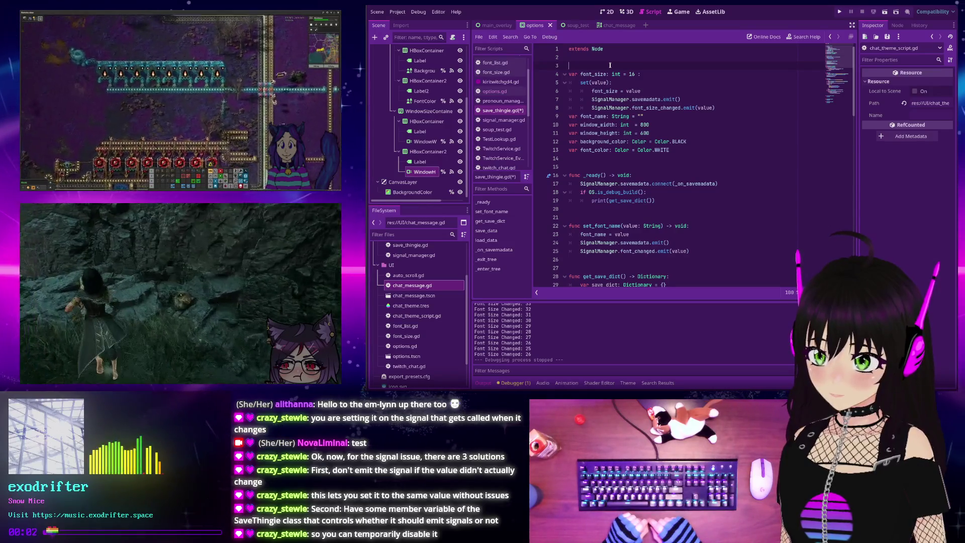
- Declare emit_signals with a default of false near the top of the script
key("Return")
type("var emit_signals: vo")
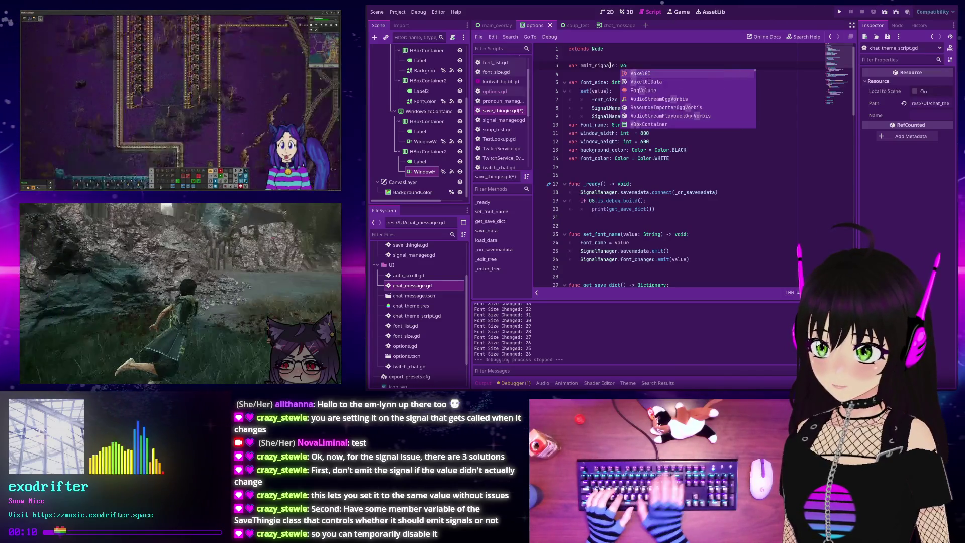
key("BackSpace")
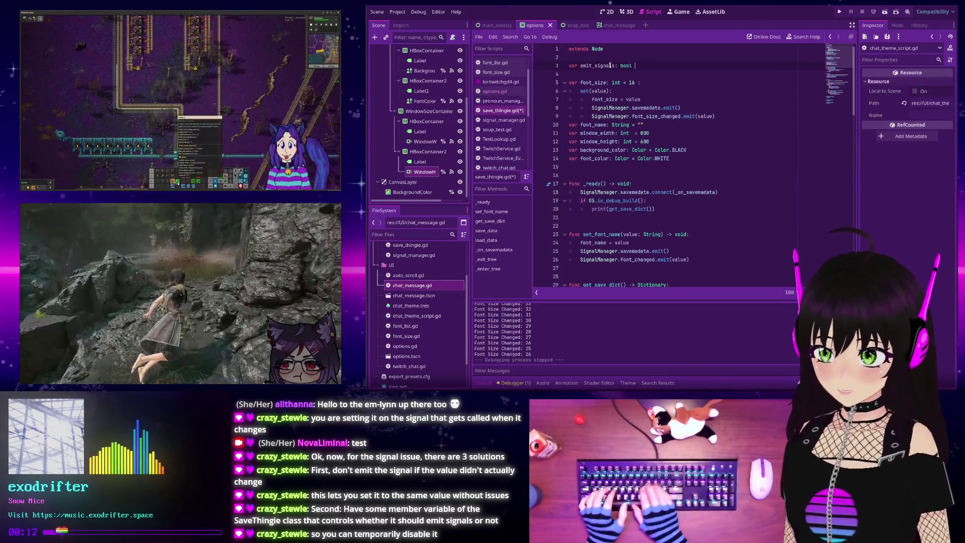
type("= false")
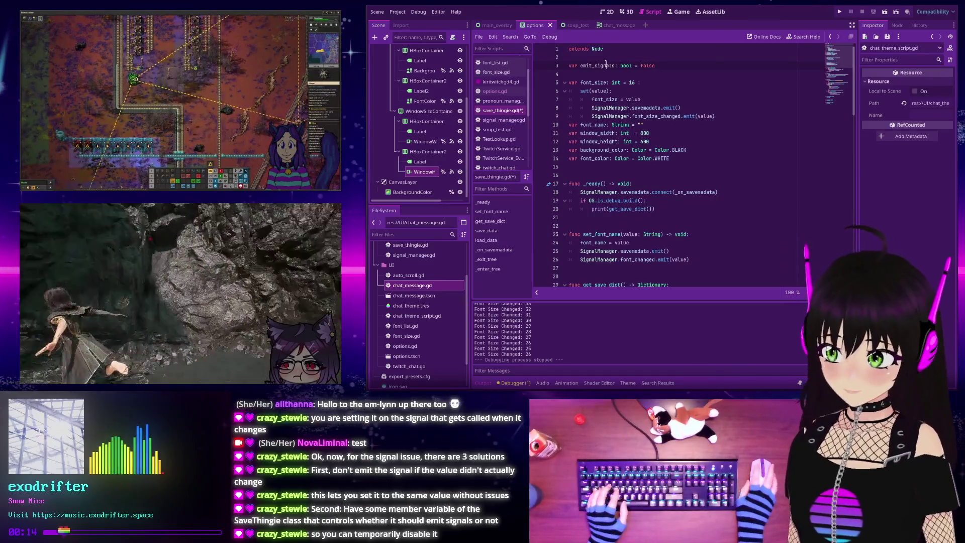
- Nest both signal emits under a new 'if emit_signals:' check in the font_size setter
left_click(646, 101)
key("Return")
type("if ")
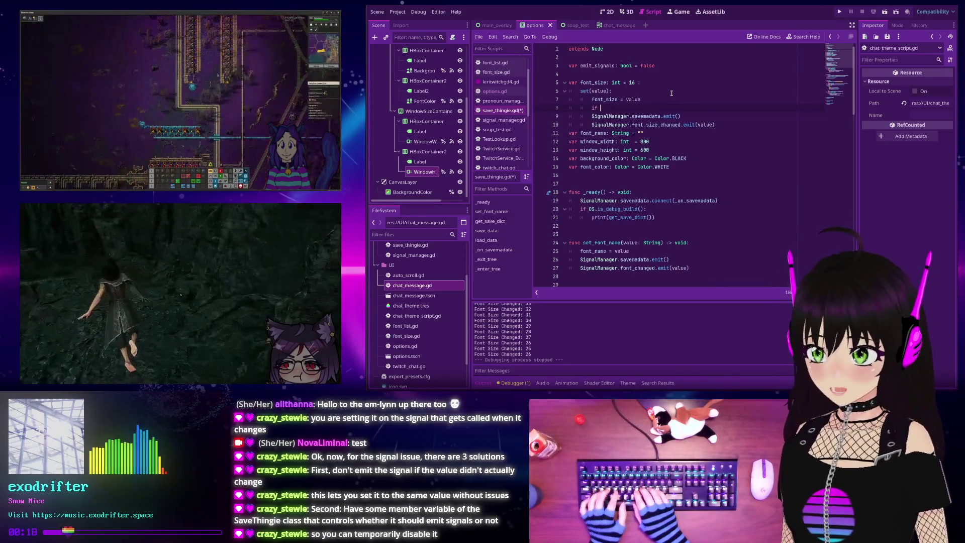
type("emit_signals:")
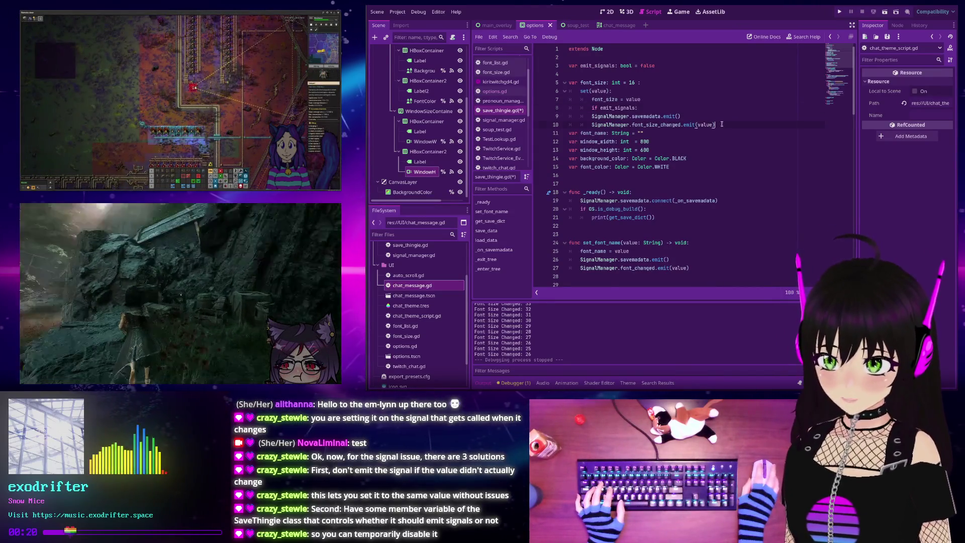
key("shift+Up")
key("Tab")
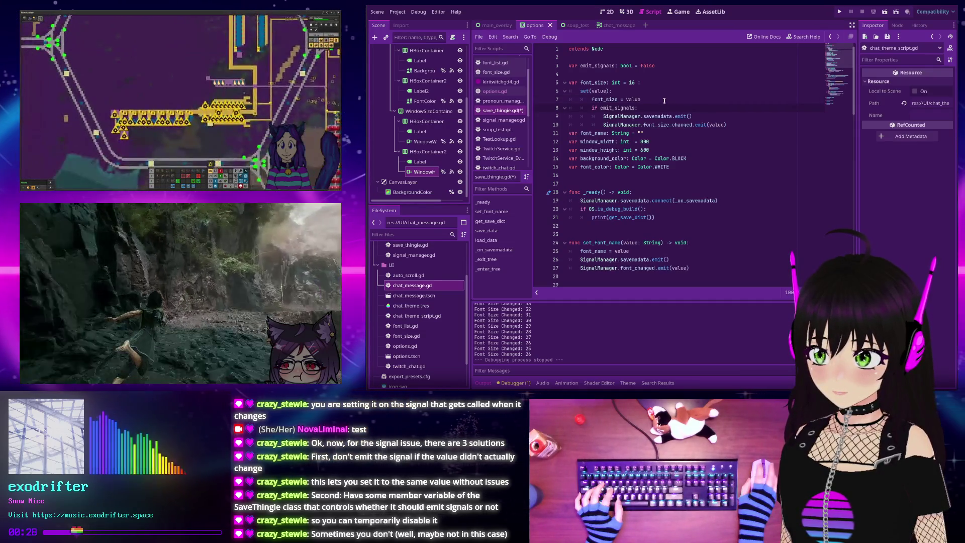
- Change the emit_signals default from false to true and save the script
double_click(648, 65)
type("tur")
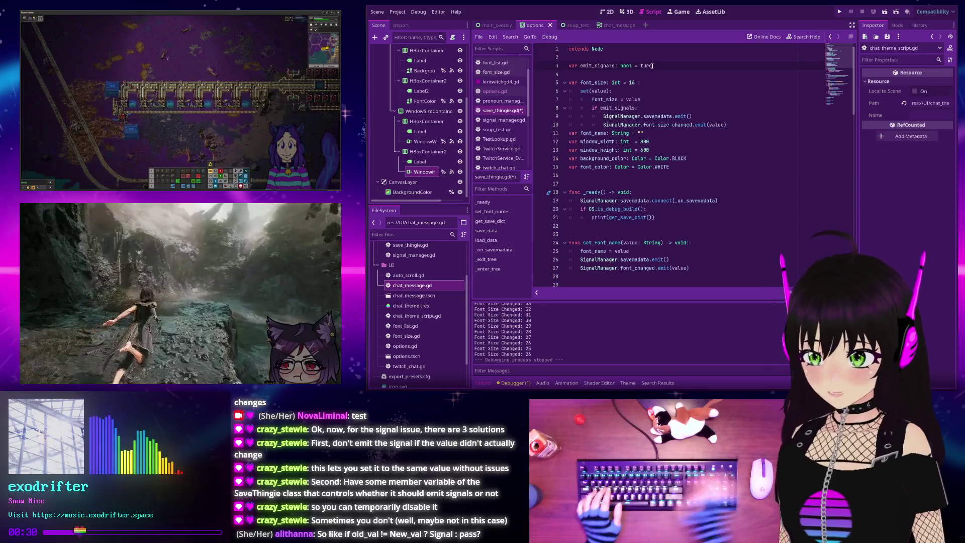
type("ue")
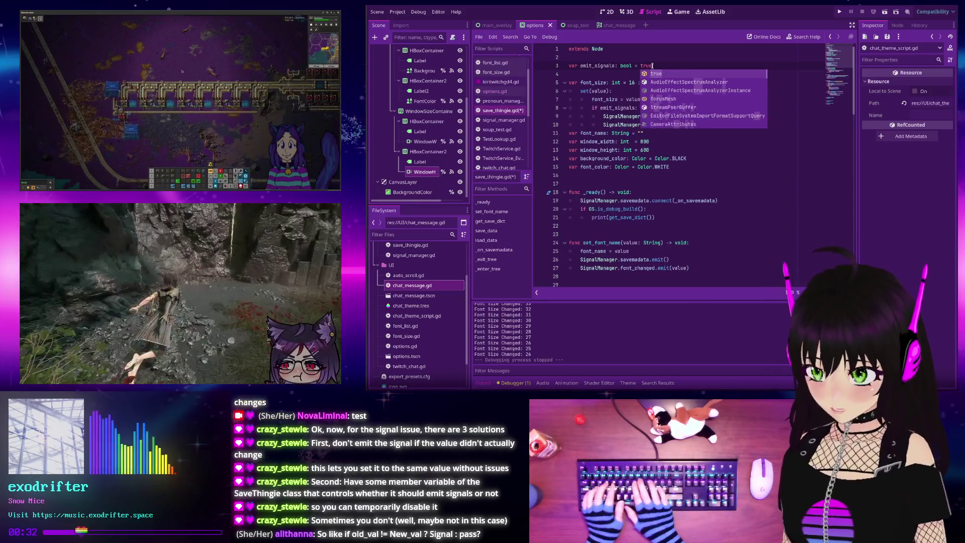
left_click(678, 71)
key("ctrl+s")
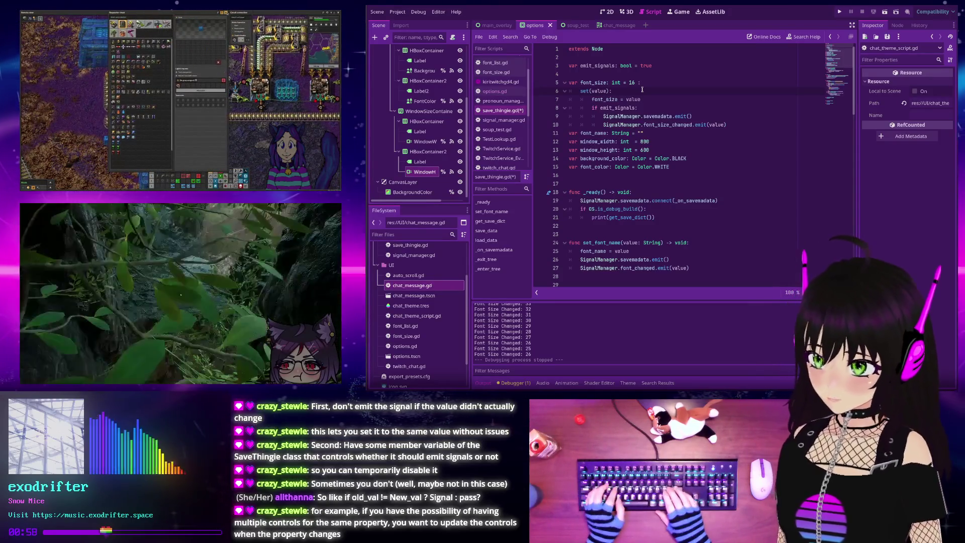
- Add 'if not font_size == value:' atop the setter and indent the assignment and emits beneath it
key("Return")
type("if not font_size")
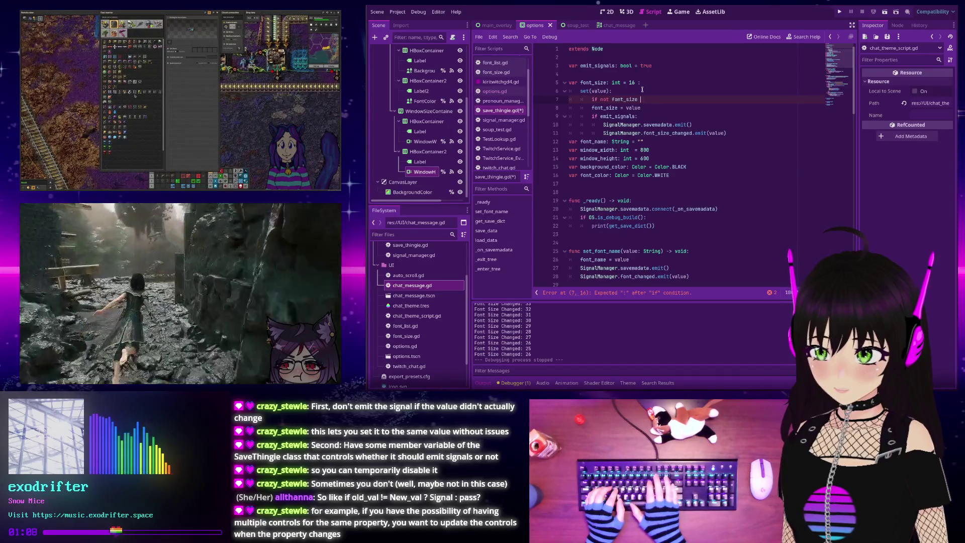
type("== value")
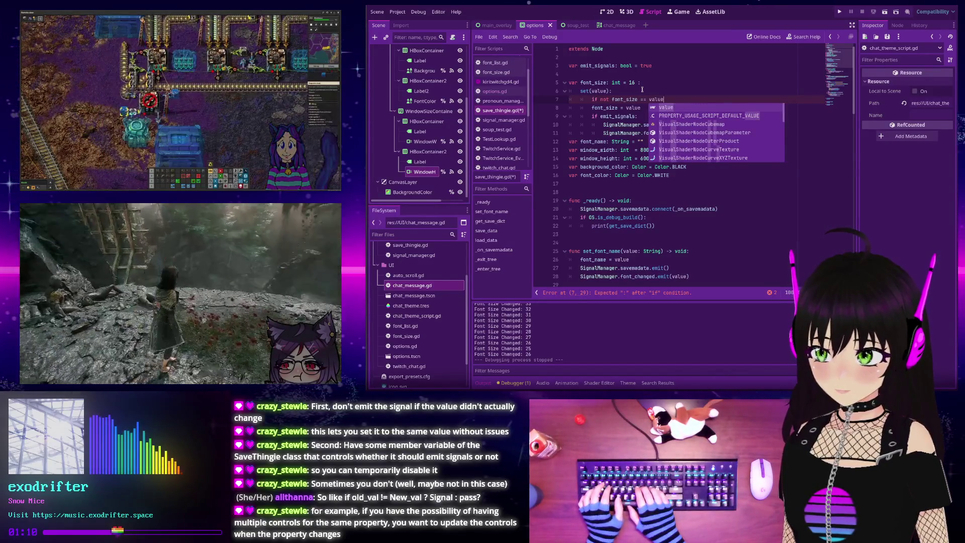
type(":")
left_click_drag(746, 137, 716, 102)
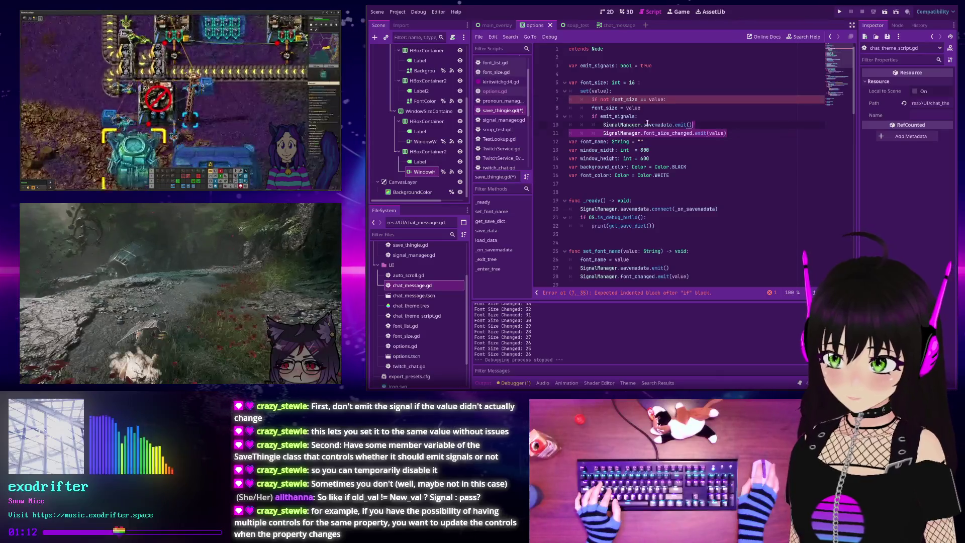
key("Tab")
left_click(716, 102)
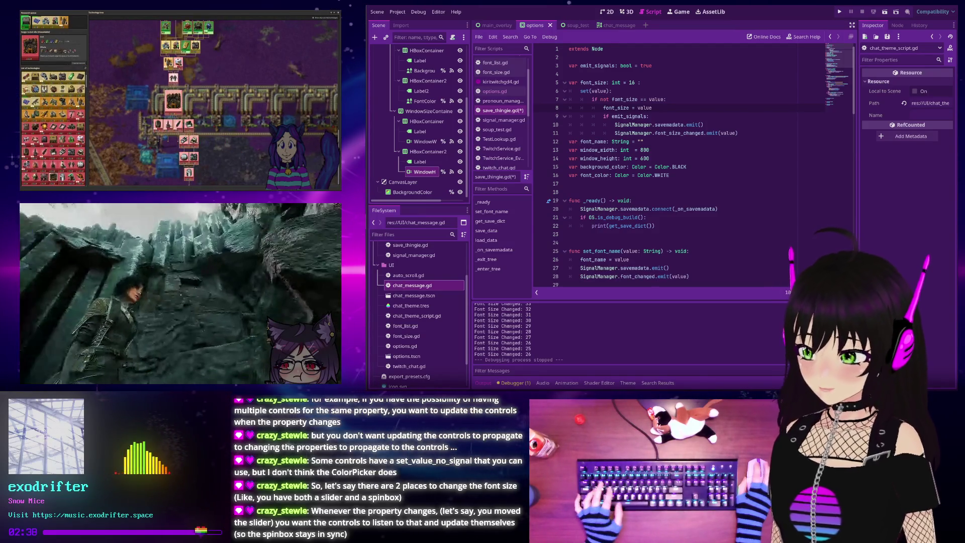
left_click(600, 12)
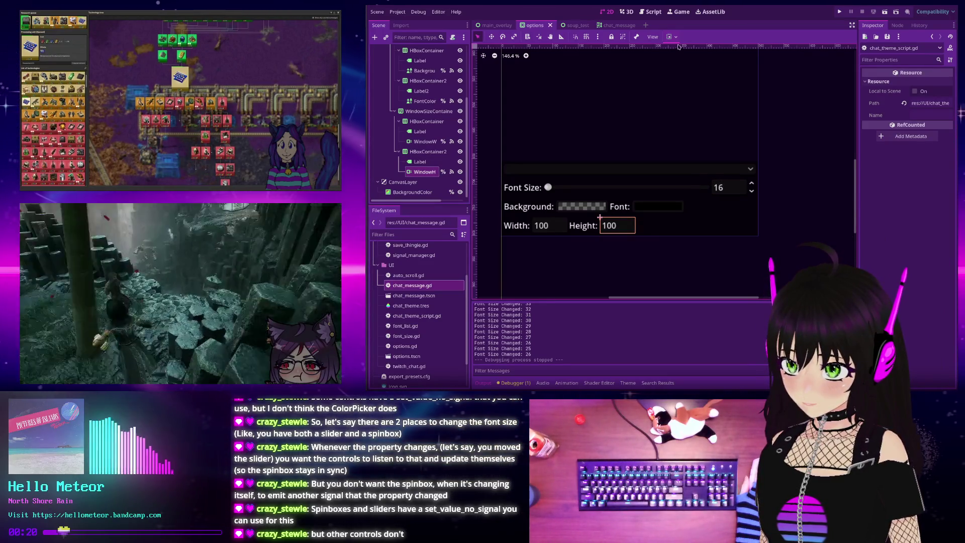
left_click(653, 13)
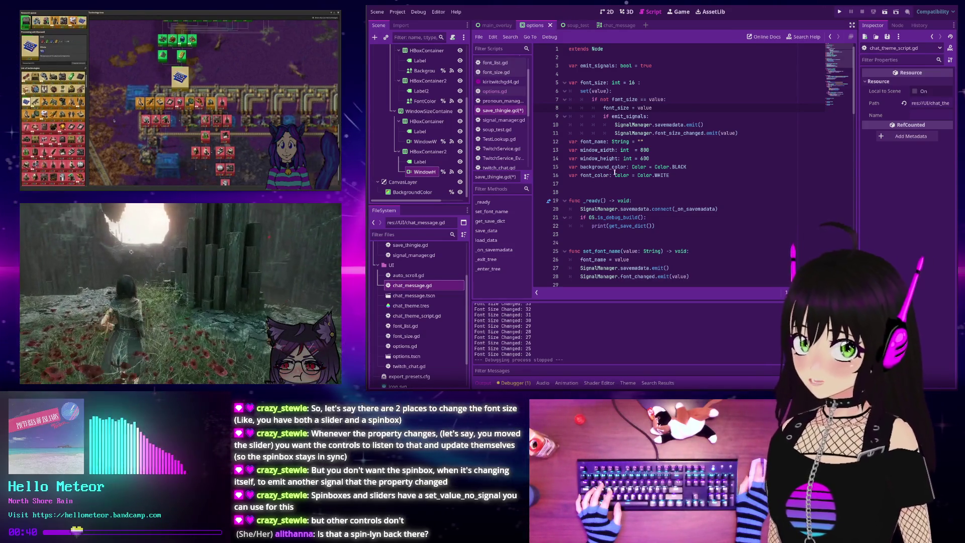
- Change the check to 'if font_size == value:' with a return on the line below
mouse_move(614, 172)
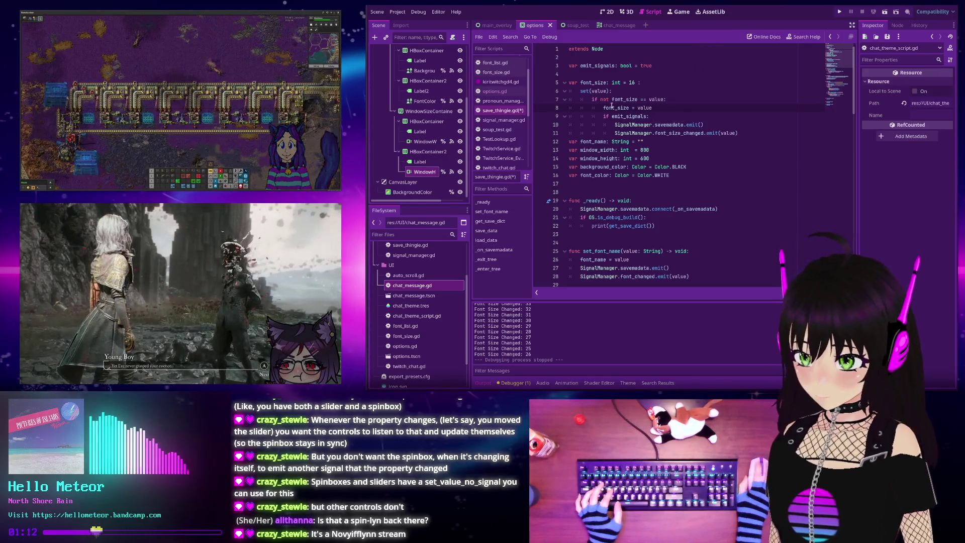
mouse_move(611, 106)
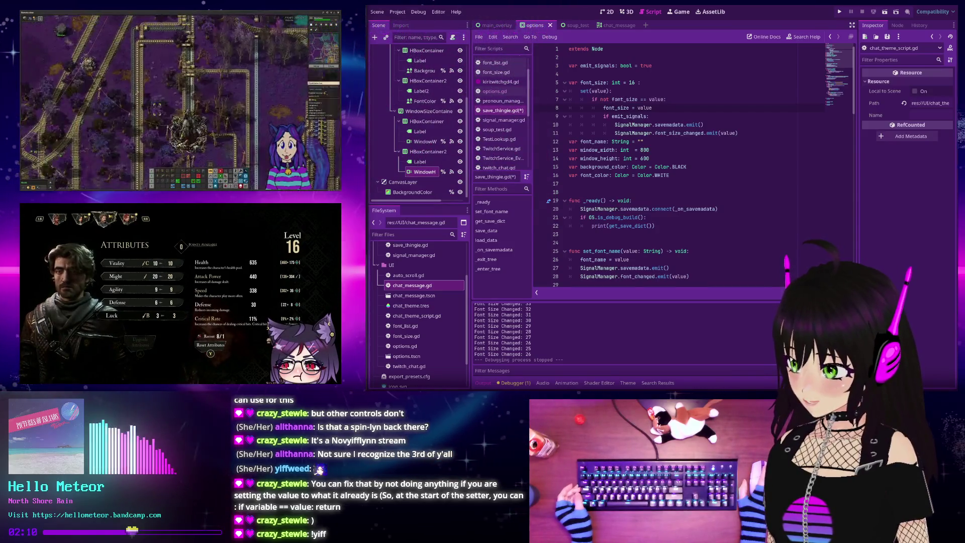
left_click(611, 99)
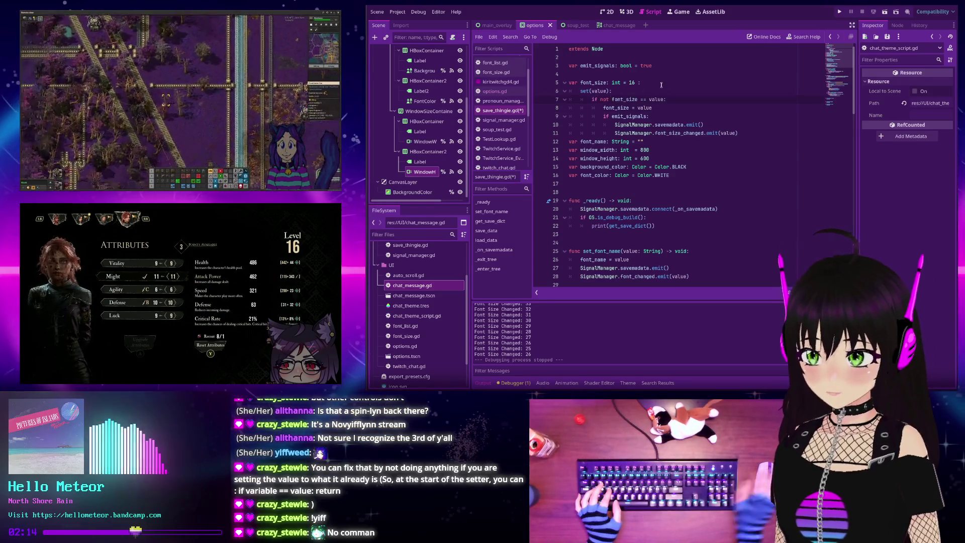
key("BackSpace")
key("BackSpace")
key("BackSpace")
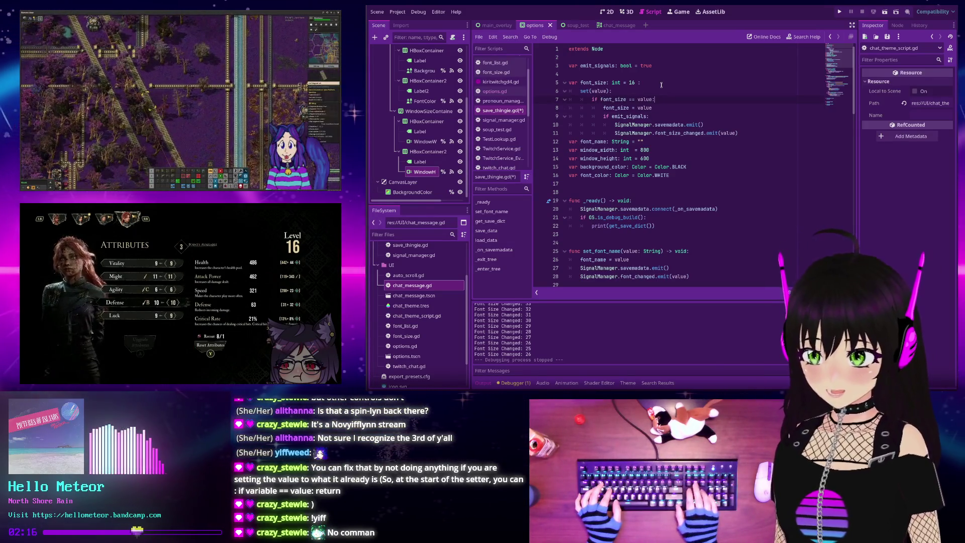
key("End")
key("Return")
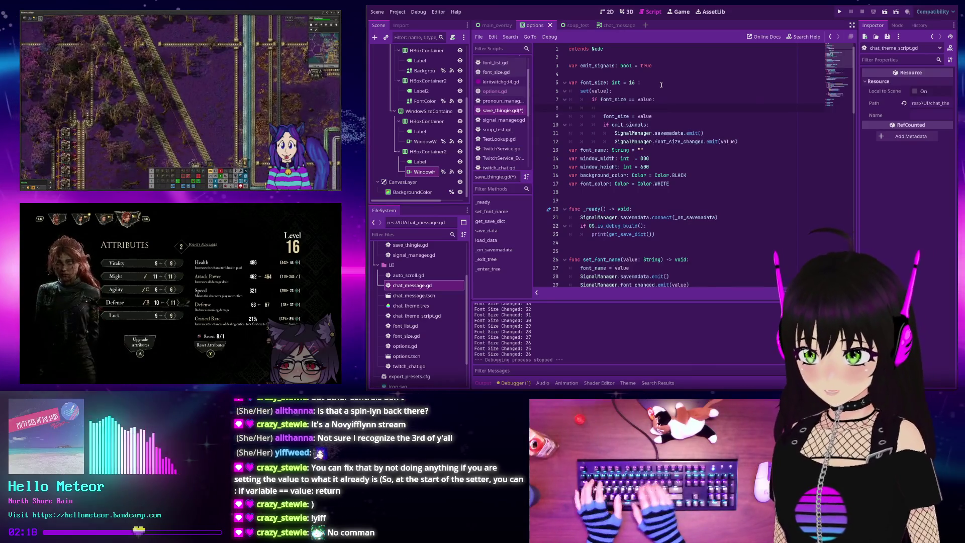
type("return")
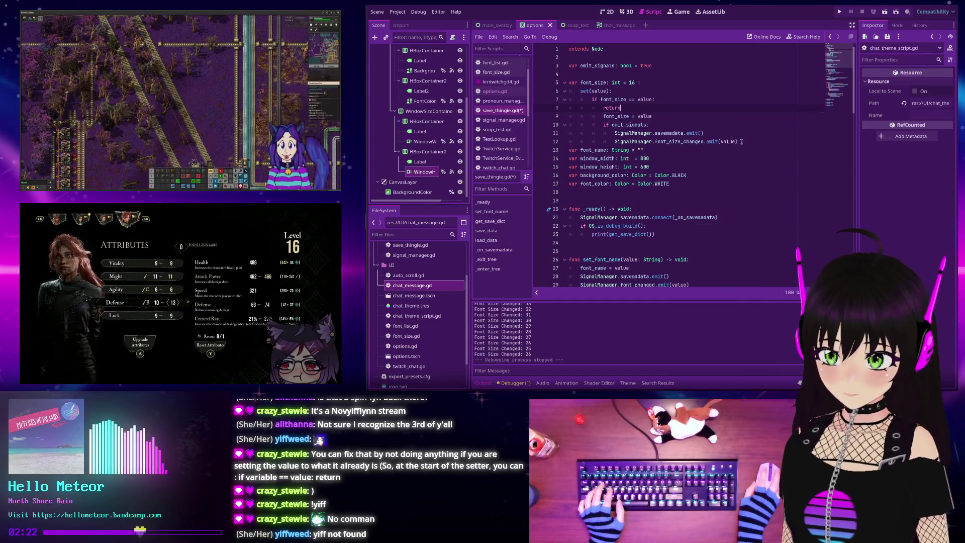
- Dedent the assignment and emits out of the check and pull return onto the if line
left_click_drag(742, 142, 569, 116)
key("shift+Tab")
left_click(687, 115)
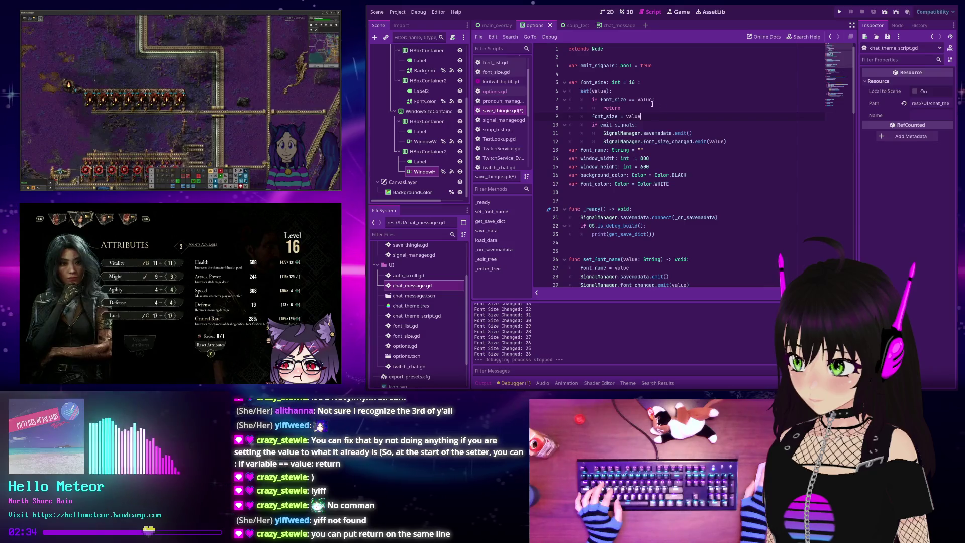
left_click(603, 108)
key("BackSpace")
key("BackSpace")
key("BackSpace")
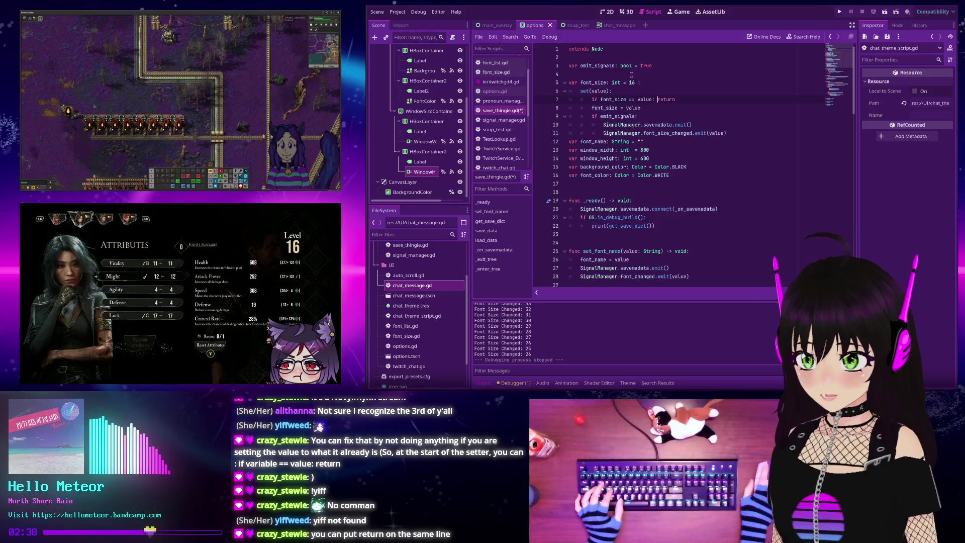
- Select the 'var emit_signals: bool = true' declaration on line 3
key("Down")
key("Down")
key("Down")
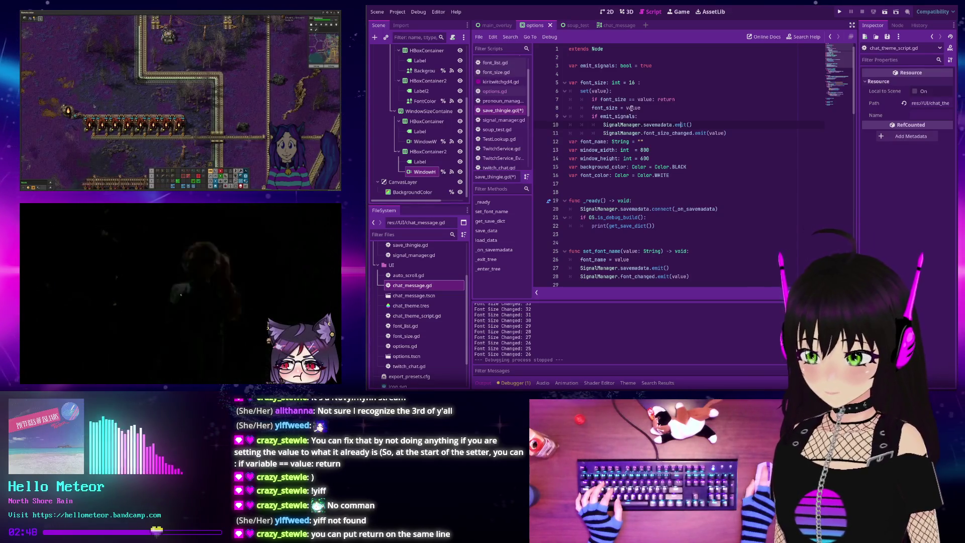
mouse_move(631, 110)
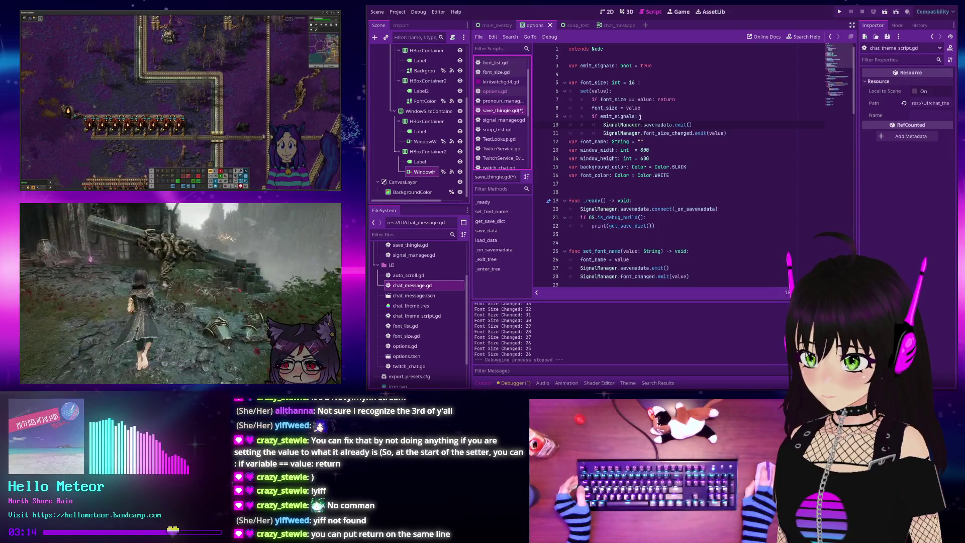
left_click_drag(661, 63, 568, 66)
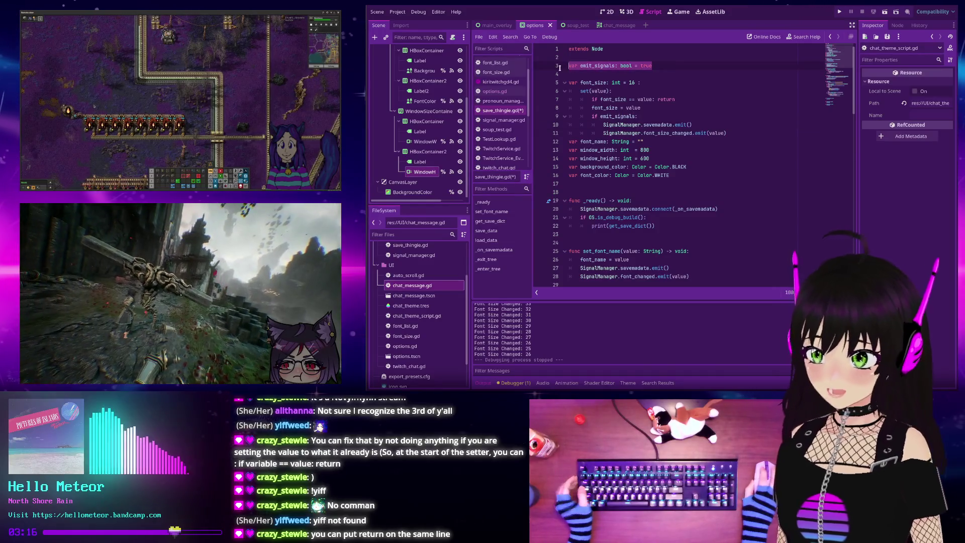
- Remove the emit_signals declaration, the leftover blank lines, and the 'if emit_signals:' check
key("BackSpace")
key("BackSpace")
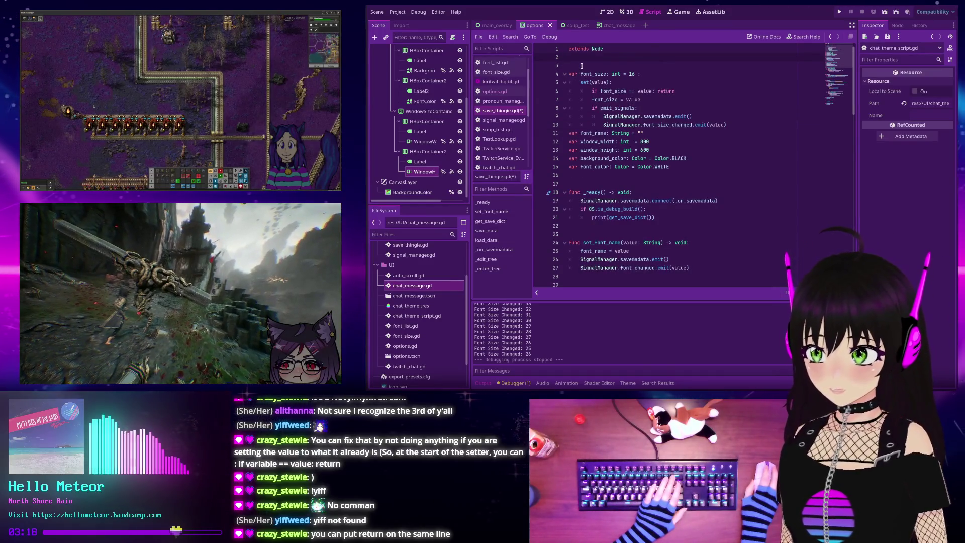
key("BackSpace")
left_click_drag(637, 99, 572, 98)
key("BackSpace")
key("BackSpace")
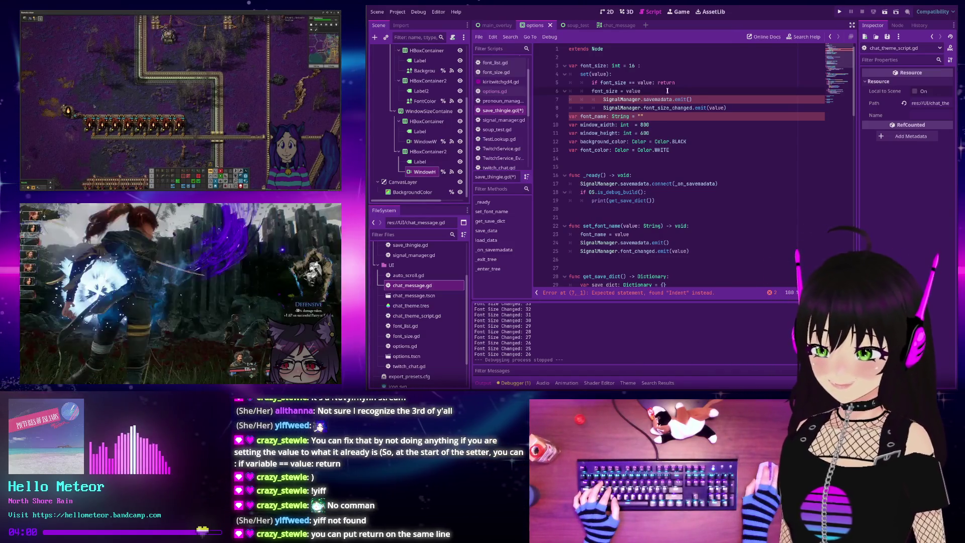
left_click(729, 99)
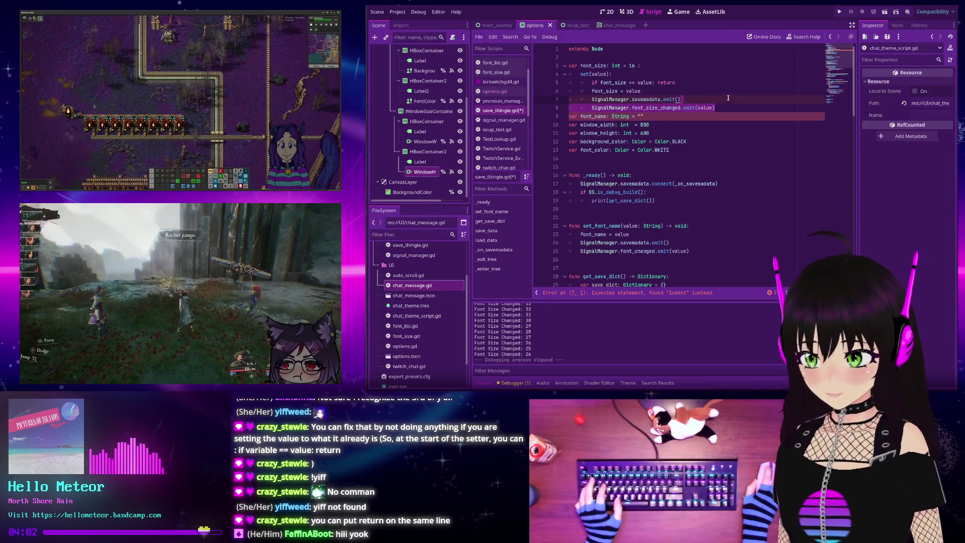
- Unindent the savemadata and font_size_changed emit lines so they run unconditionally
key("shift+Tab")
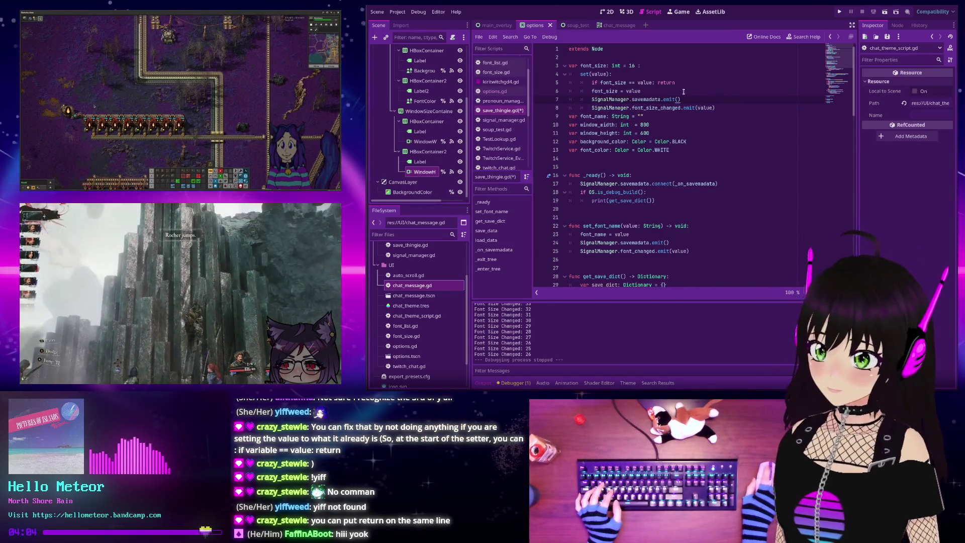
key("Up")
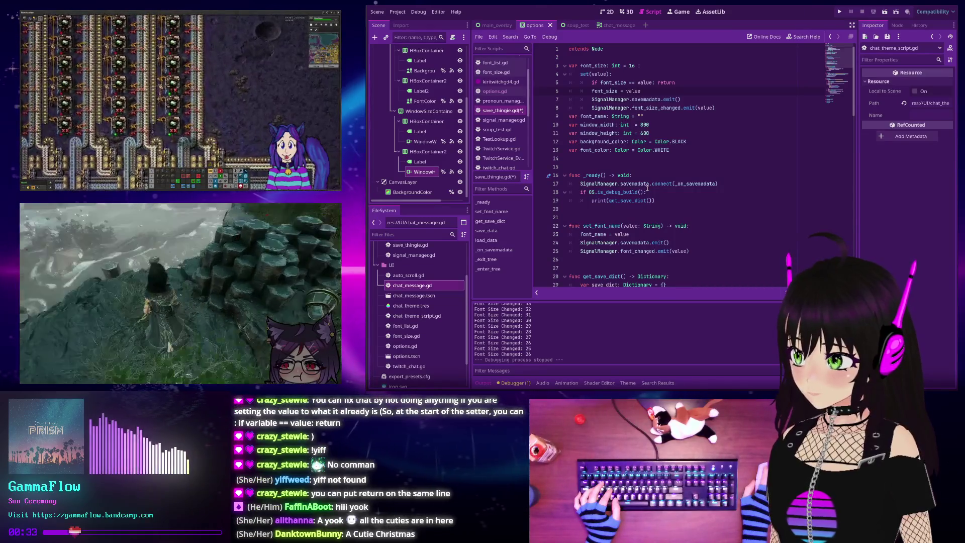
mouse_move(647, 188)
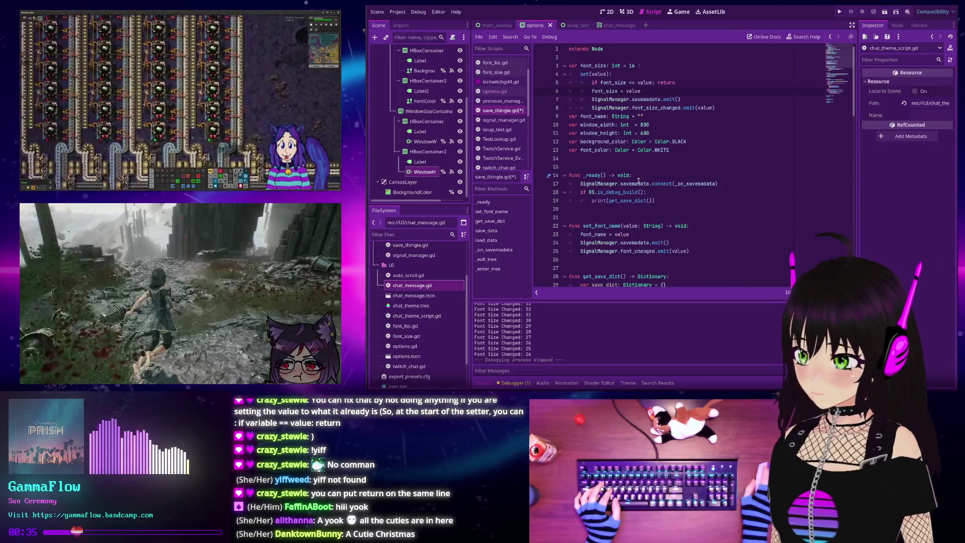
mouse_move(611, 98)
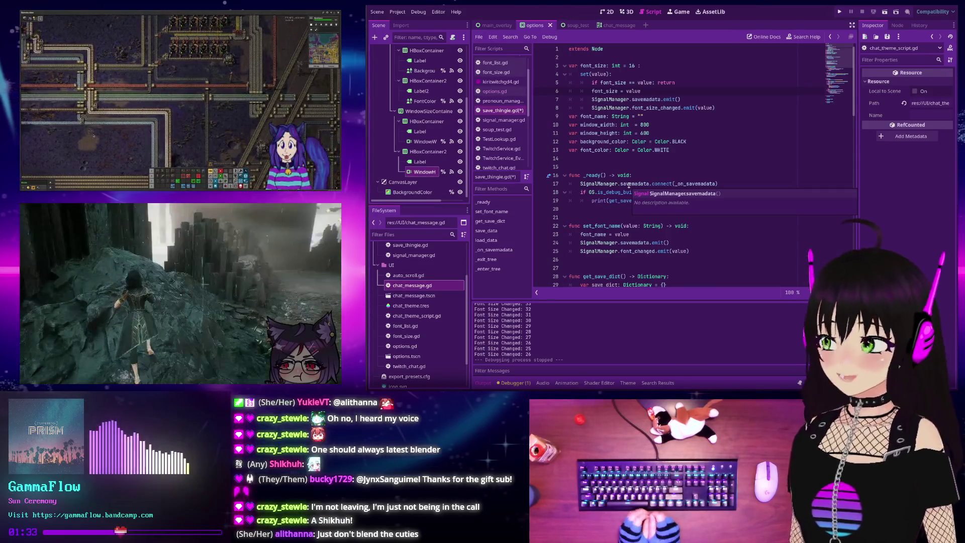
left_click(675, 124)
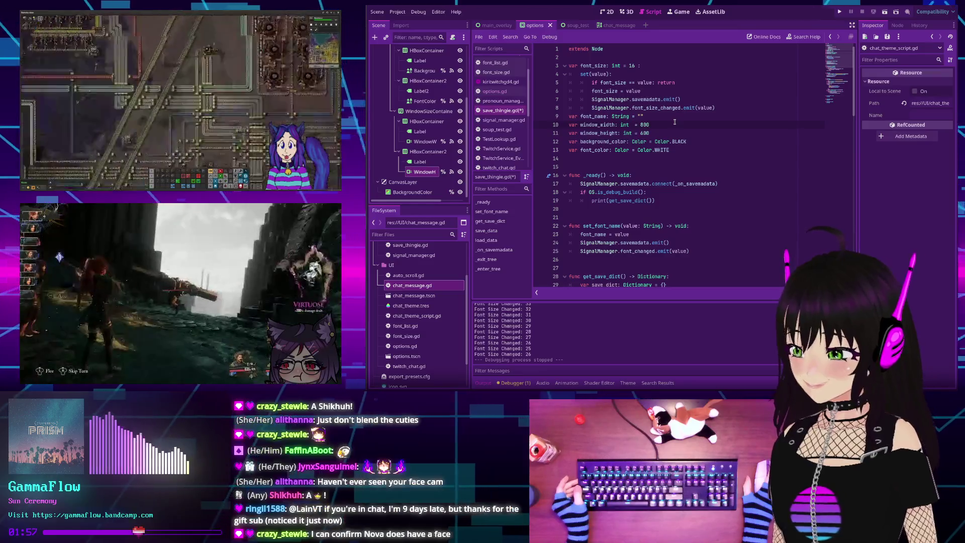
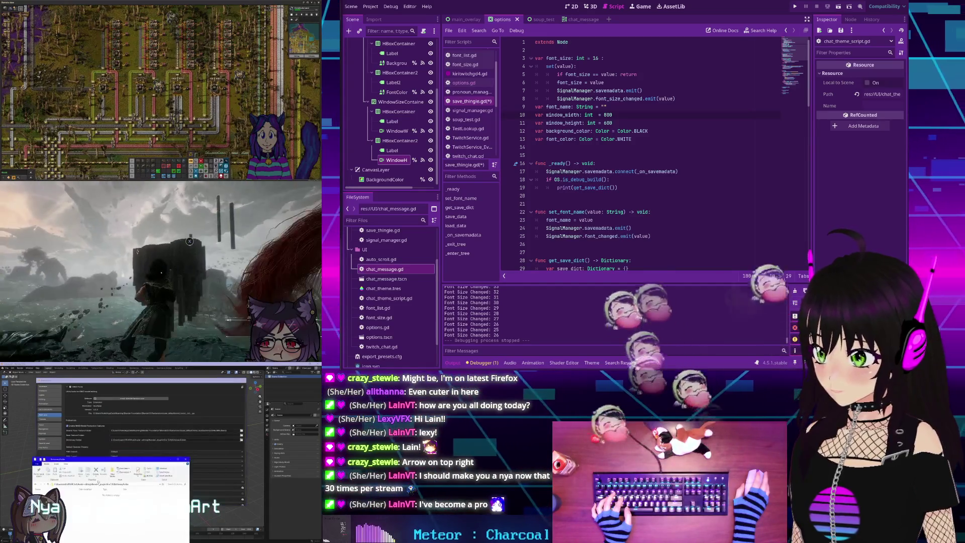
- Delete the trailing "" so the font_name declaration reads var font_name: String
left_click(691, 129)
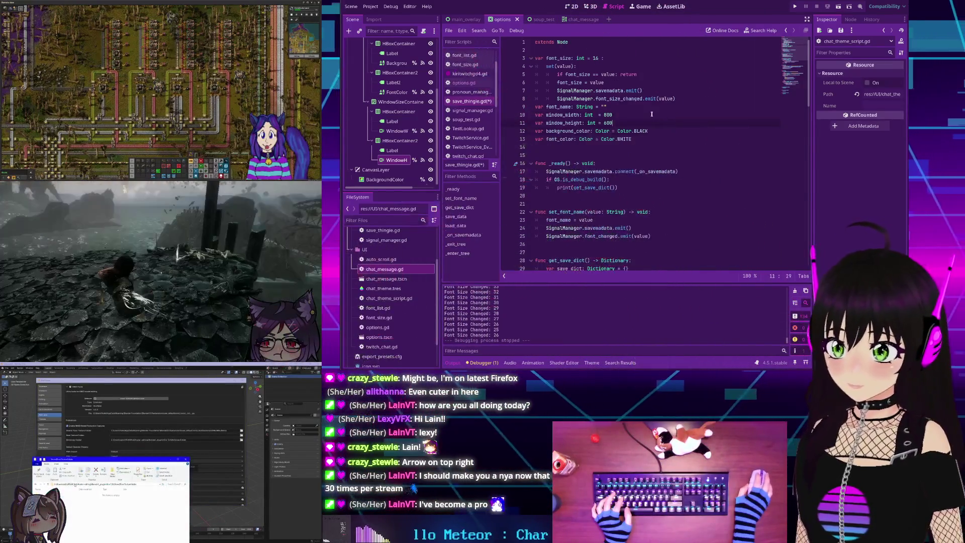
left_click(646, 111)
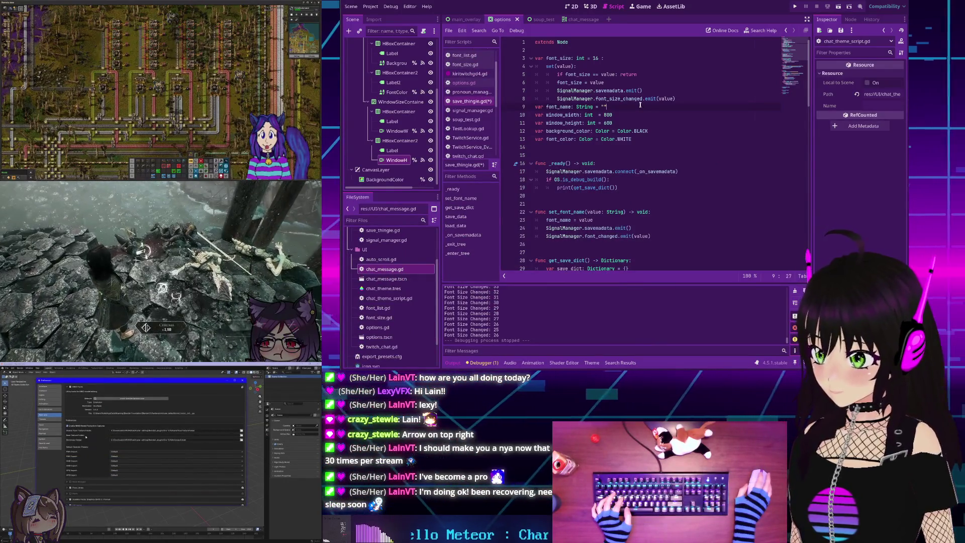
mouse_move(636, 97)
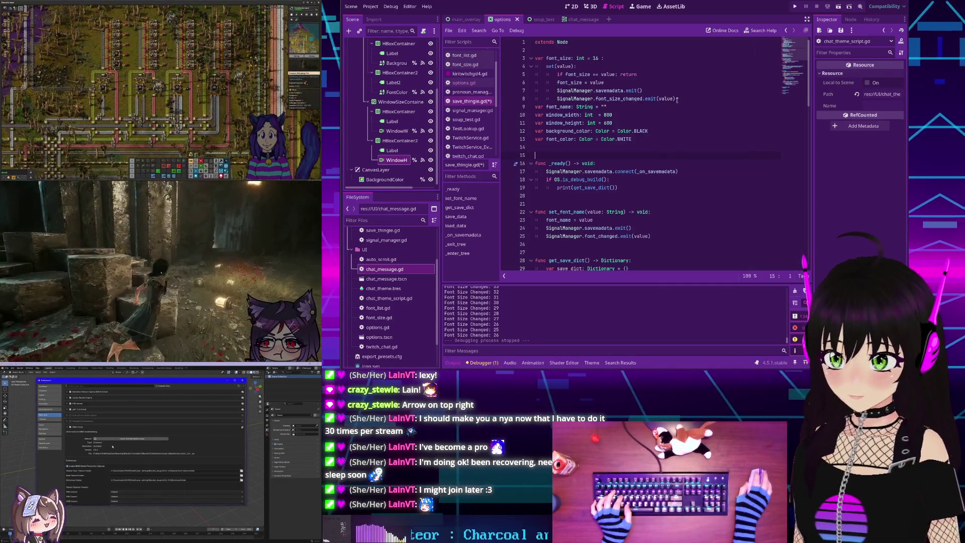
left_click(612, 107)
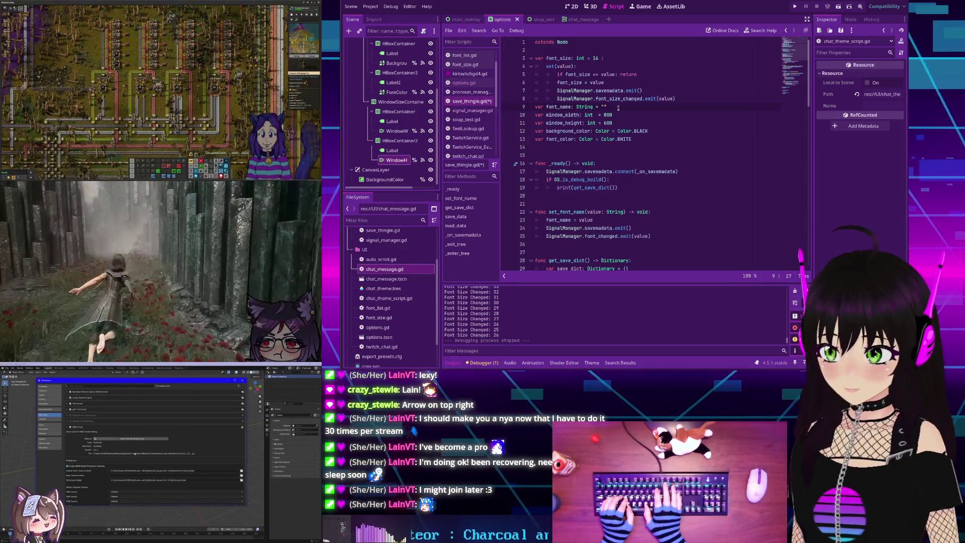
key("BackSpace")
key("BackSpace")
key("BackSpace")
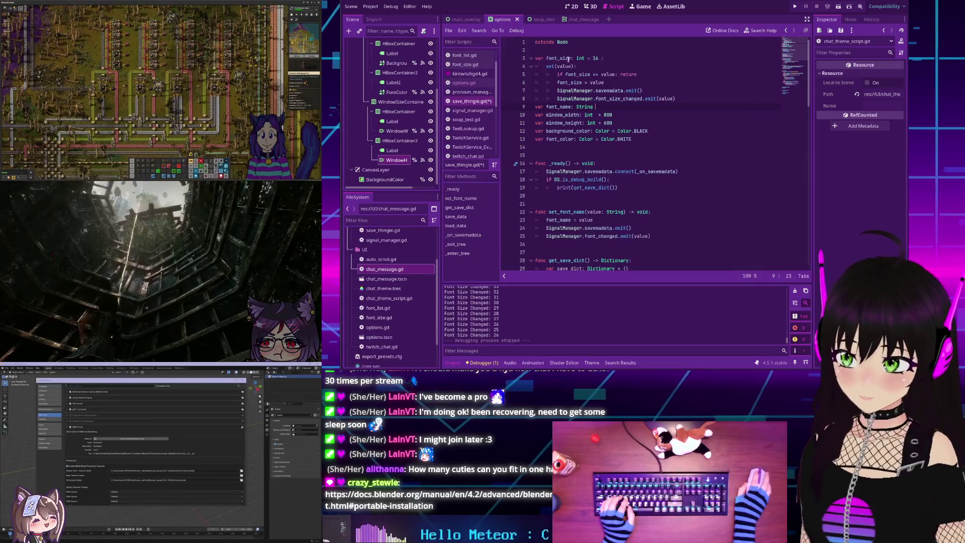
- Try an int type hint on the font_size setter line, then undo it
left_click(591, 65)
type(": int")
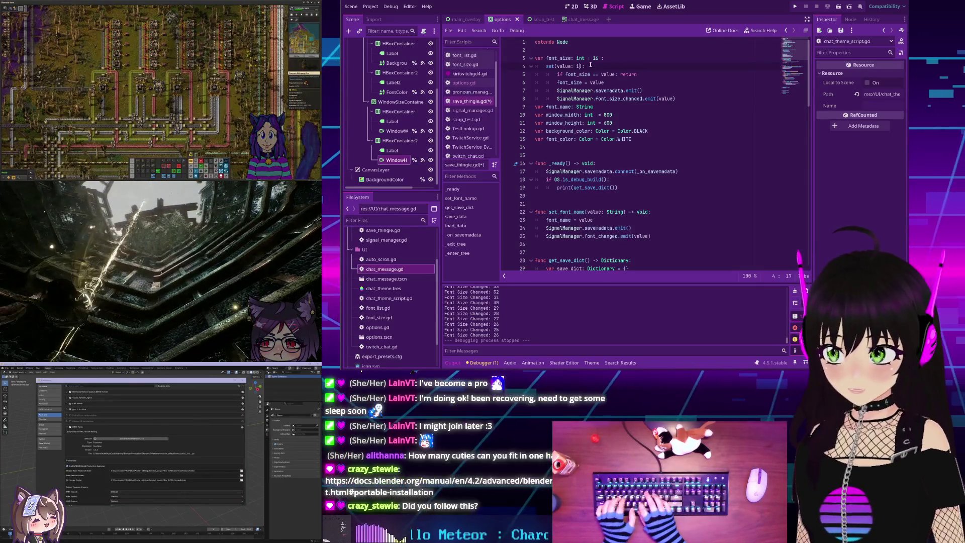
key("End")
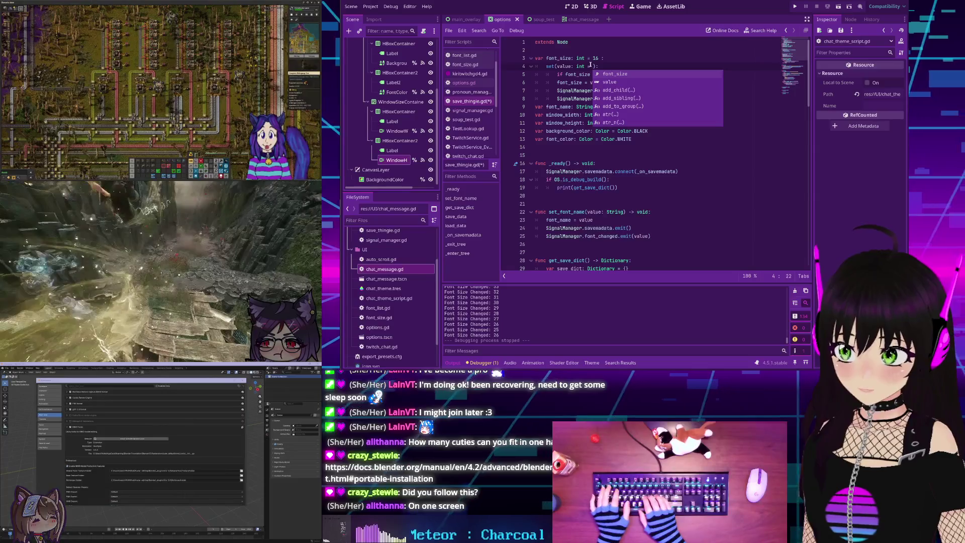
key("ctrl+z")
key("ctrl+z")
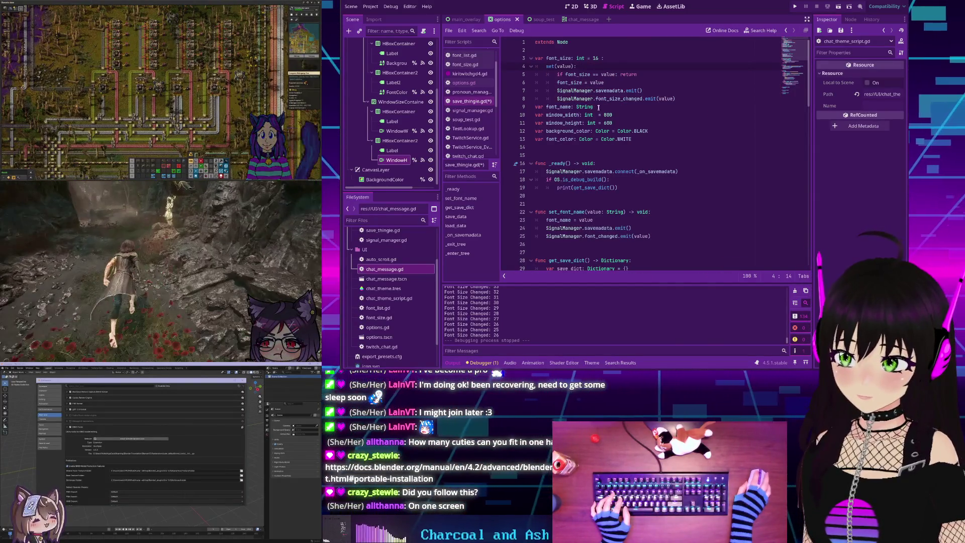
key("ctrl+shift+z")
key("ctrl+shift+z")
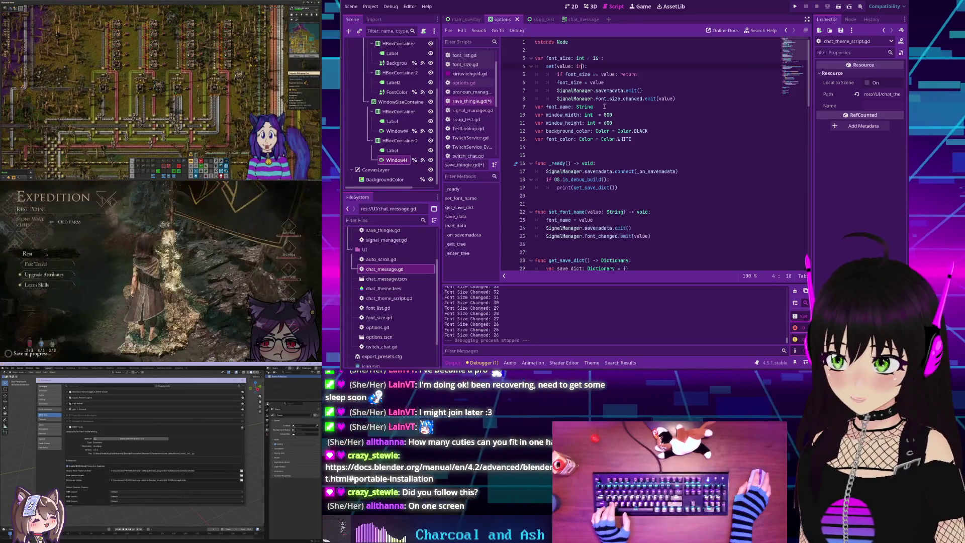
key("ctrl+z")
key("ctrl+z")
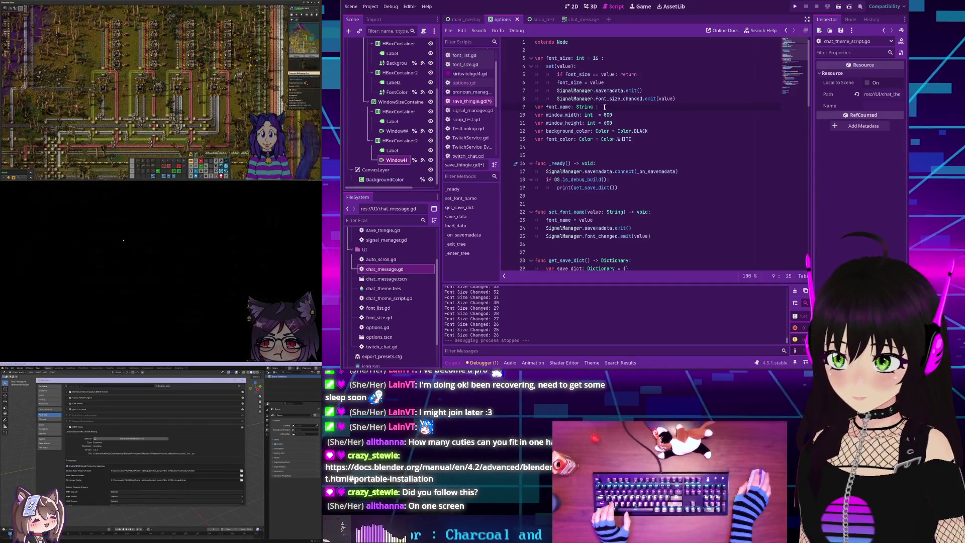
key("BackSpace")
key("BackSpace")
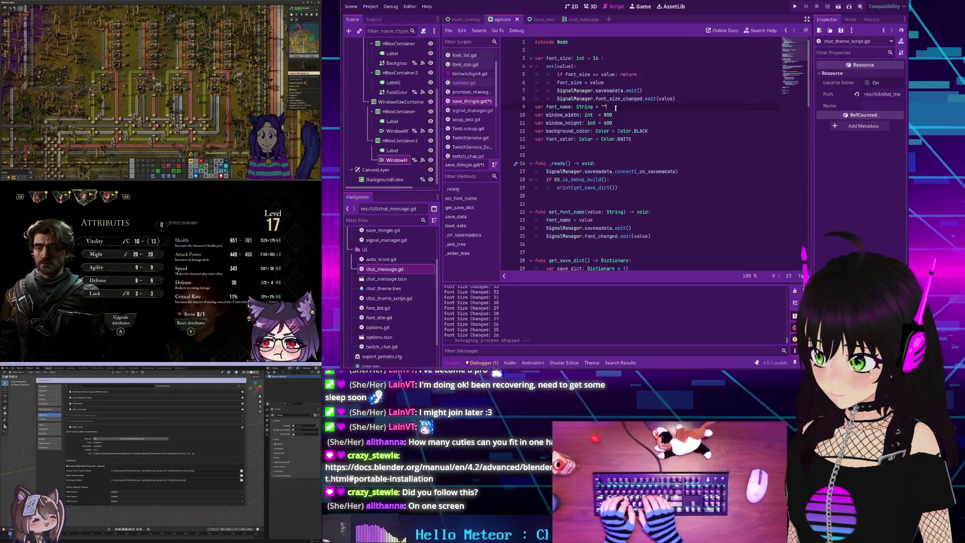
type("\"\"")
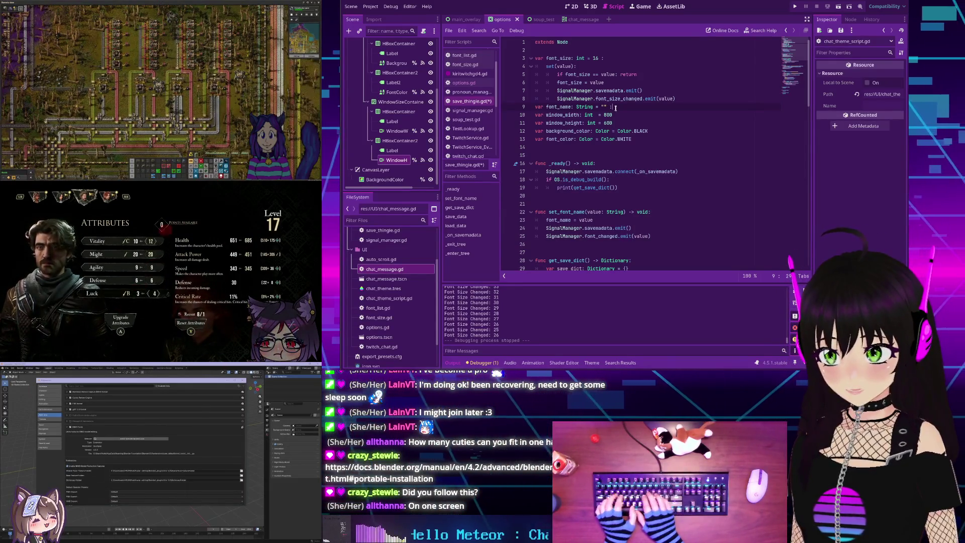
- Add a font_name set(value): block with 'if font_name == value: return', then begin the next line
key("Return")
type("et")
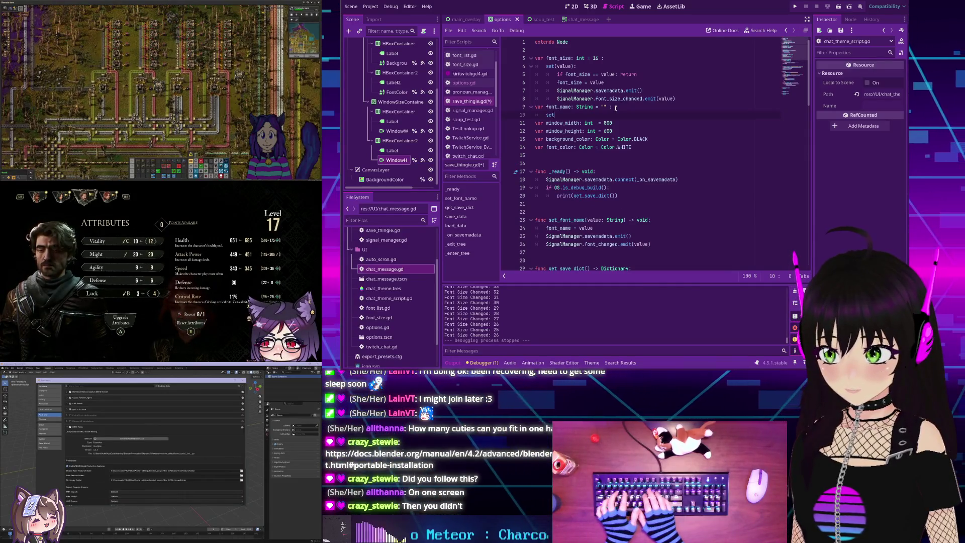
type("(value):")
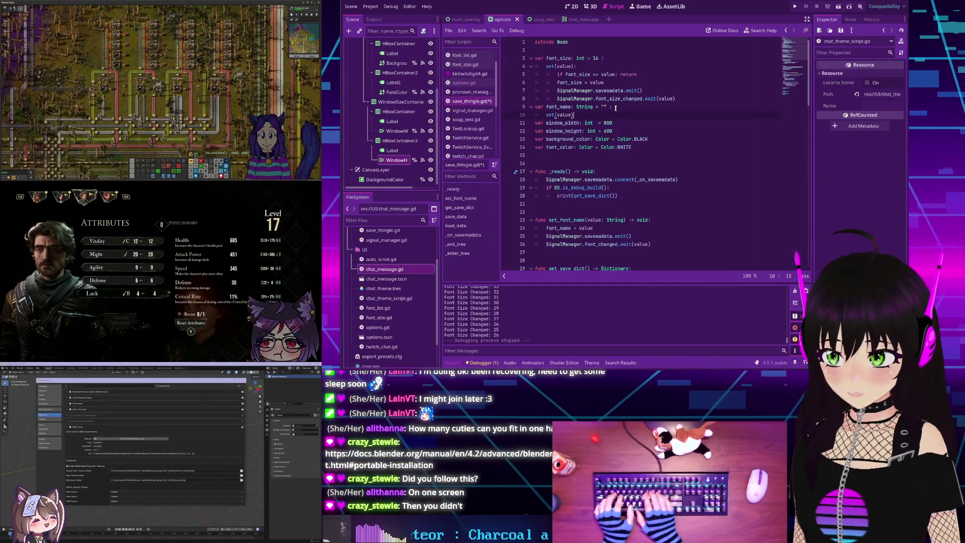
key("Return")
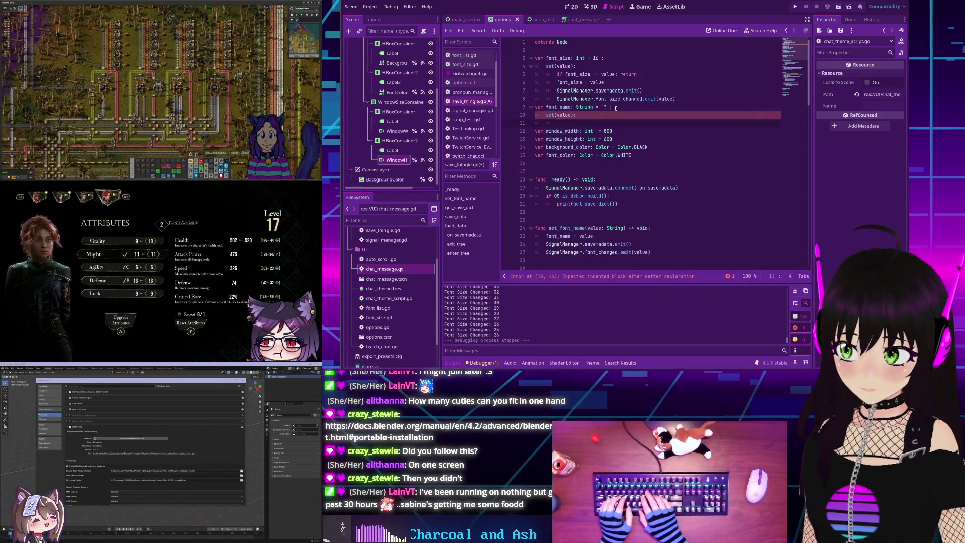
type("if cont")
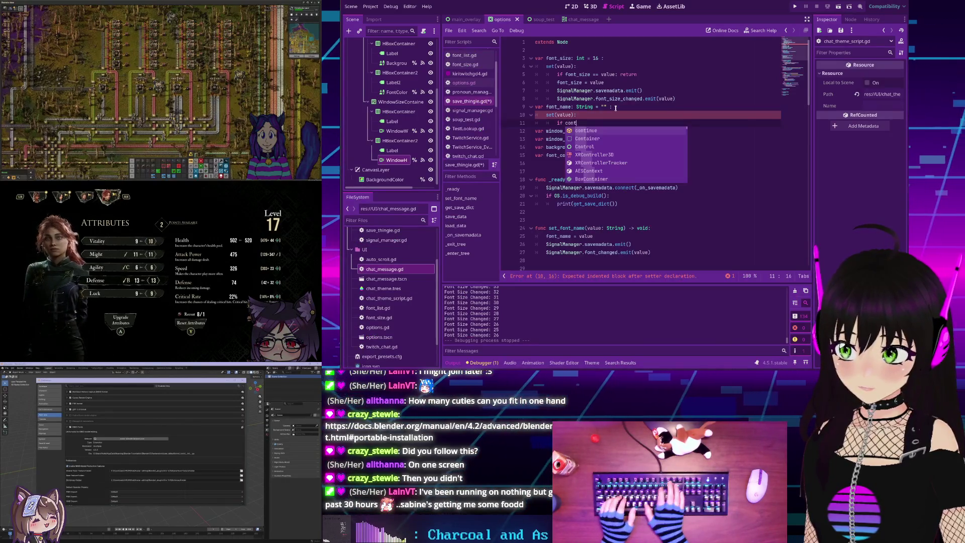
key("BackSpace")
key("BackSpace")
key("BackSpace")
key("BackSpace")
type("font_name")
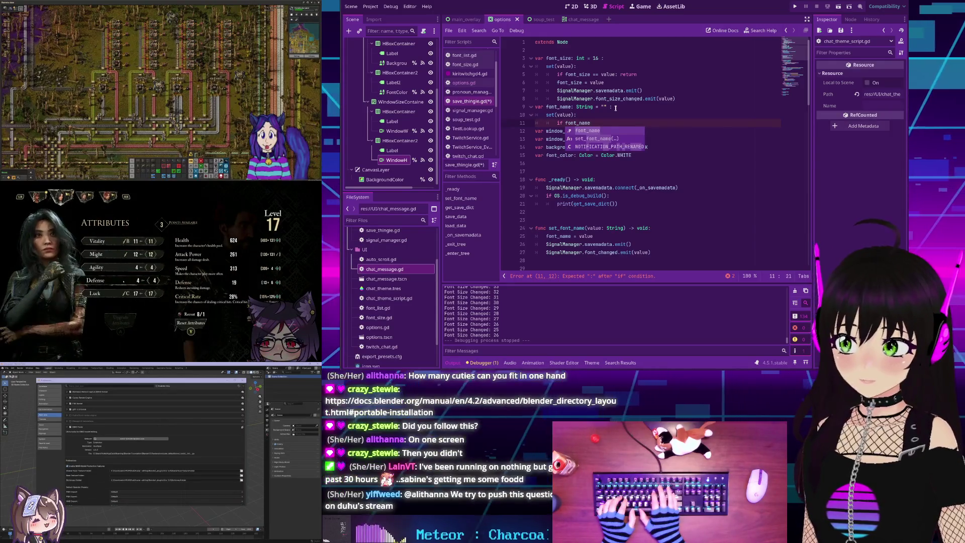
type(" == value:")
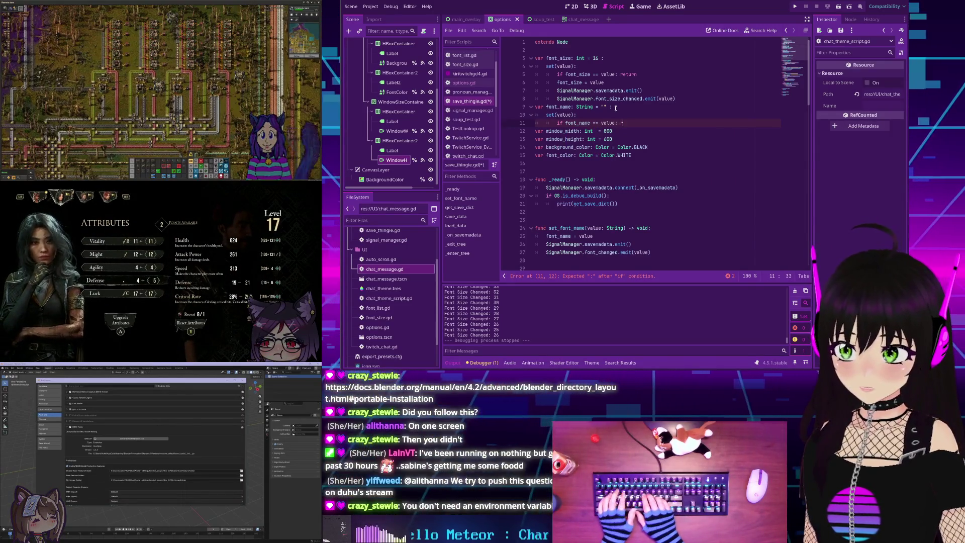
type(" return")
key("Return")
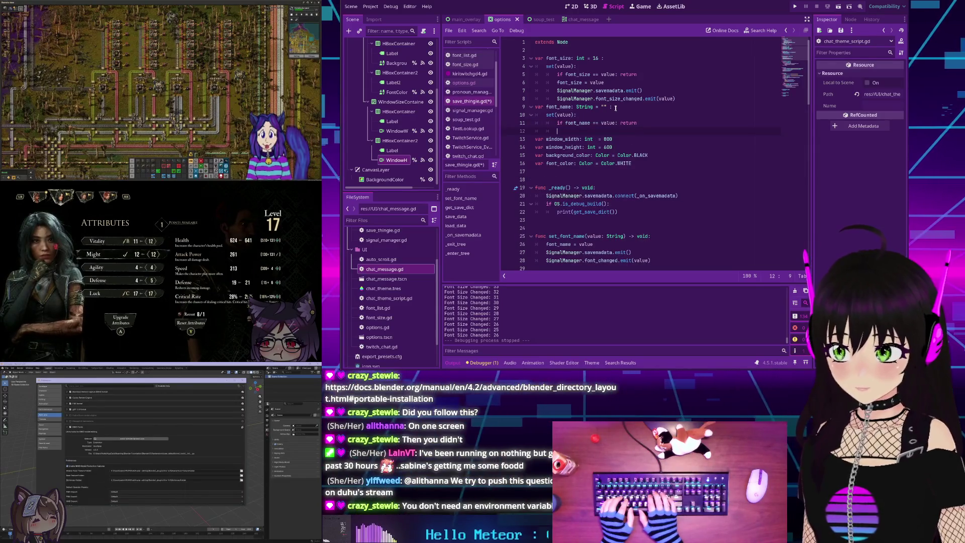
type("font_")
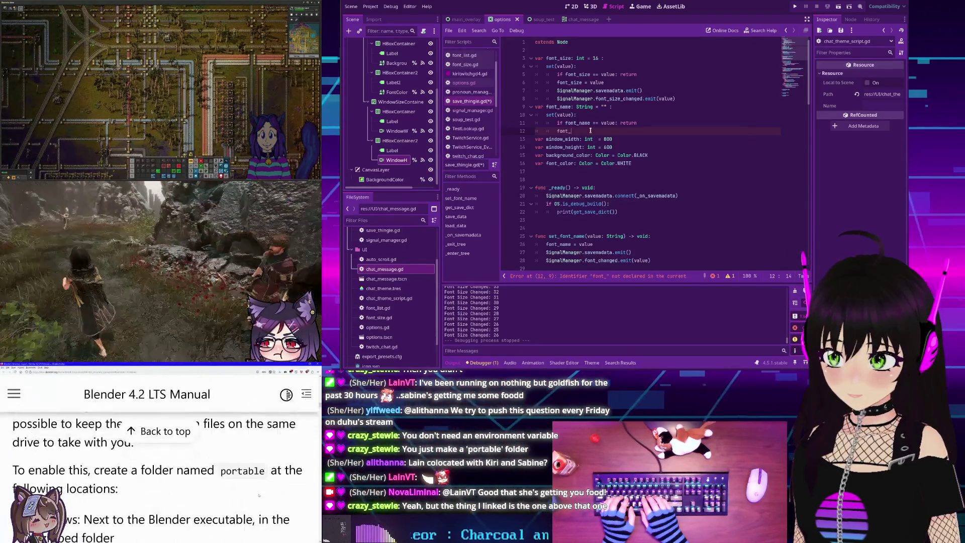
- Finish the font_name = value assignment and add SignalManager.savemadata.emit()
type("name = value")
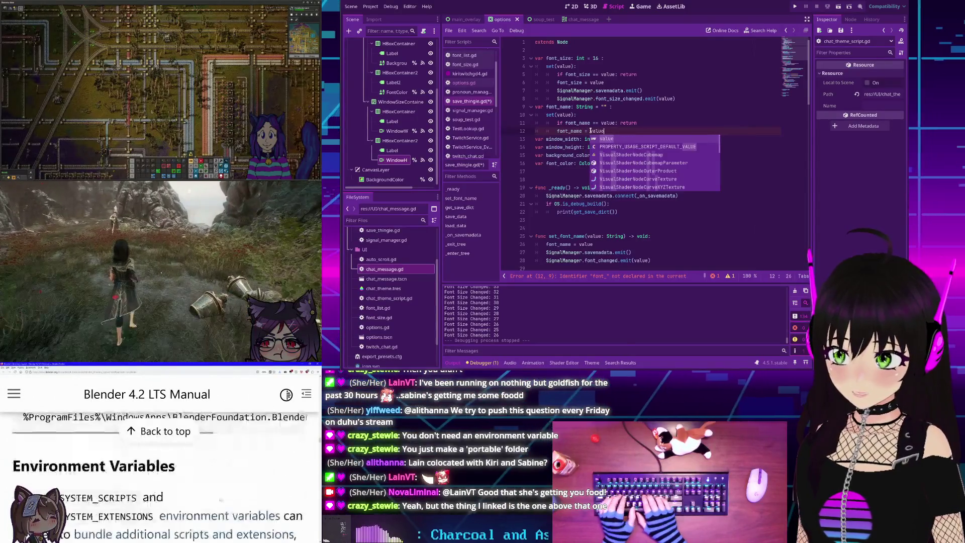
left_click(621, 131)
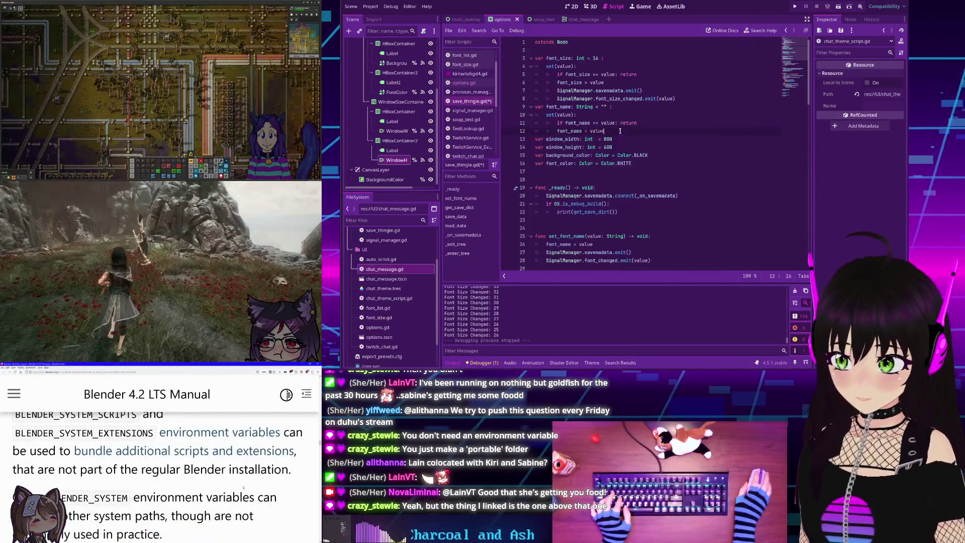
key("Return")
type("Signal")
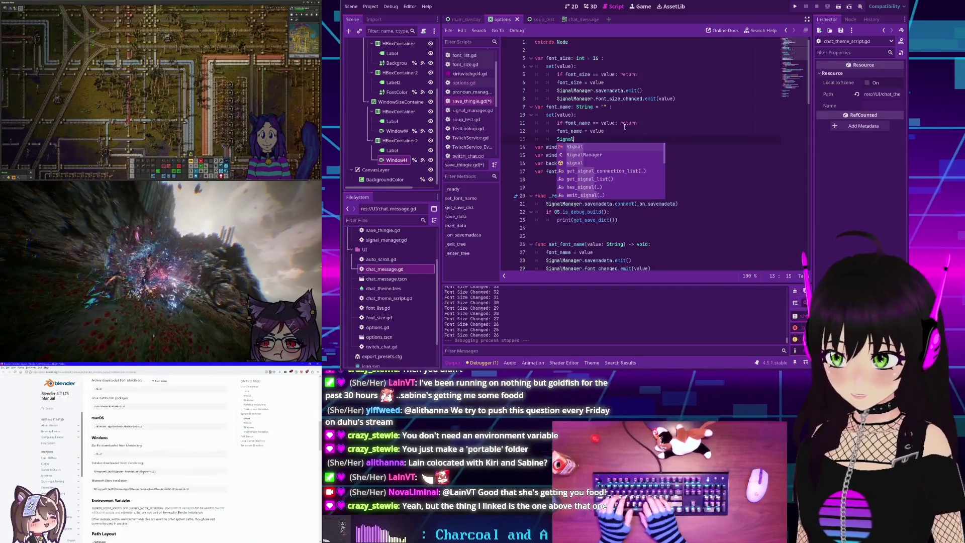
key("Down")
key("Return")
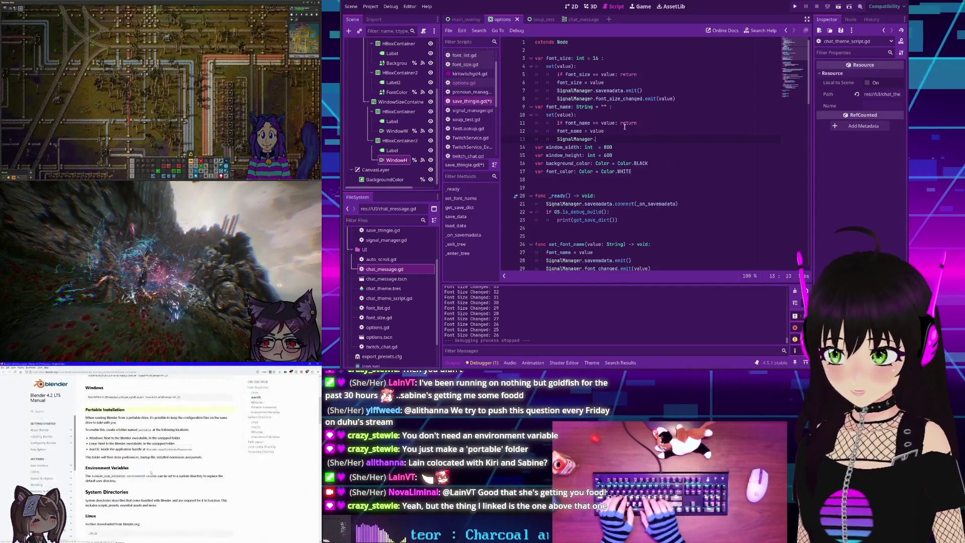
type("savemadata.")
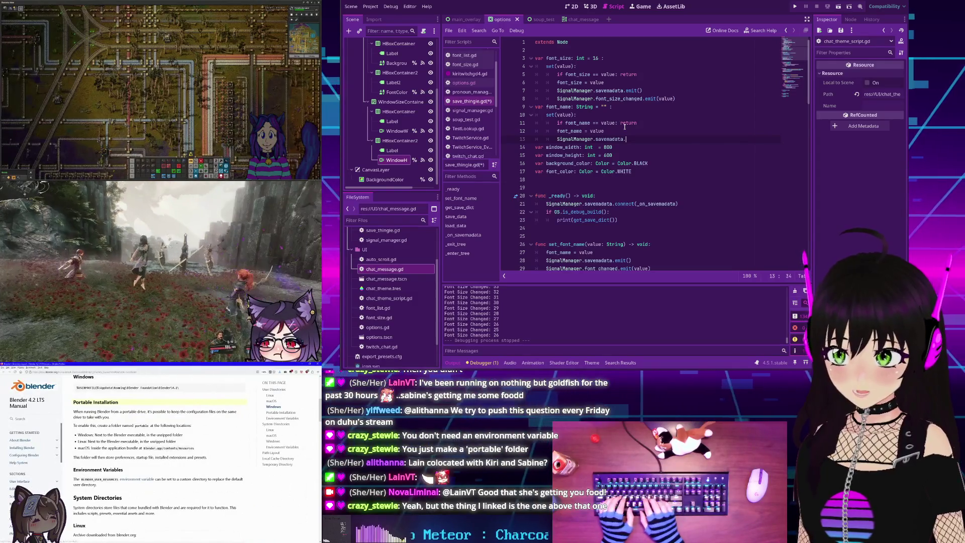
type("emit()")
key("Return")
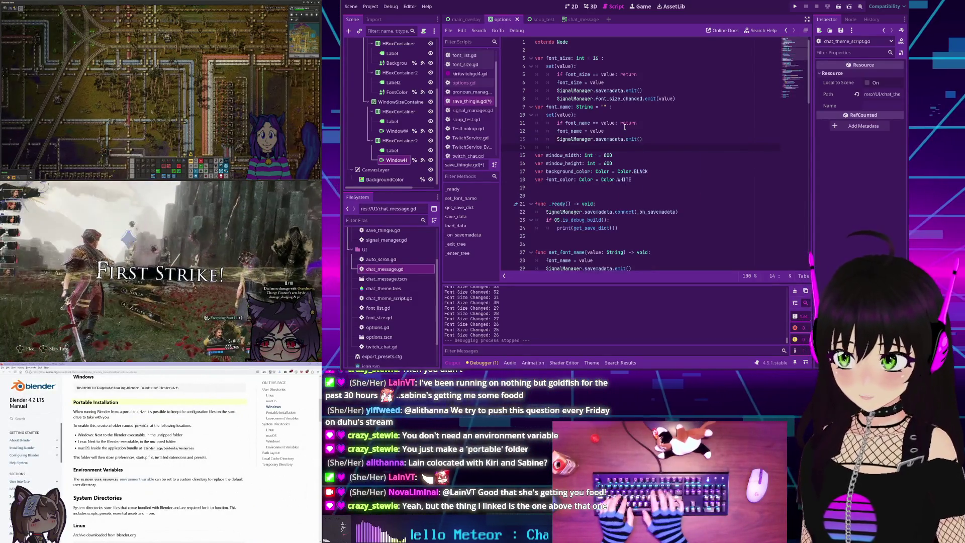
- Add SignalManager.font_changed.emit(value) to the font_name setter
type("SignalMan")
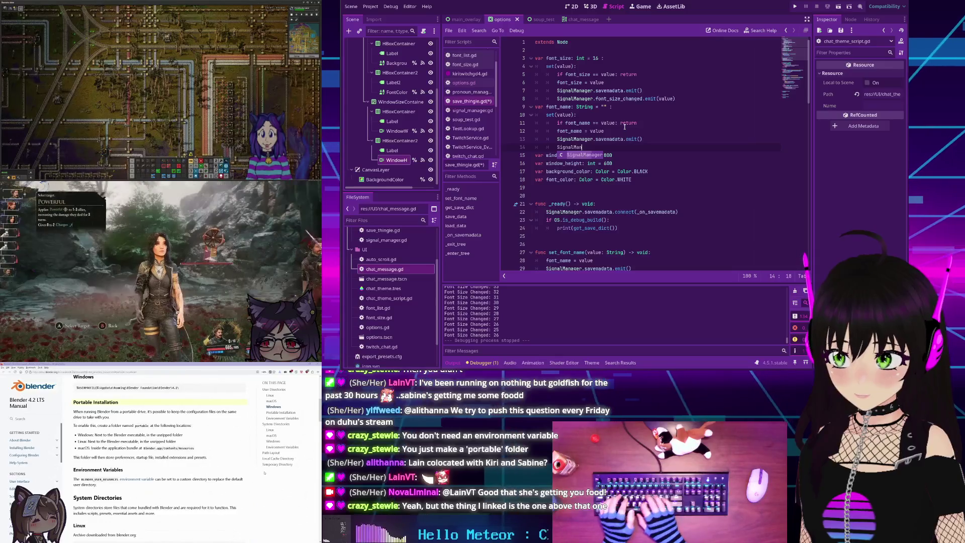
type("ager.font_")
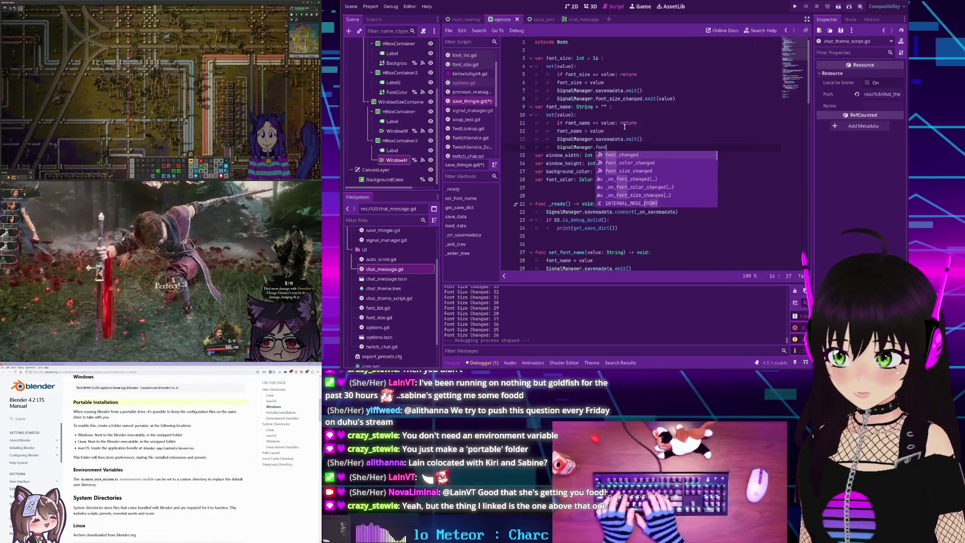
key("Return")
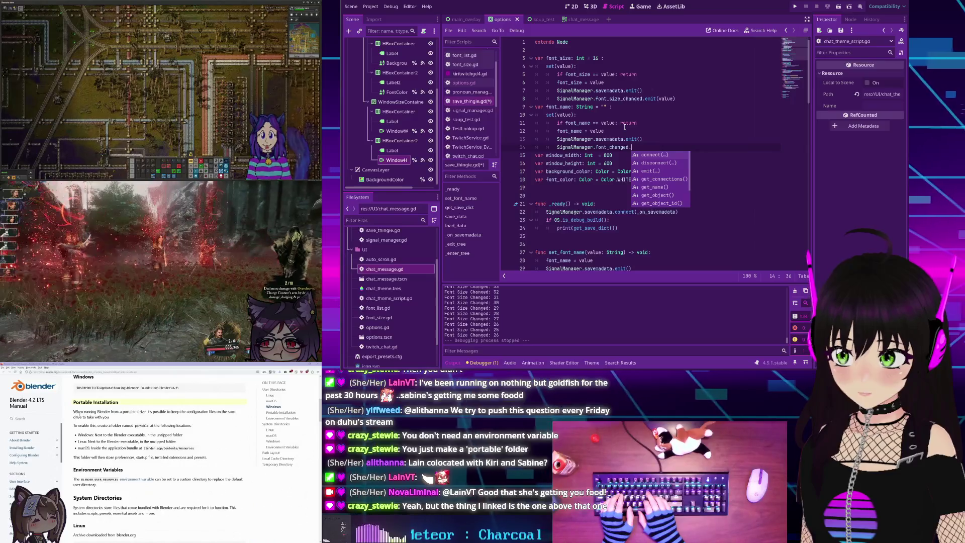
type("emit")
key("Return")
type("valu")
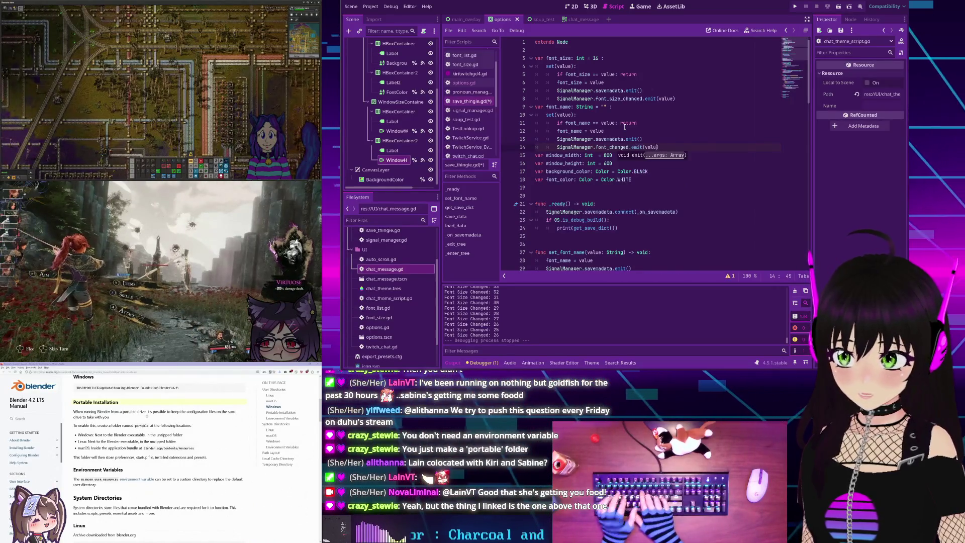
type("e)")
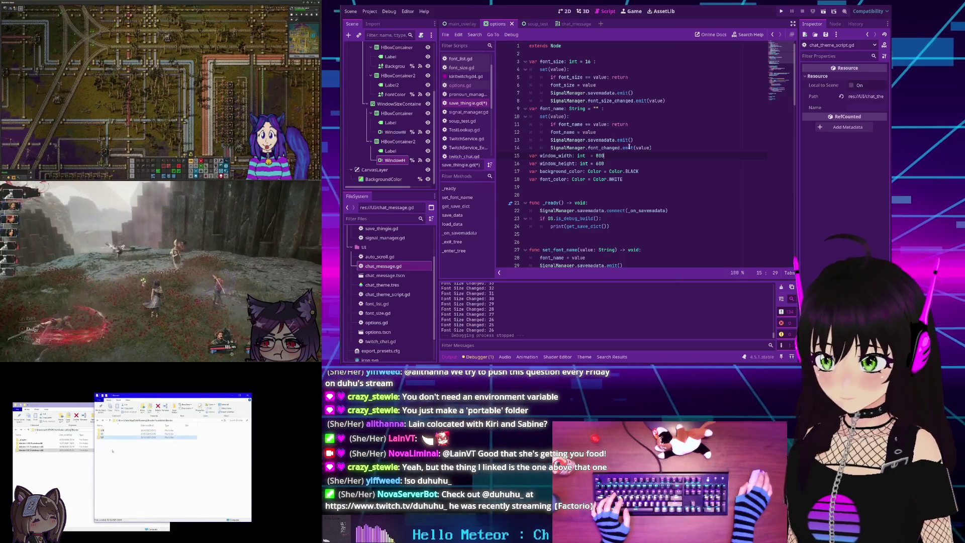
- Delete the whole set_font_name function
scroll(609, 145, "down", 1)
scroll(609, 145, "down", 2)
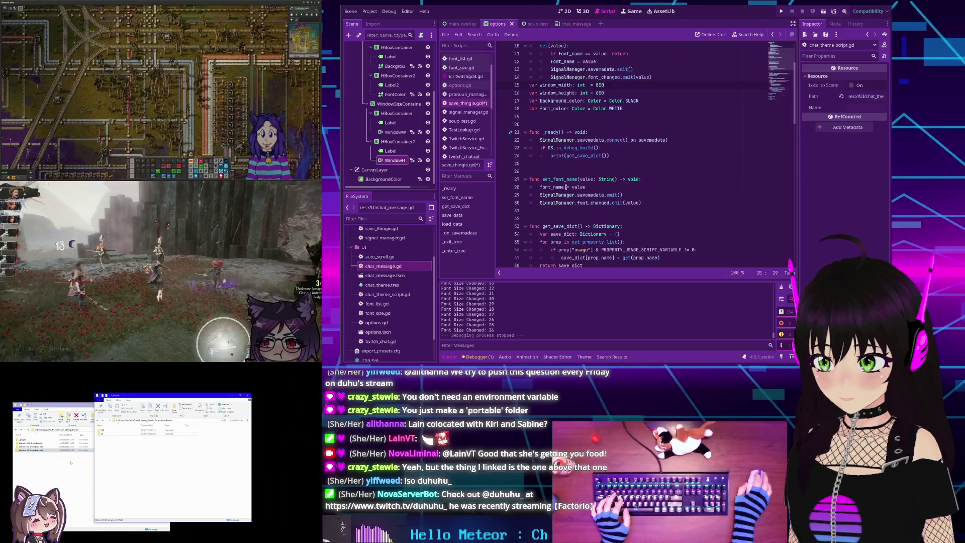
left_click_drag(641, 203, 529, 180)
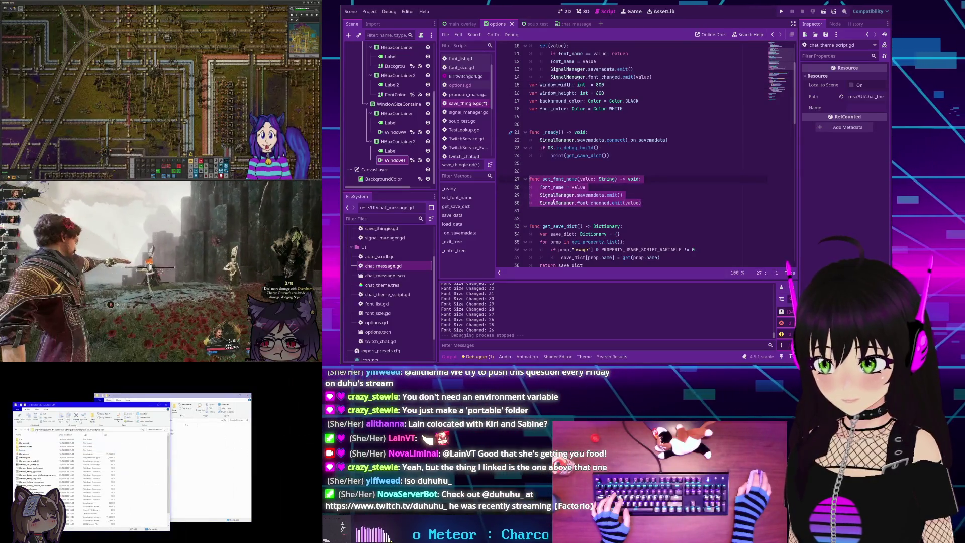
key("Delete")
- Give window_width a setter with 'if window_width == value: return' and the value assignment
scroll(578, 176, "up", 3)
left_click(605, 155)
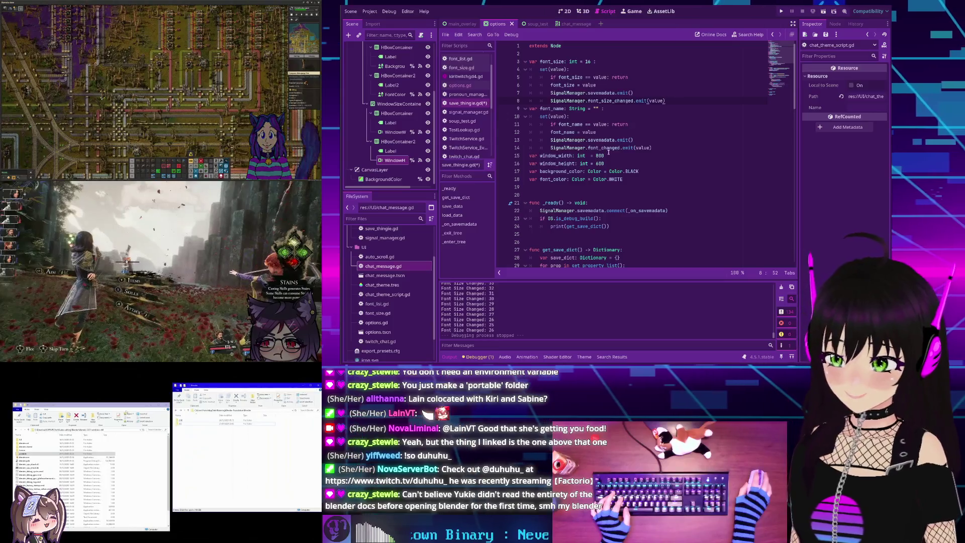
type(" :")
key("Return")
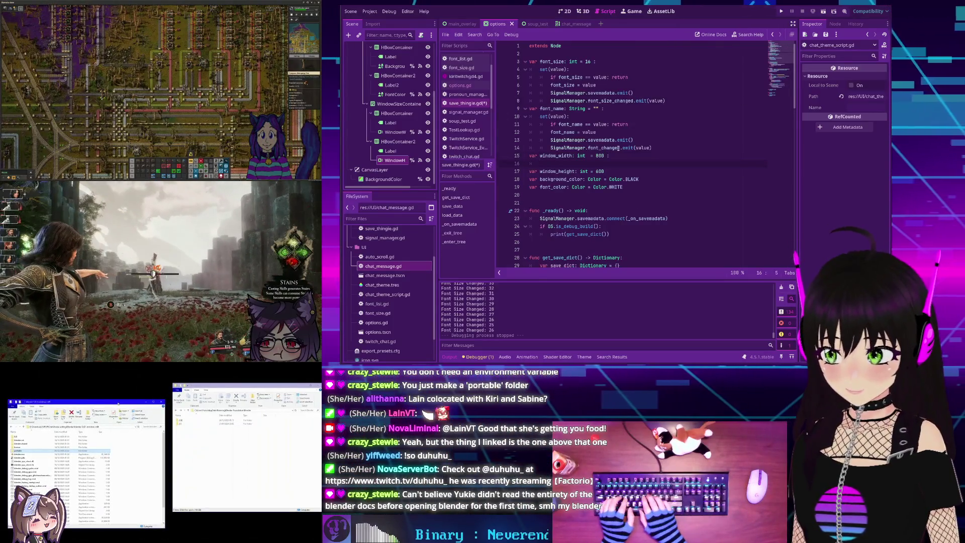
type("set(value):")
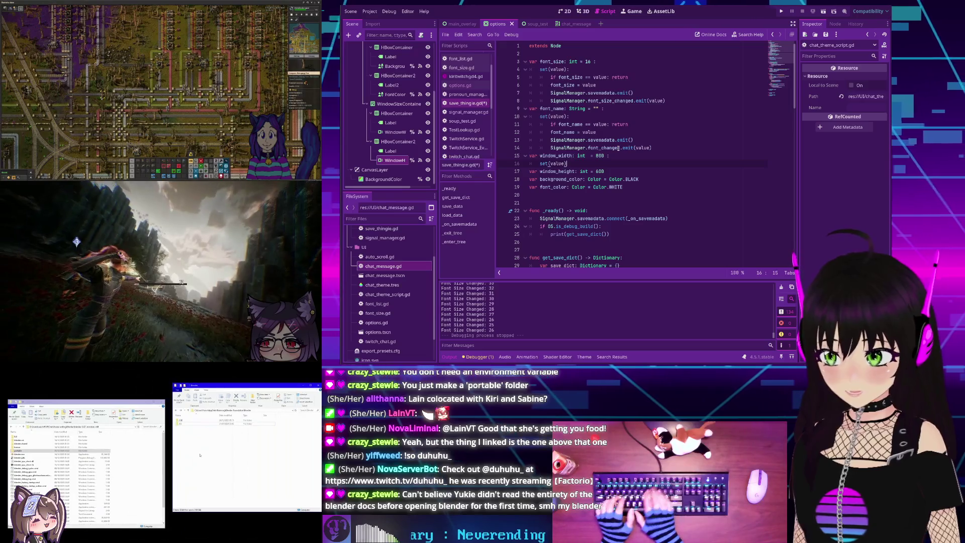
key("Return")
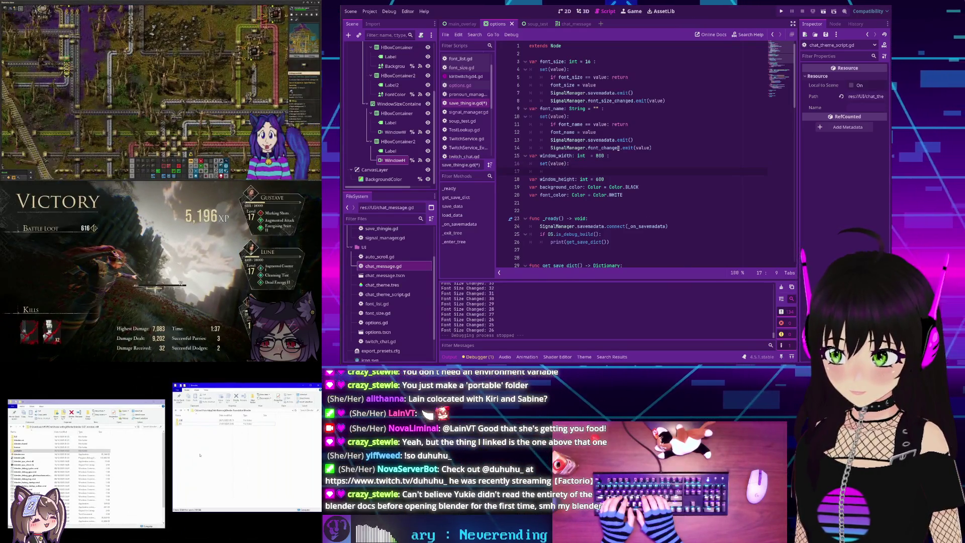
type("if ")
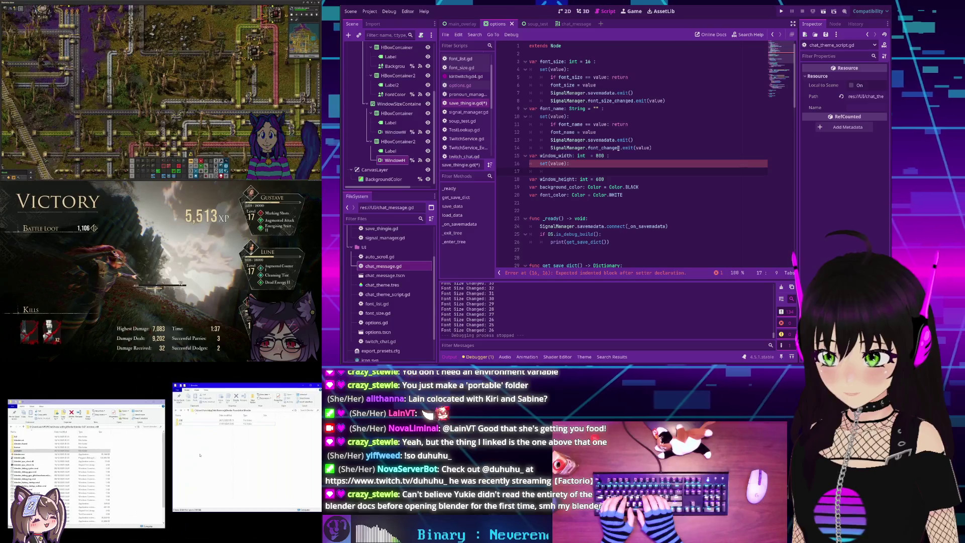
type("window_")
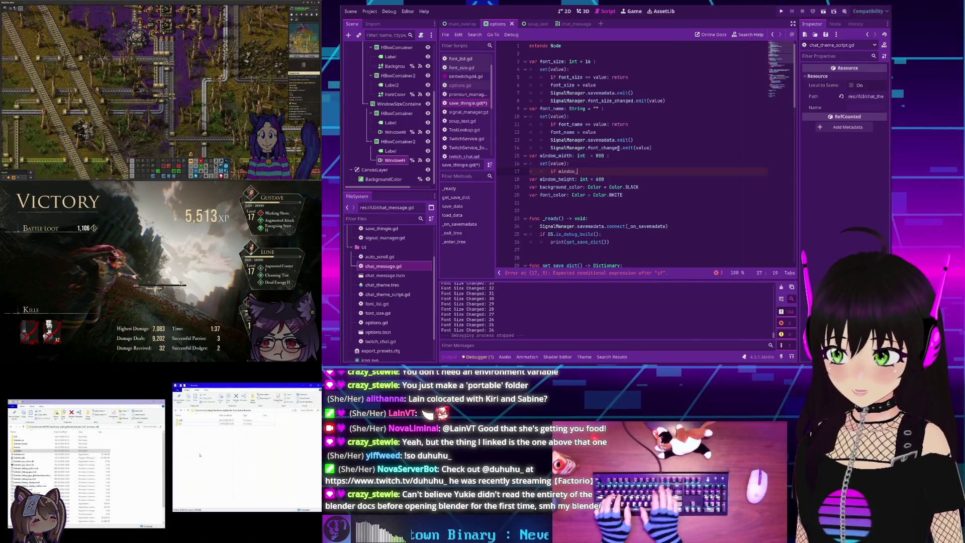
type("width")
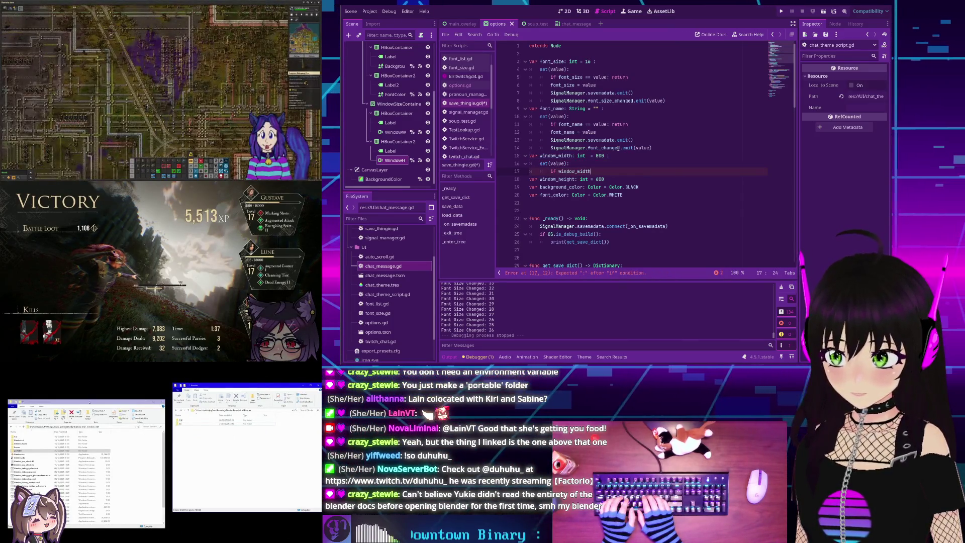
type(" ==")
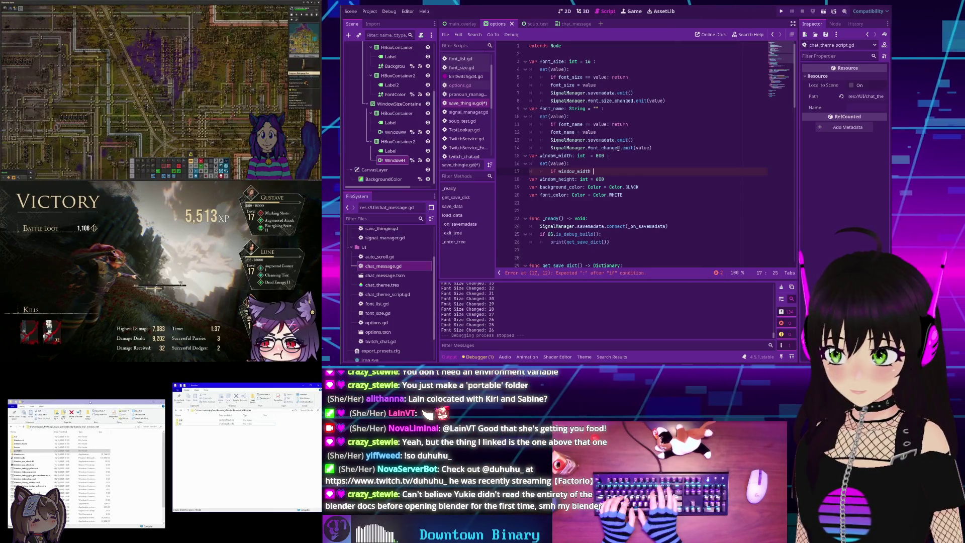
type(" value:")
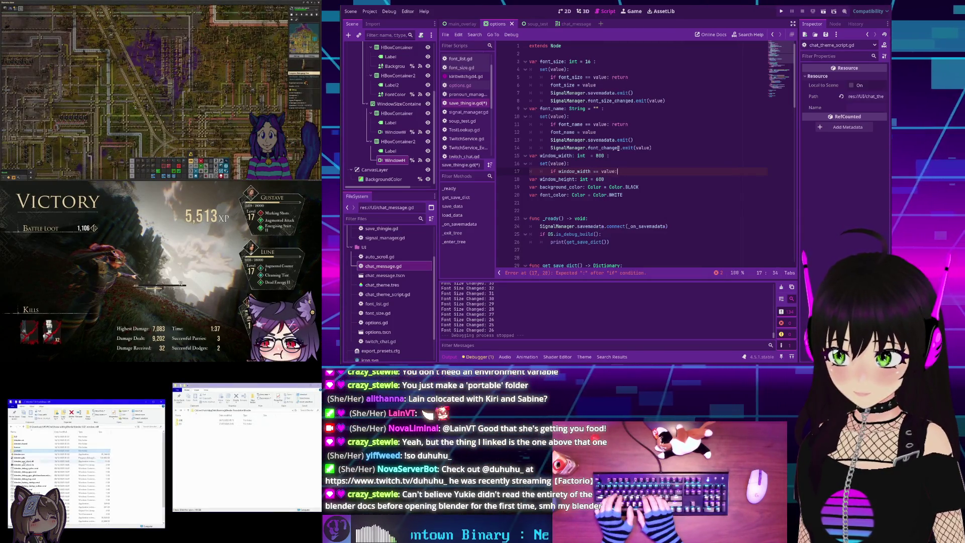
type(" return")
key("Return")
type("window_width =")
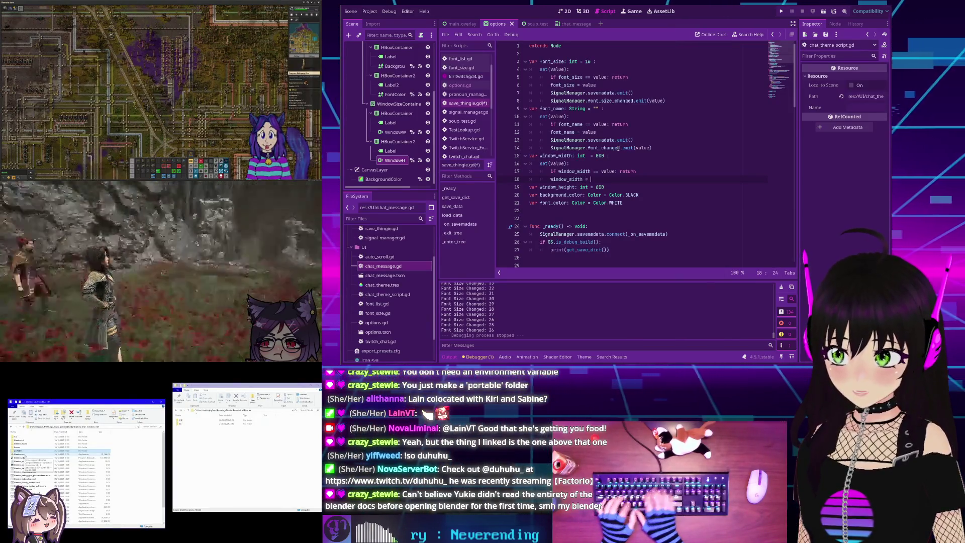
type("value")
key("Return")
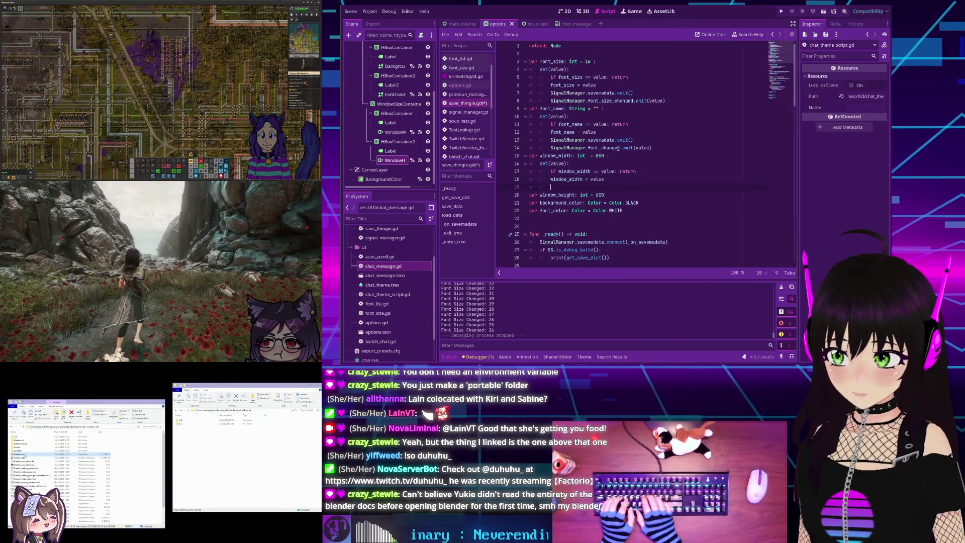
- Emit savemadata and window_size_changed(window_width, window_height) from the window_width setter
type("SignalManager")
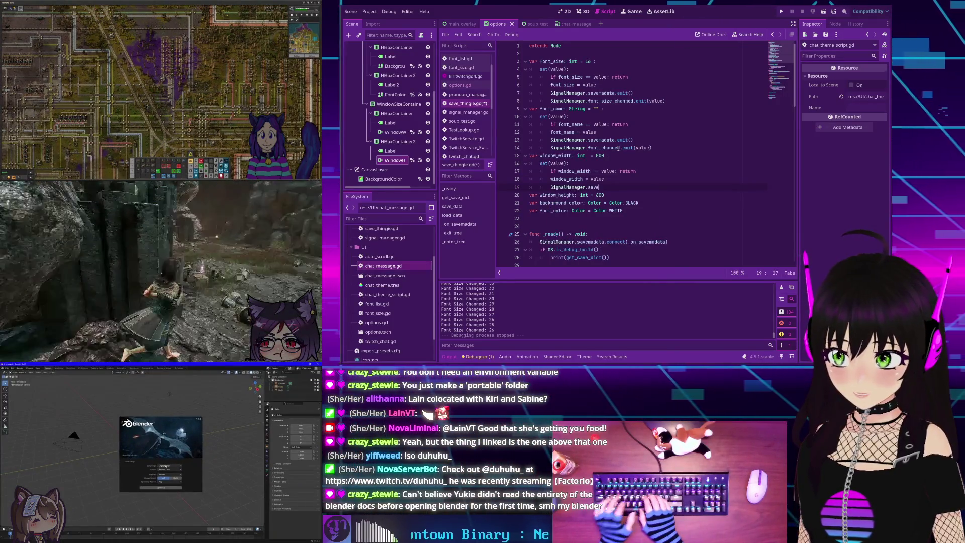
type(".save")
key("Return")
type(".emit")
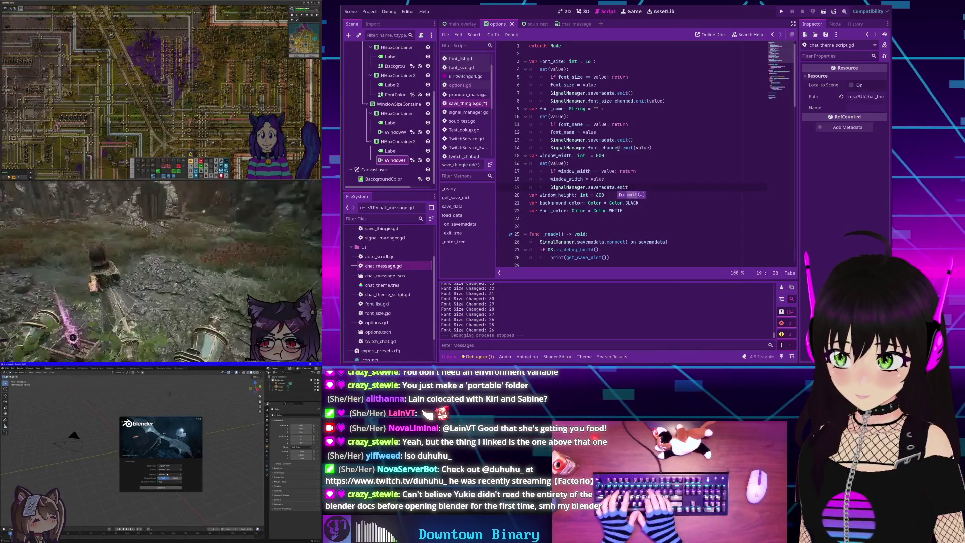
key("Return")
key("Return")
type("Si")
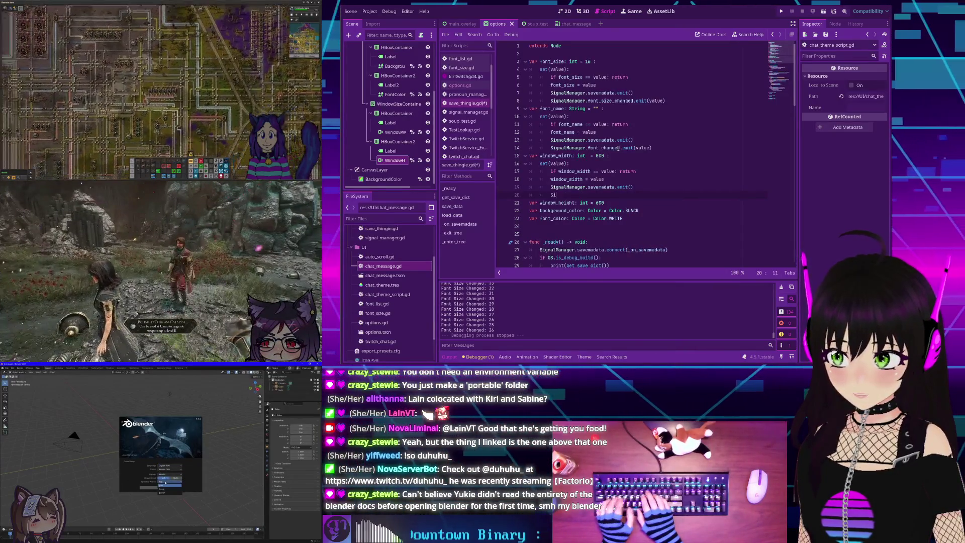
type("gnalMa")
key("Return")
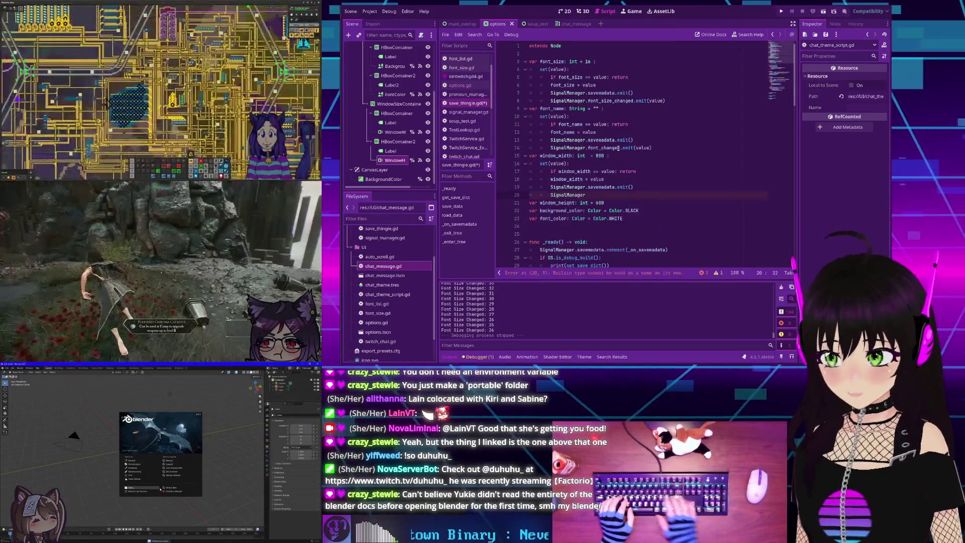
type(".fo")
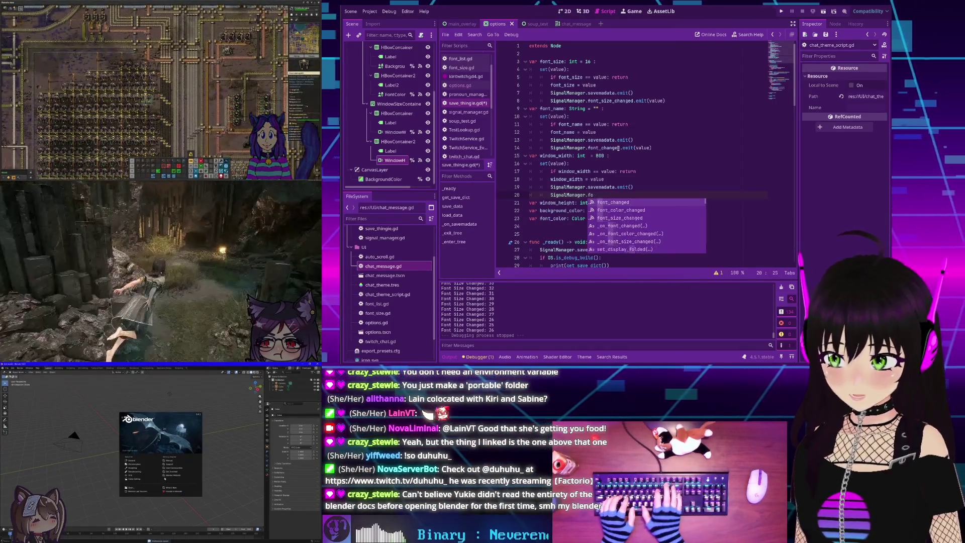
key("BackSpace")
key("BackSpace")
type("w")
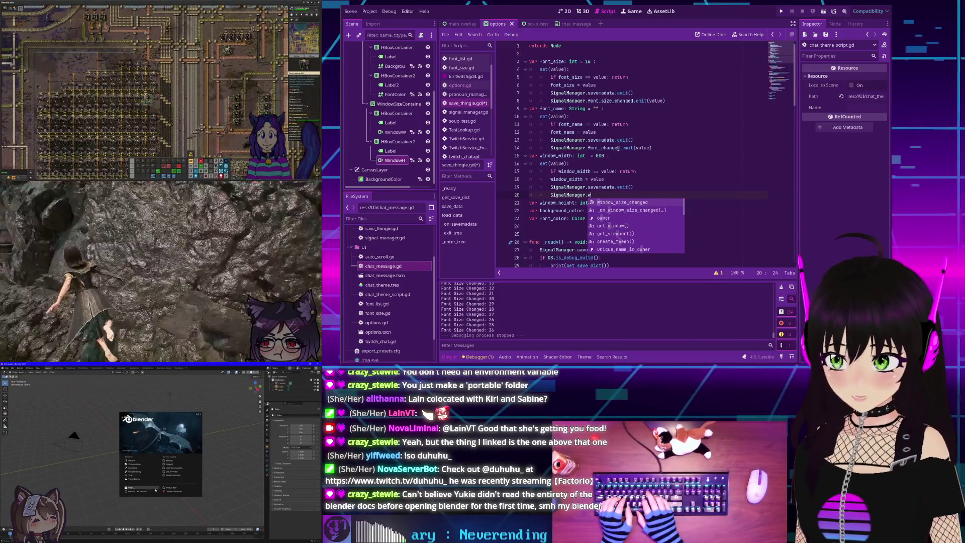
key("Return")
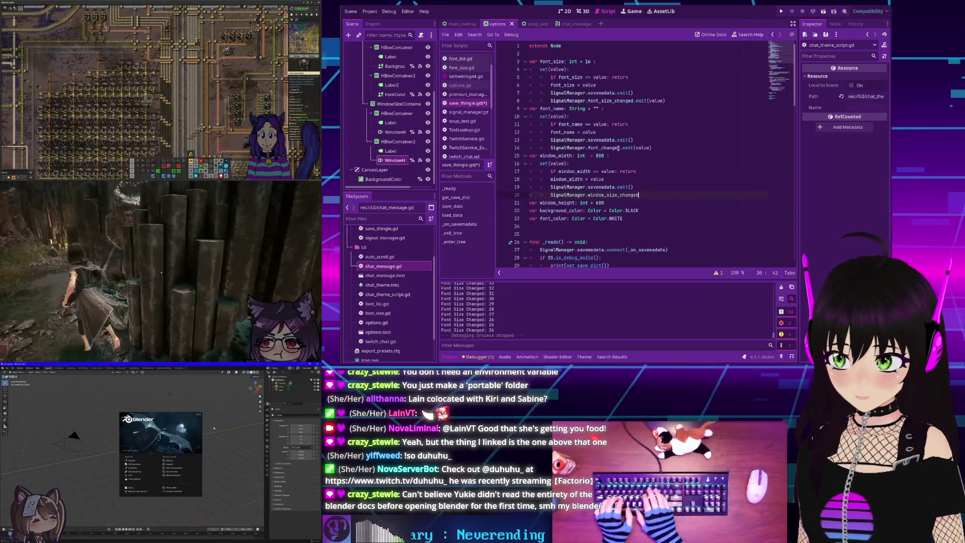
type(".emit(")
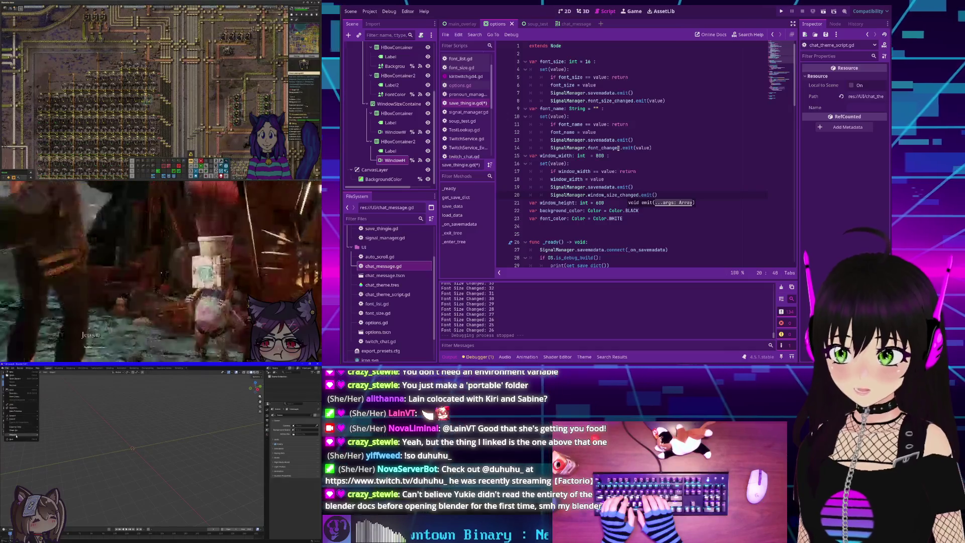
type("window")
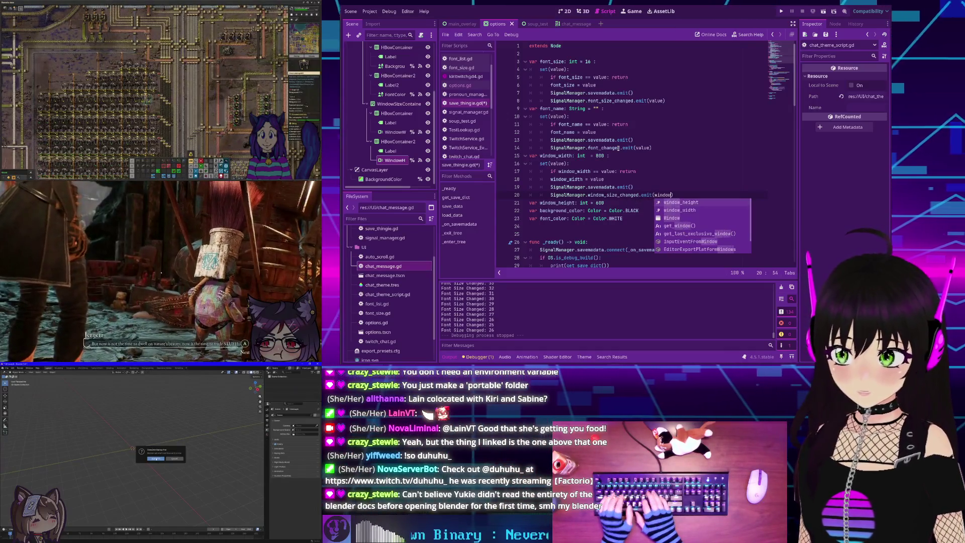
type("_width,")
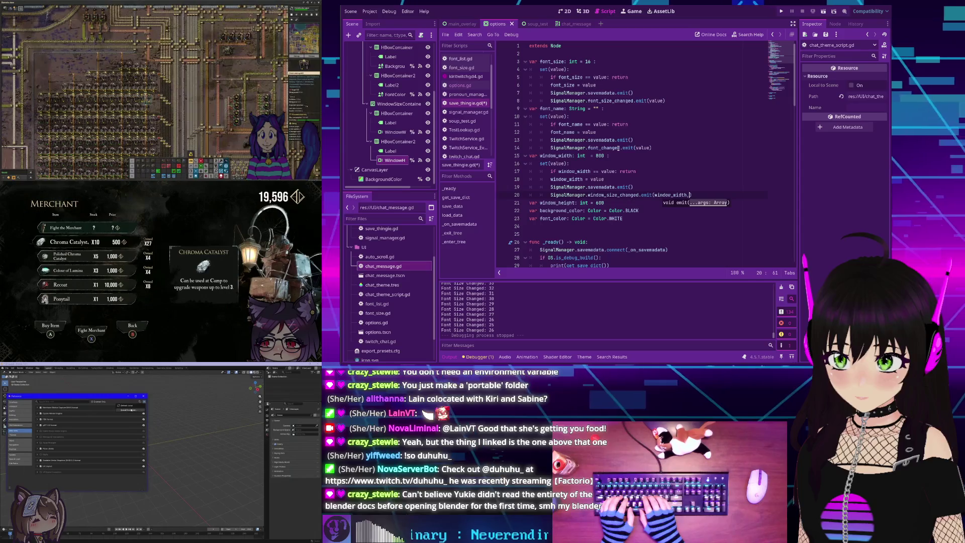
type("window_width")
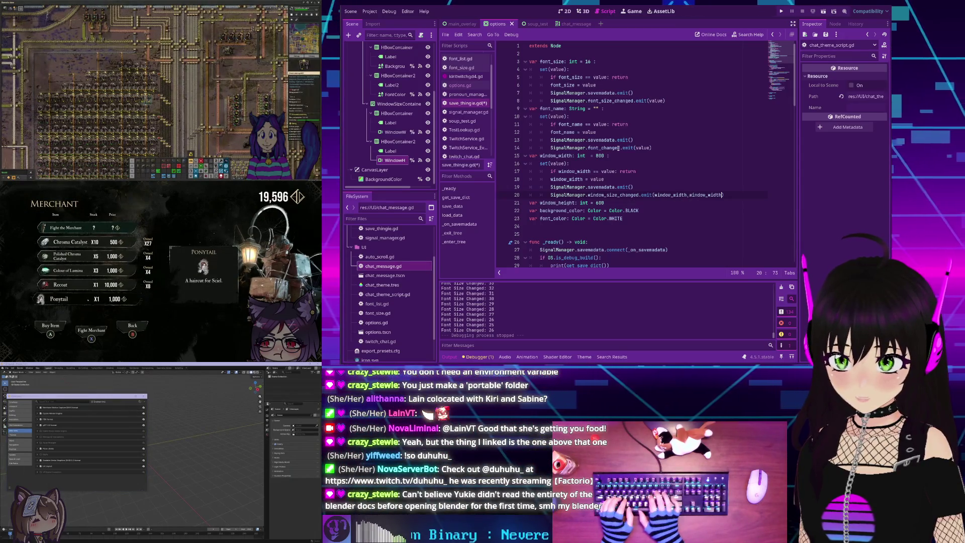
key("BackSpace")
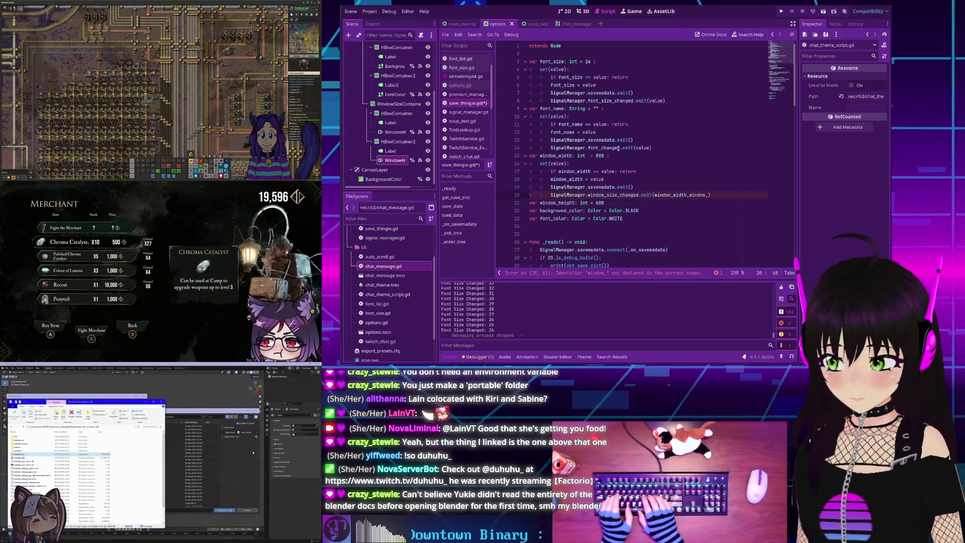
type("hei")
key("Return")
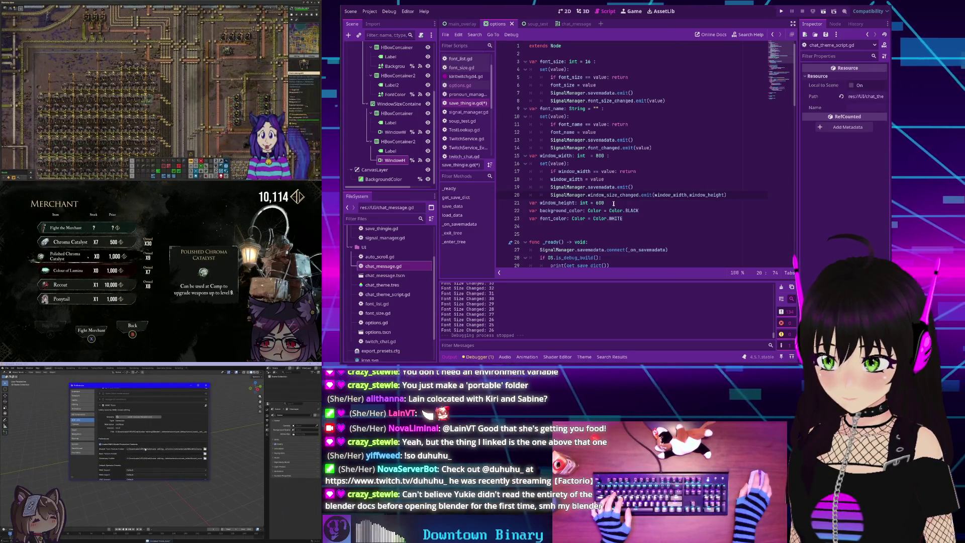
- Add a window_height setter that returns when window_height == value
left_click(614, 204)
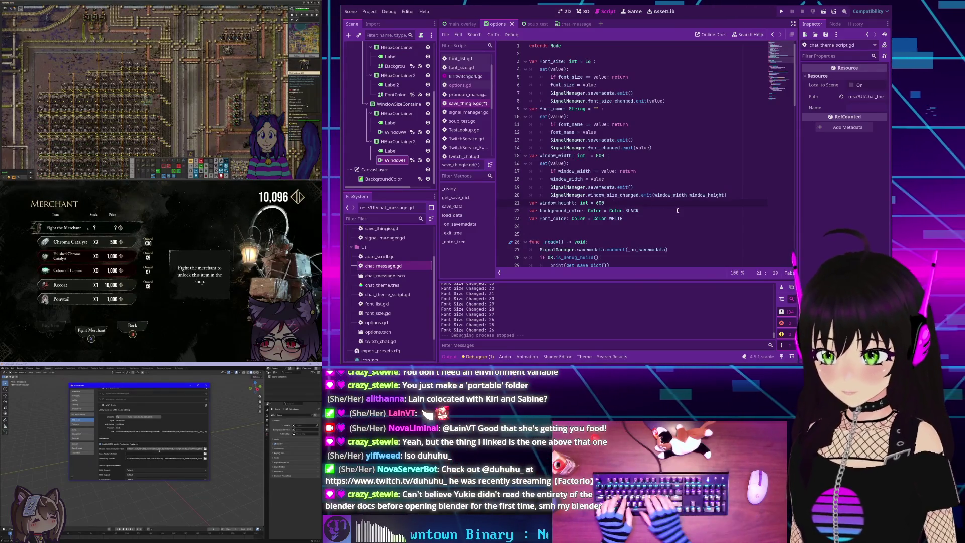
type(" :")
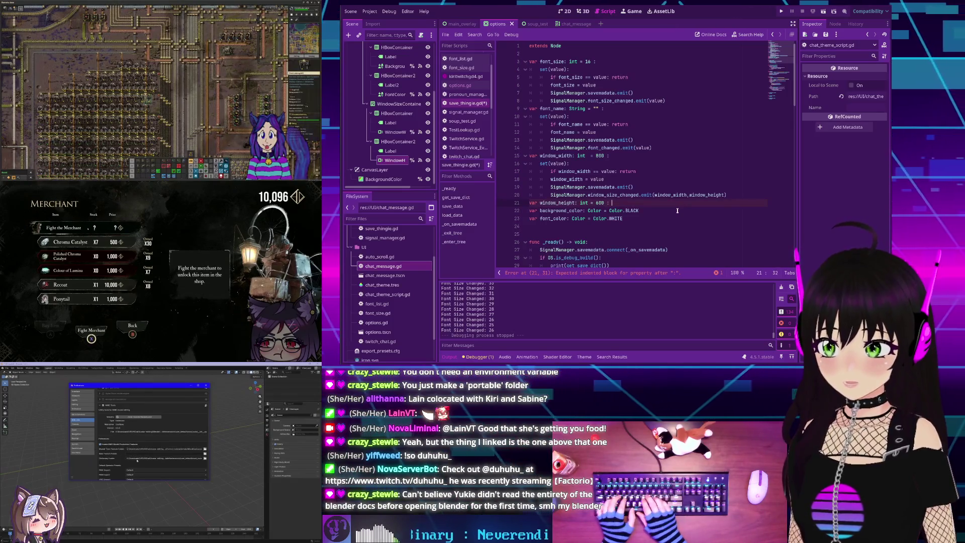
key("Return")
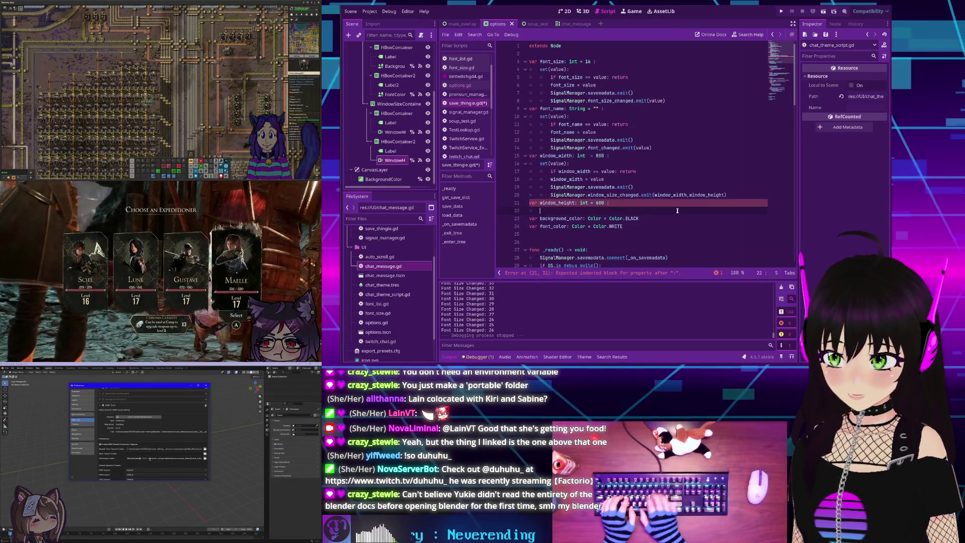
type("set(value)")
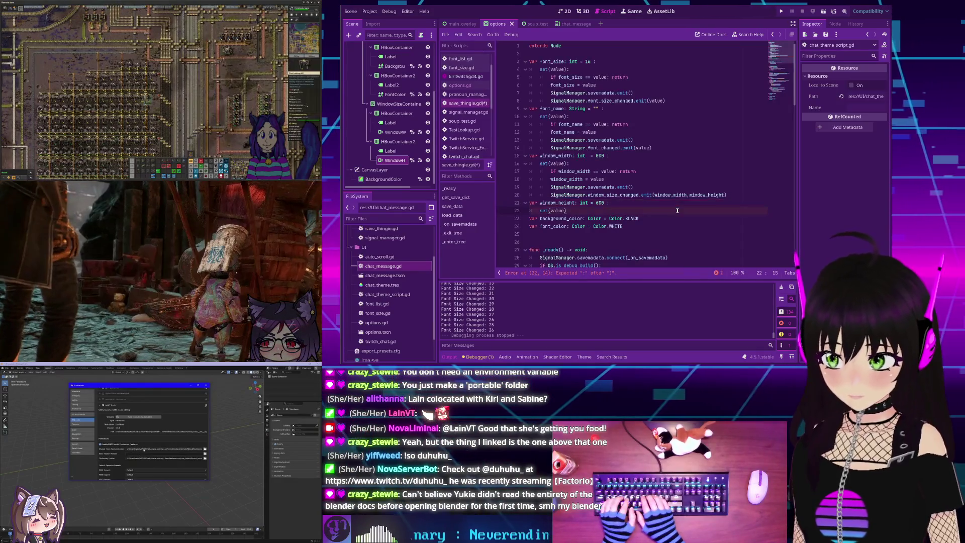
type(":")
key("Return")
type("if ")
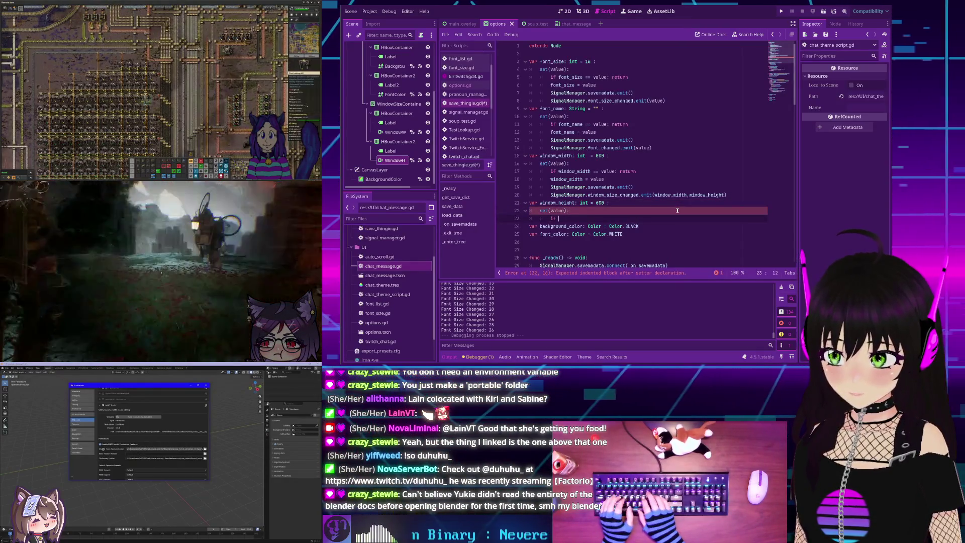
type("window_")
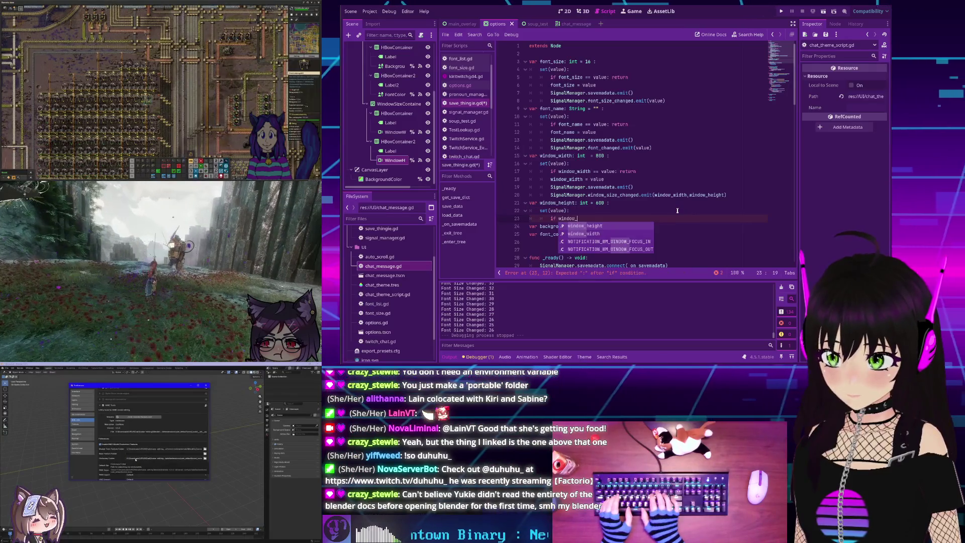
key("Return")
type("= value")
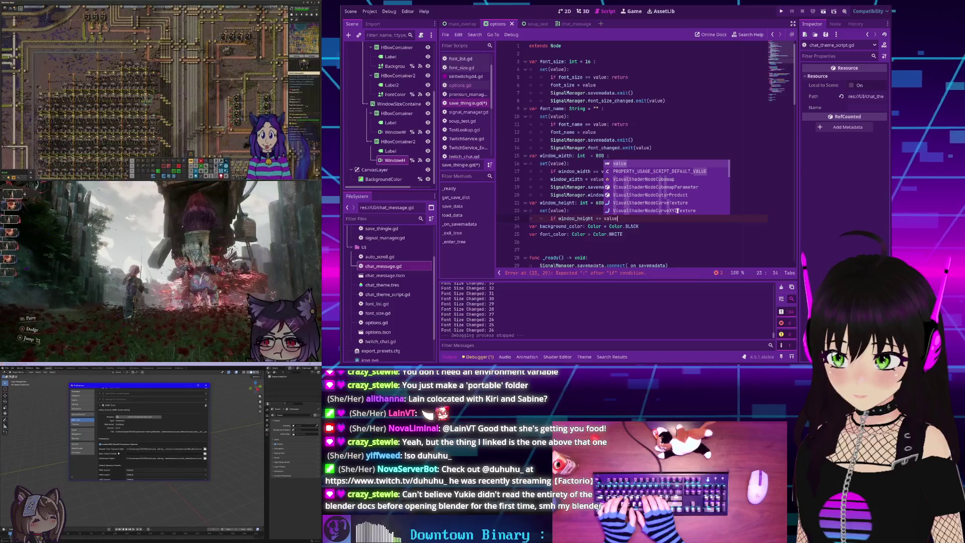
type(": ret")
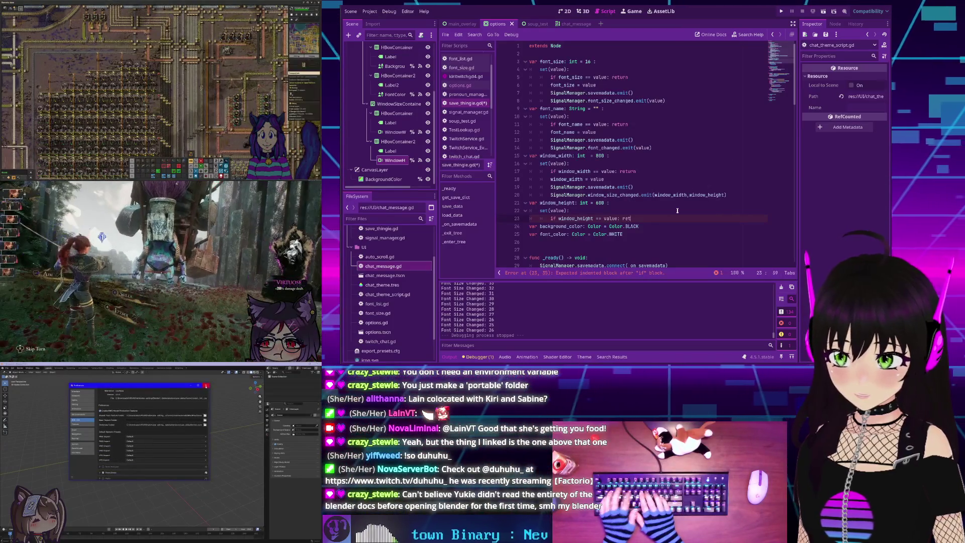
type("urn")
key("Return")
type("Signal")
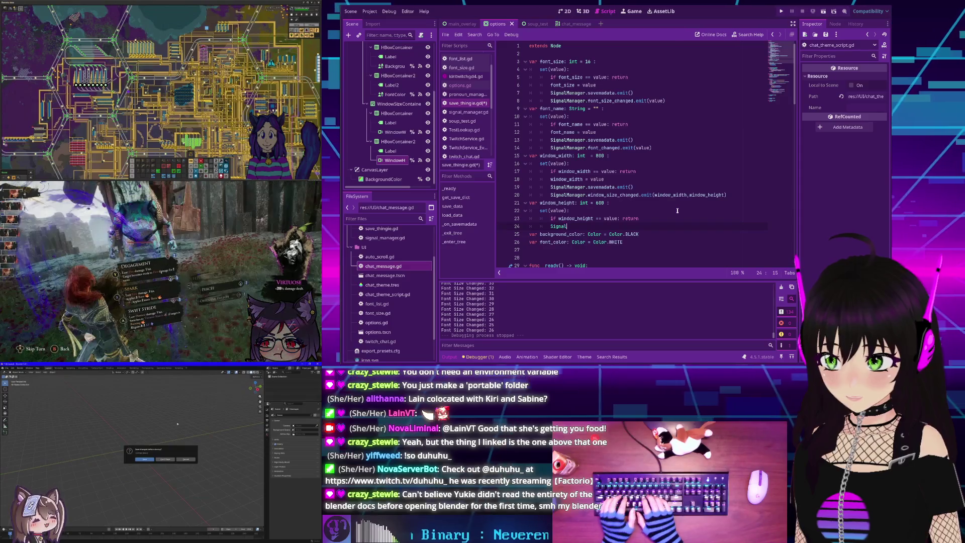
- Add SignalManager.savemadata.emit() and start a SignalManager.window_size_changed.emit call
key("Down")
key("Return")
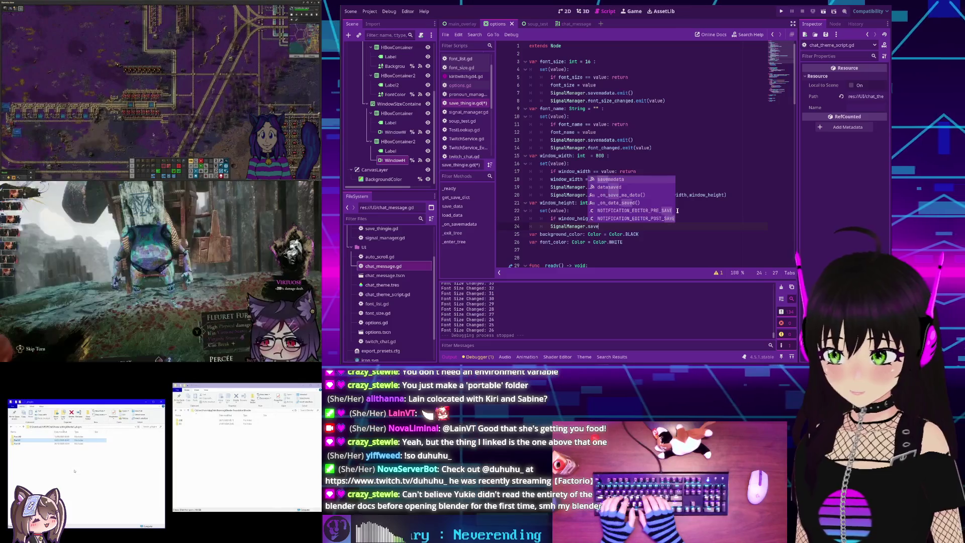
key("Return")
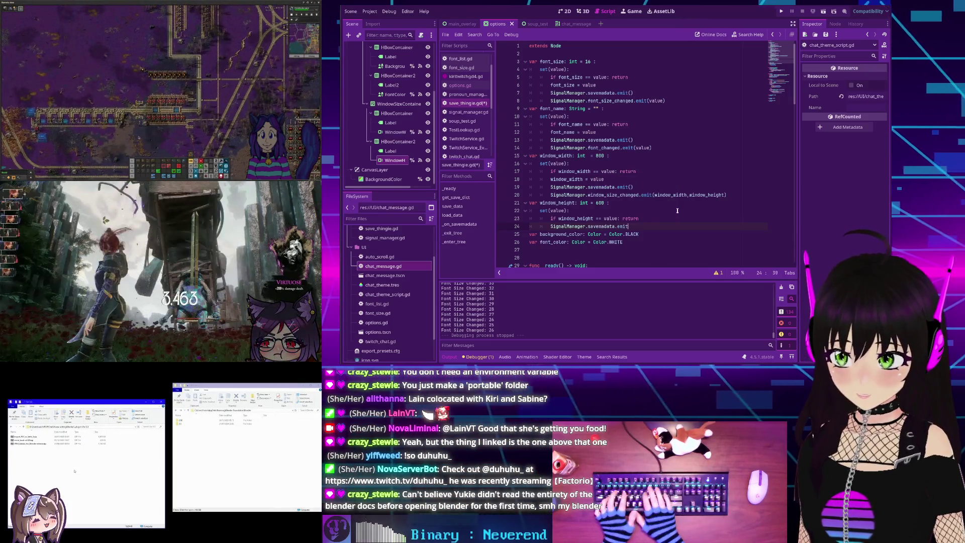
key("Return")
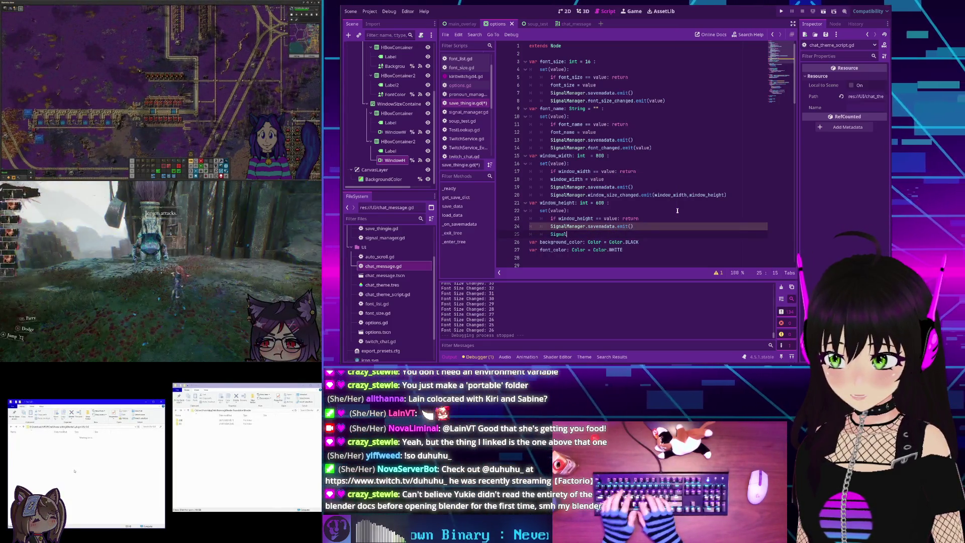
type("ignal")
key("Return")
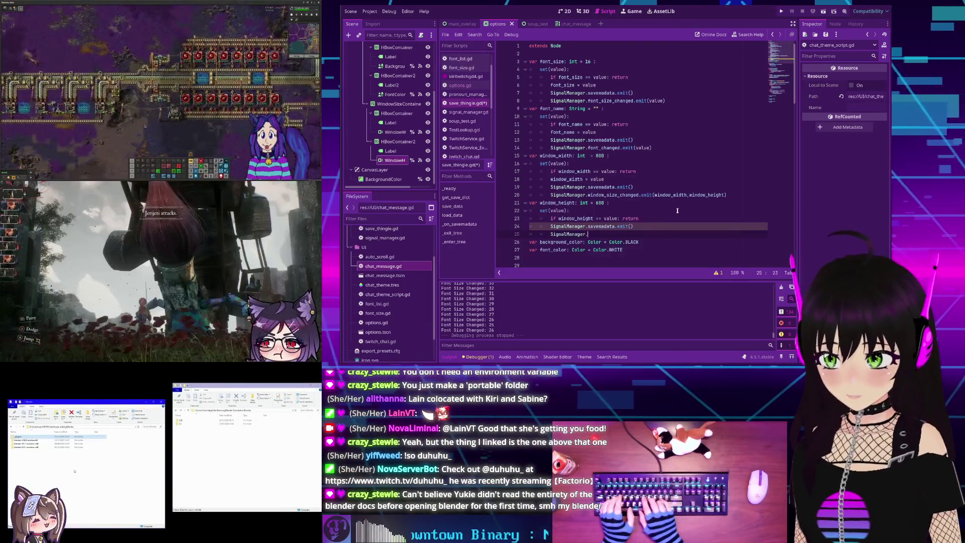
type(".wind")
key("Return")
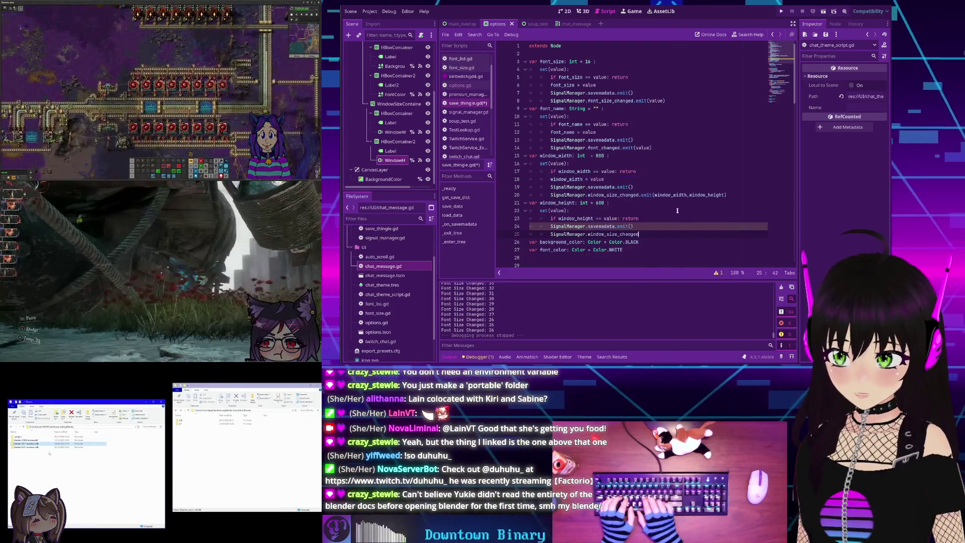
type(".e")
key("Return")
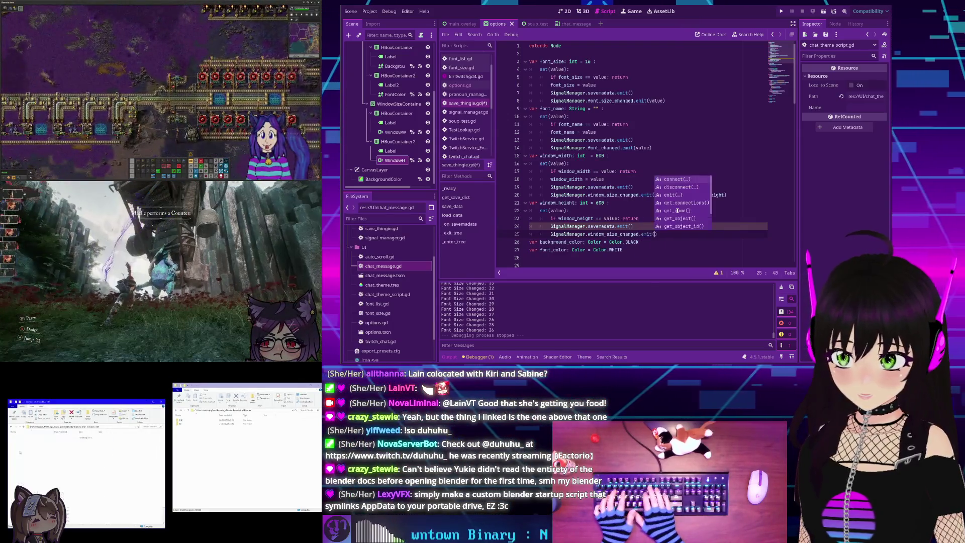
- Pass Vector2i(window_width, window_height) as the window_size_changed argument
type("window")
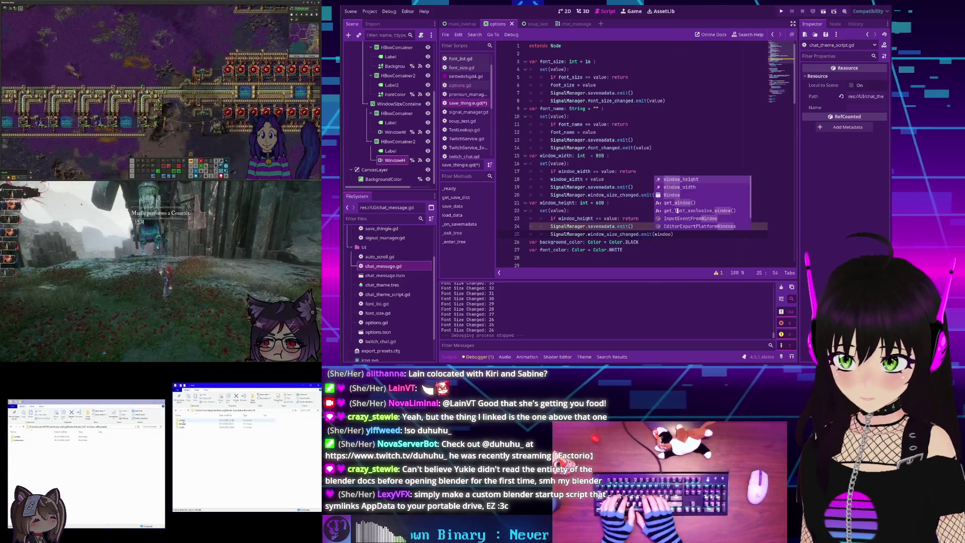
key("BackSpace")
key("BackSpace")
key("BackSpace")
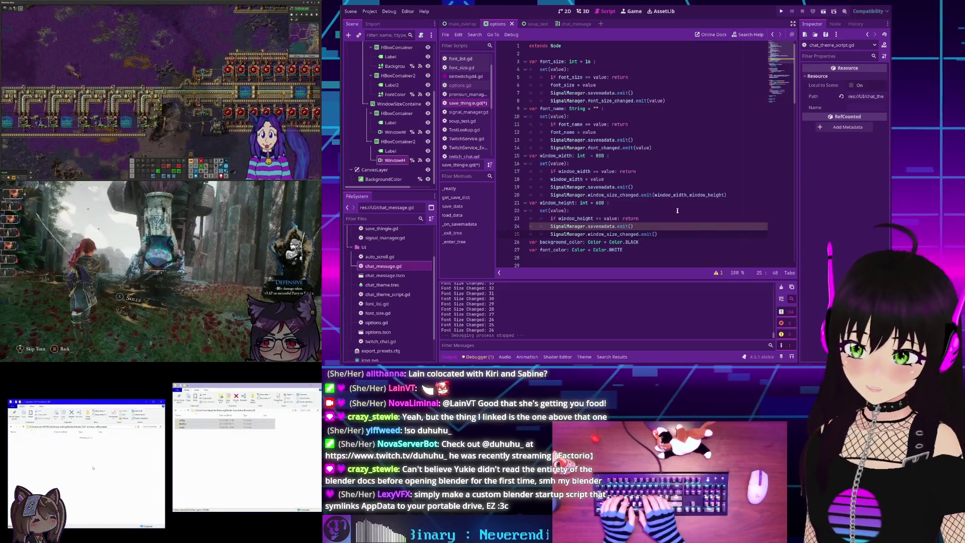
type("Vec")
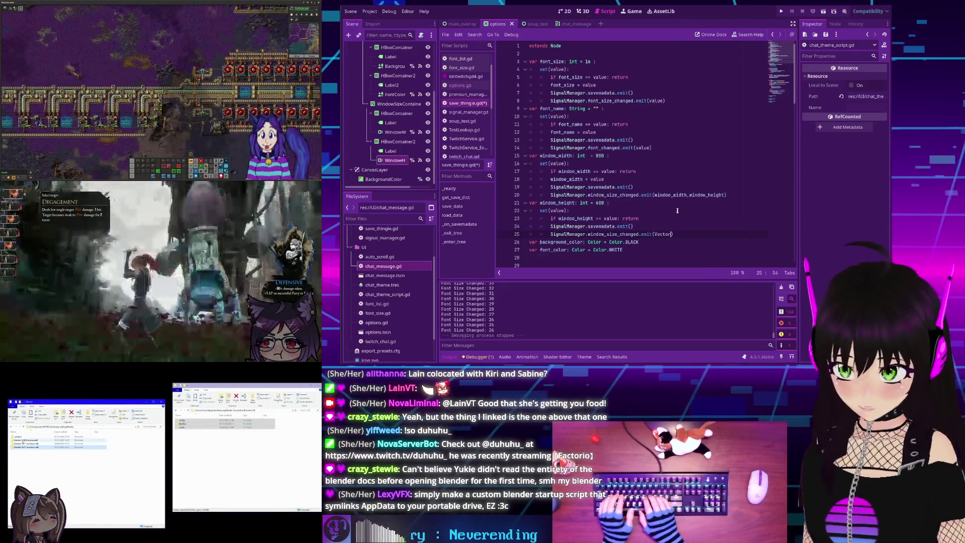
type("tor")
key("Down")
key("Return")
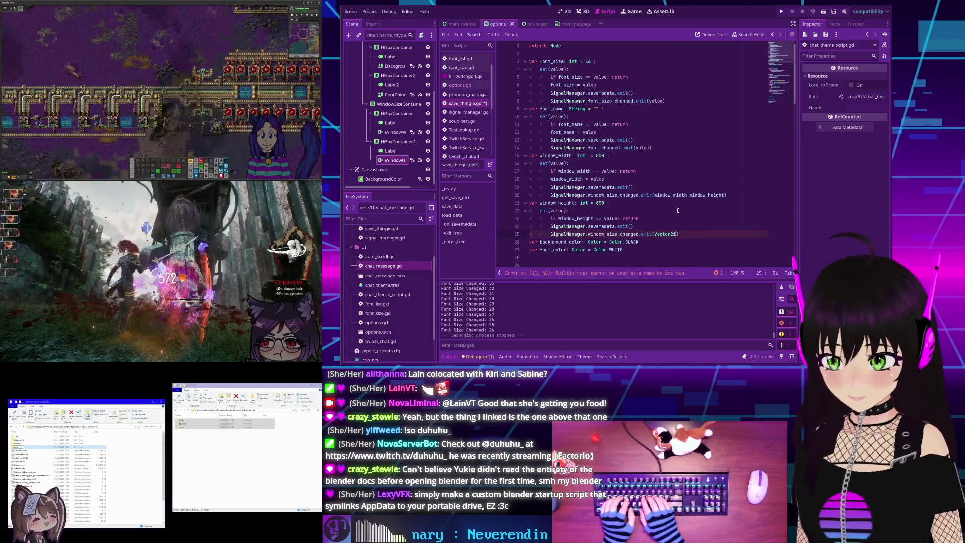
type("(win")
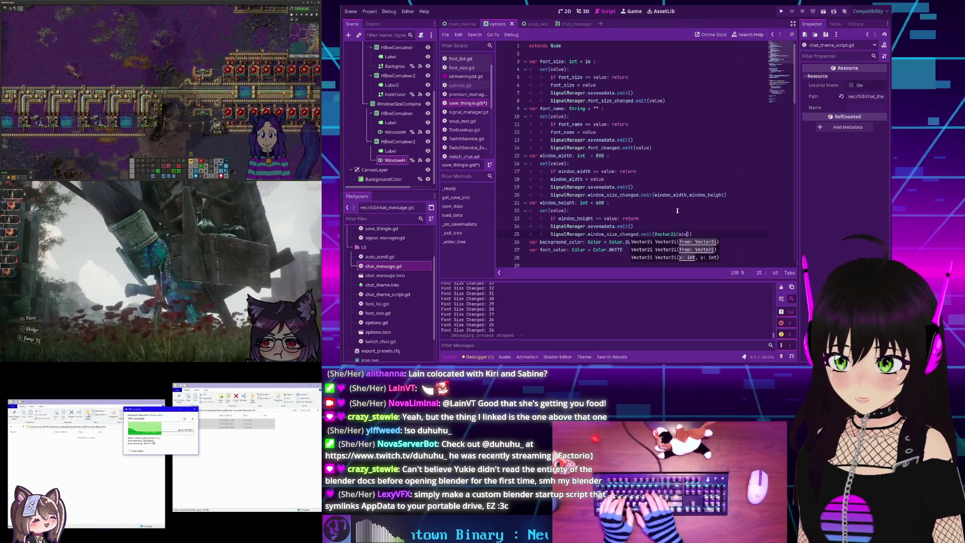
type("dow_height, ")
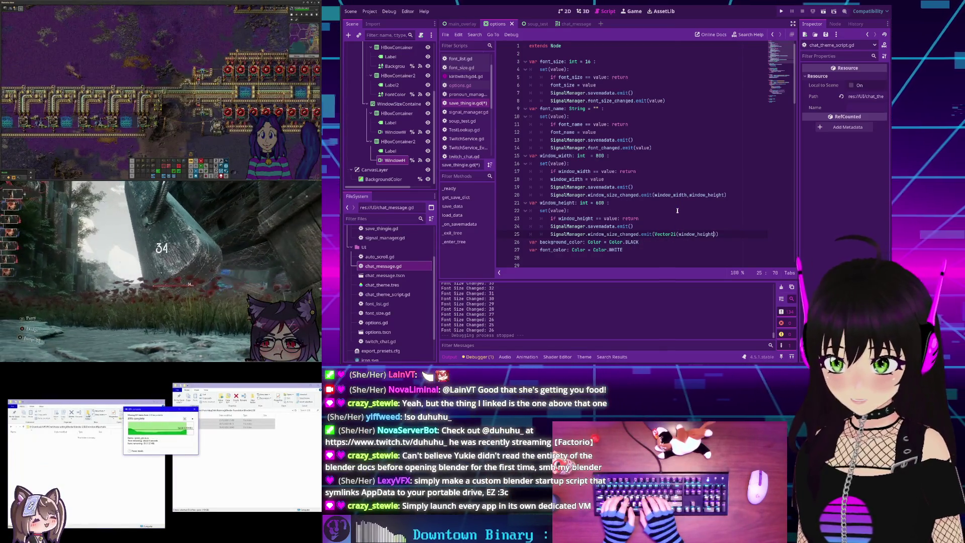
type("wind")
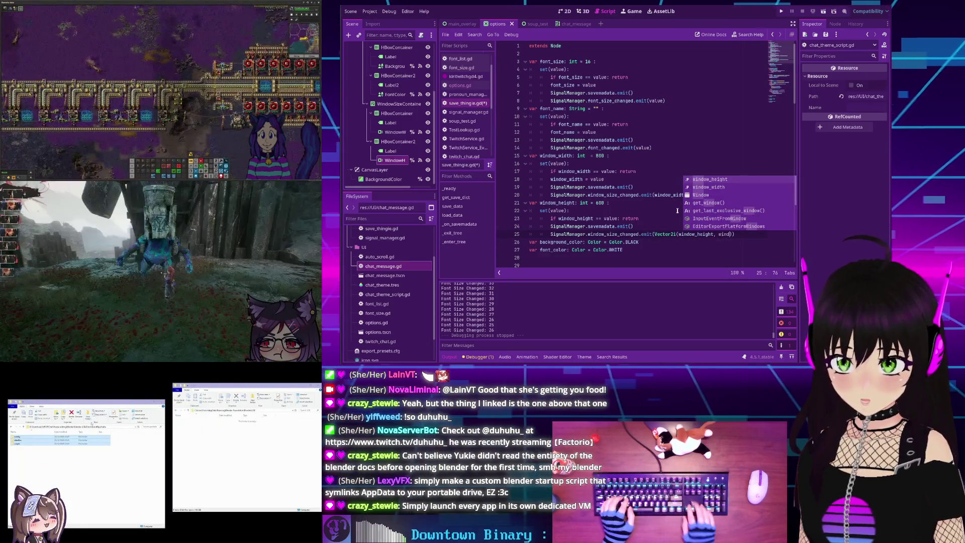
key("Down")
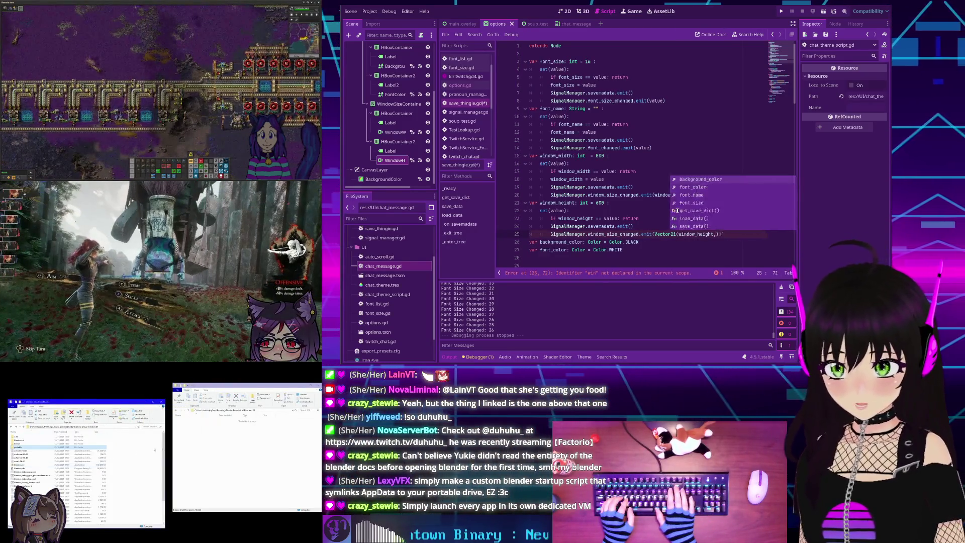
key("BackSpace")
key("BackSpace")
key("BackSpace")
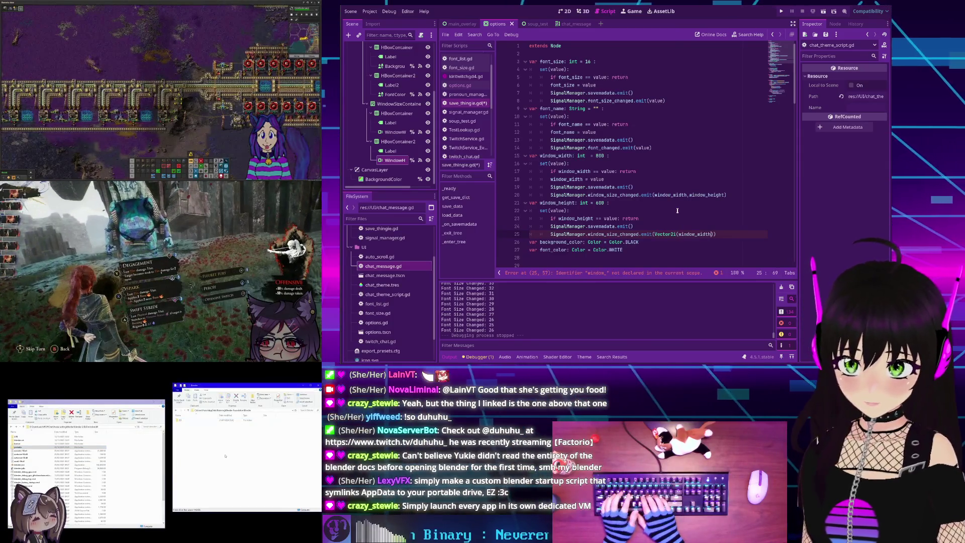
type("width, window_height")
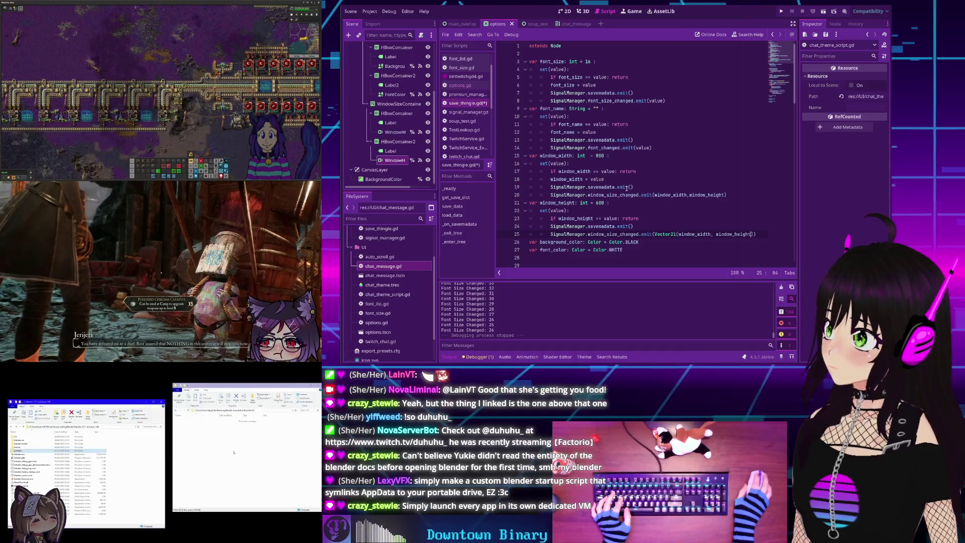
mouse_move(628, 187)
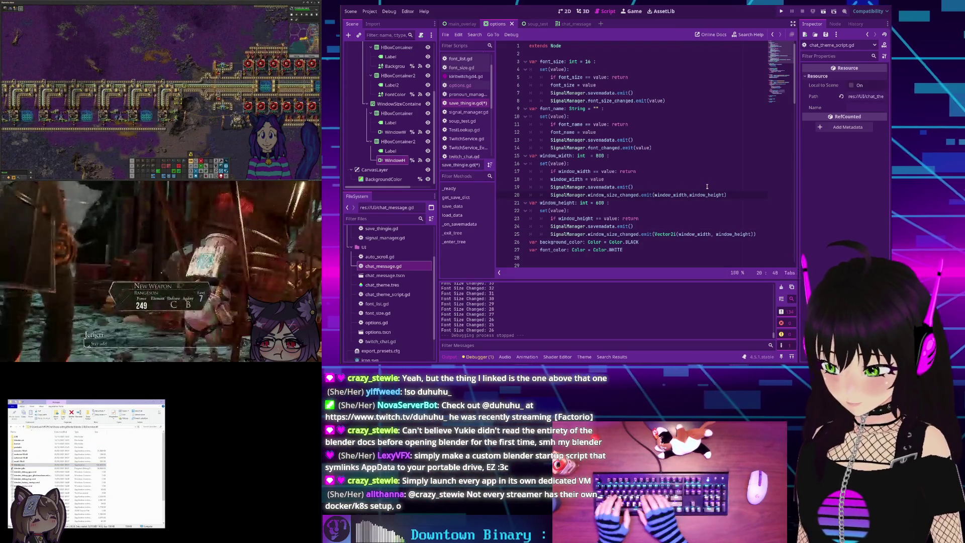
- Wrap the window_width setter's emit arguments on line 20 in Vector2i(window_width, window_height)
type("Vector")
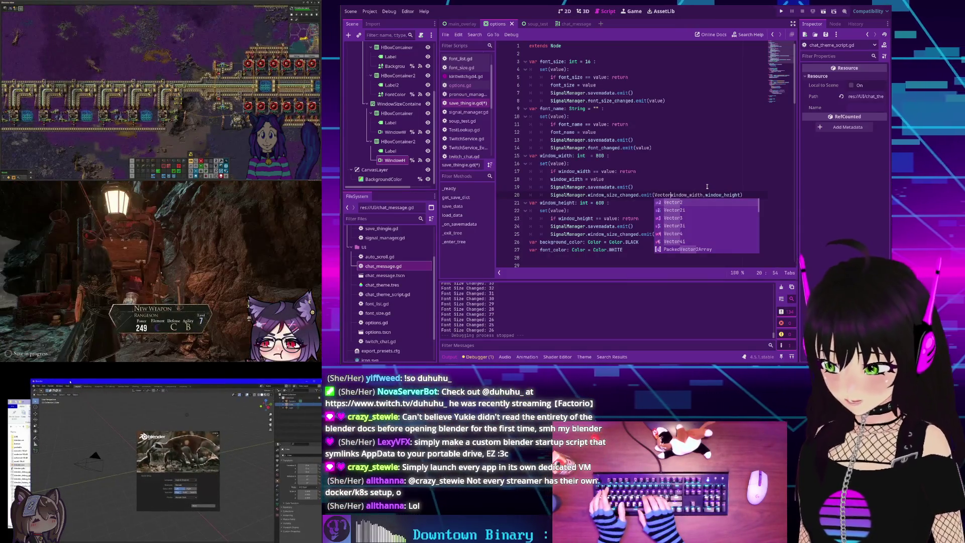
type("2i(")
key("End")
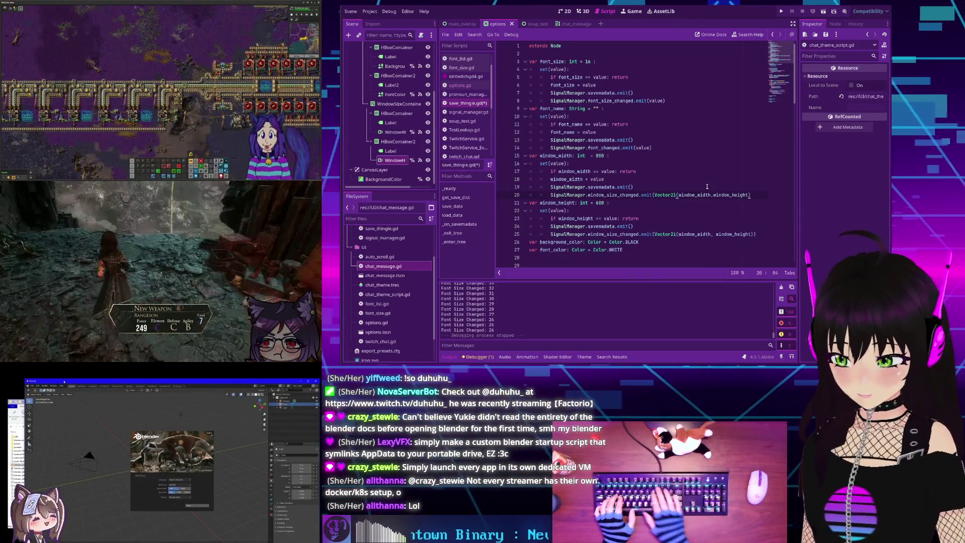
type(")")
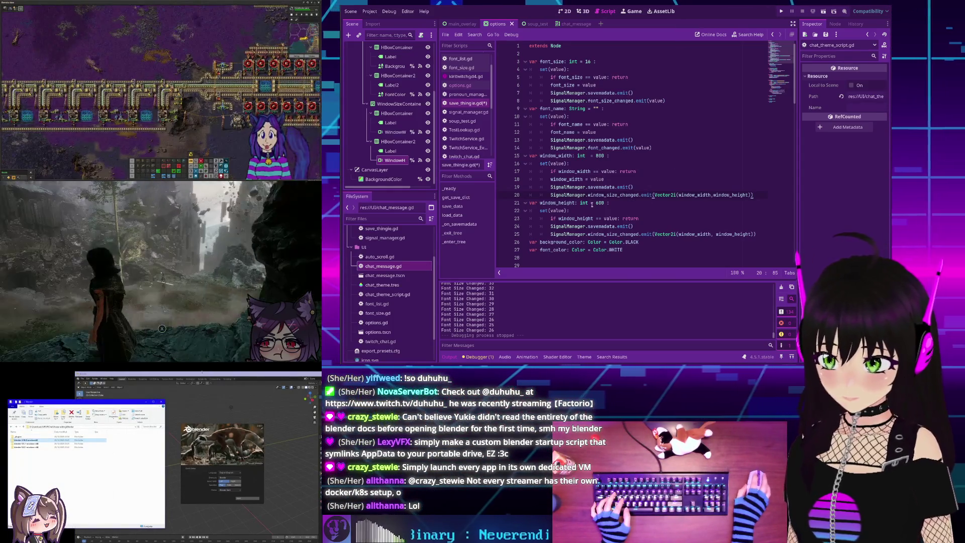
scroll(593, 206, "down", 1)
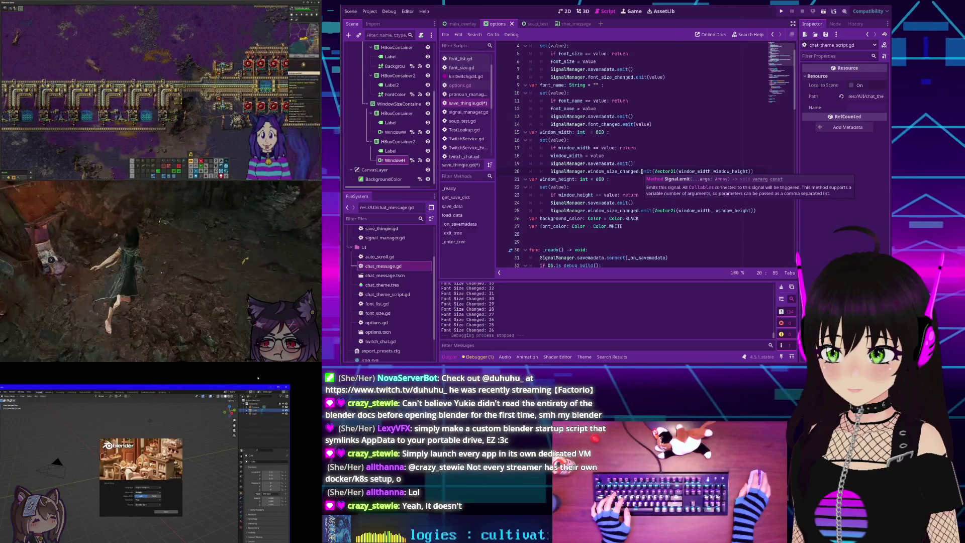
left_click(695, 171)
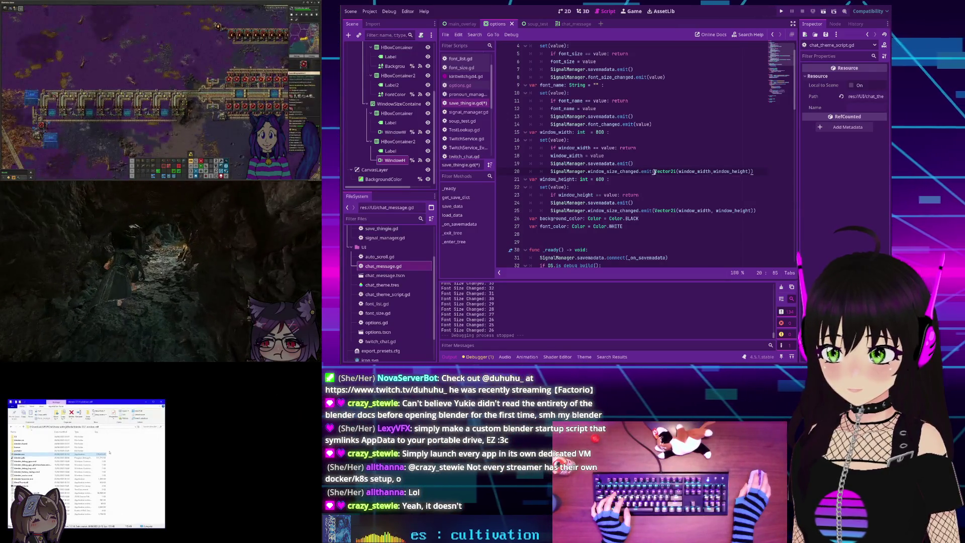
- Put the window_width emit's Vector2i argument and closing parenthesis on separate lines
key("Return")
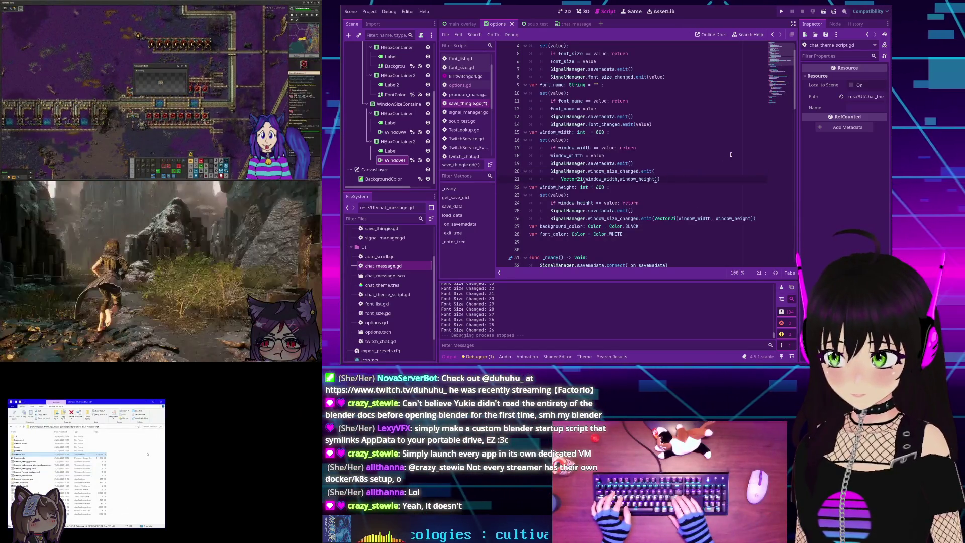
left_click(657, 179)
key("Return")
key("BackSpace")
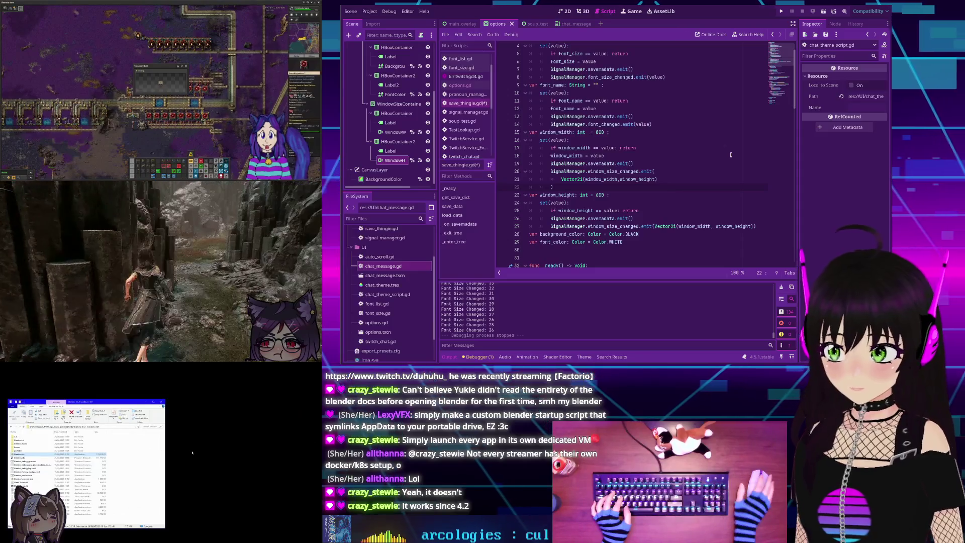
- Split the window_height setter's emit call the same way, with Vector2i on its own line
scroll(674, 202, "down", 1)
left_click(654, 202)
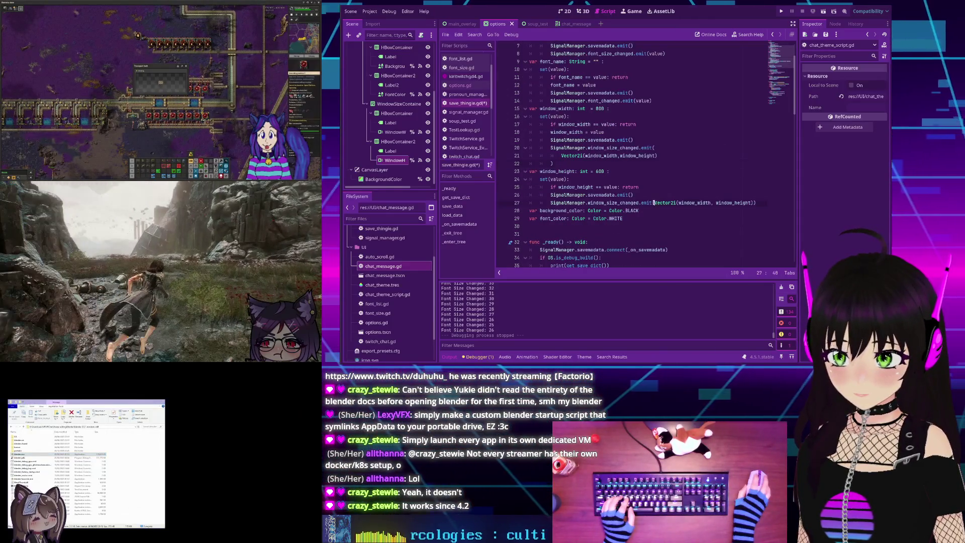
key("Return")
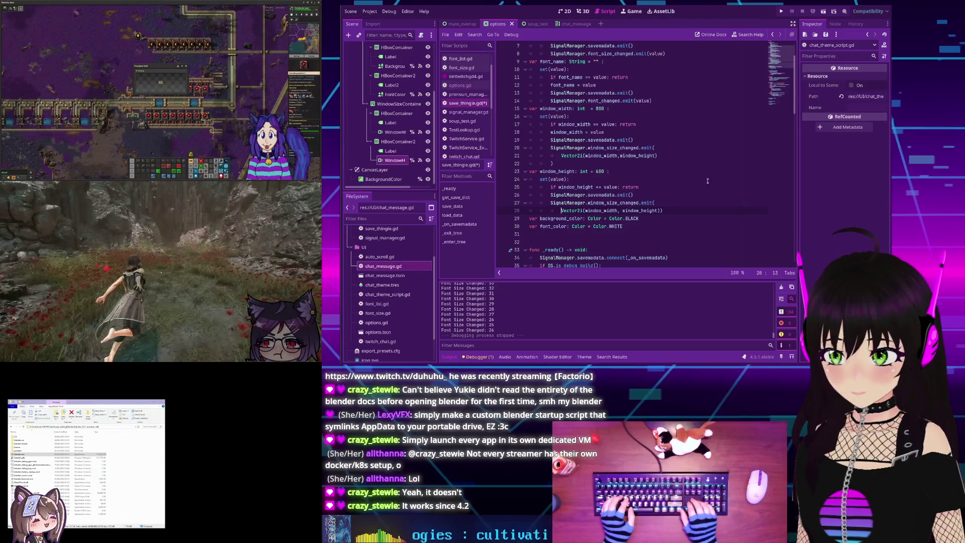
key("End")
key("Left")
key("Return")
key("Up")
key("Up")
key("Up")
key("End")
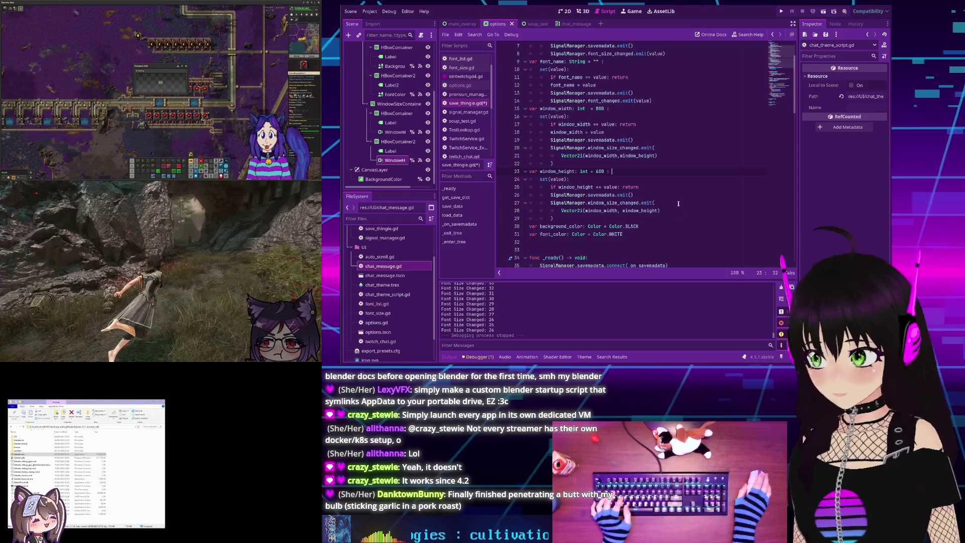
scroll(678, 203, "up", 2)
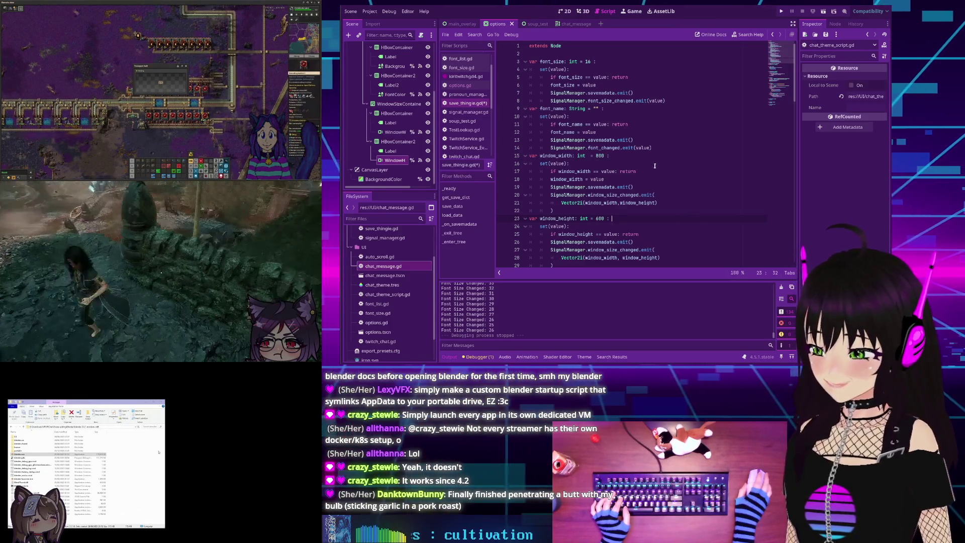
scroll(651, 169, "down", 2)
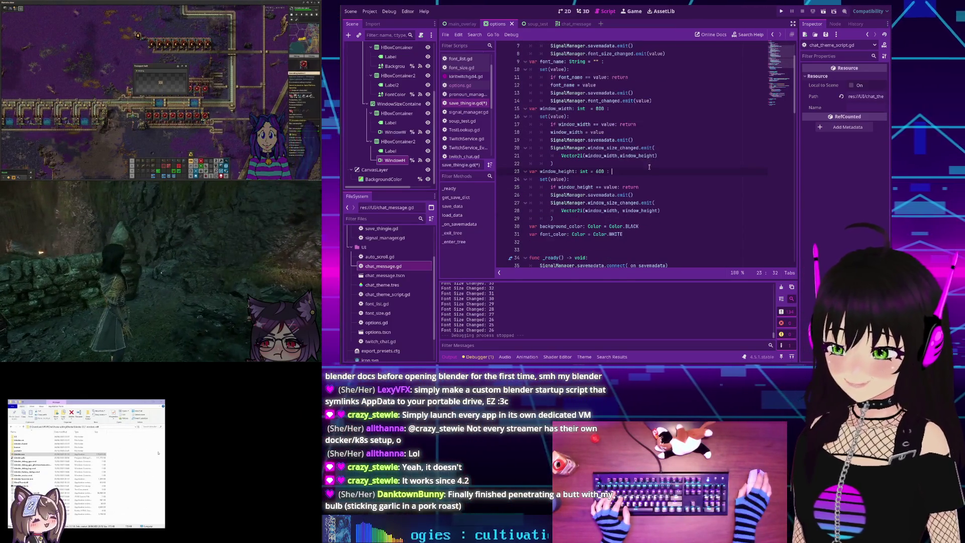
scroll(646, 176, "down", 1)
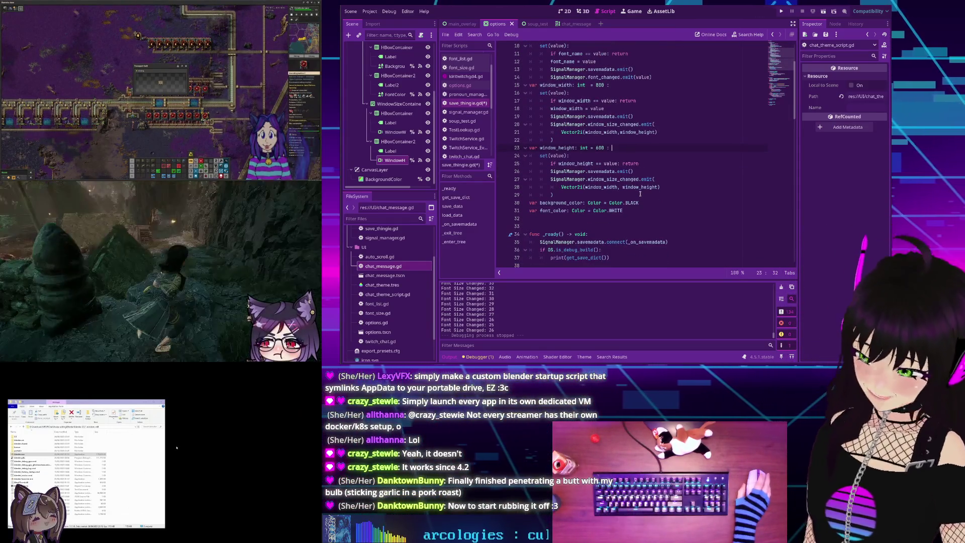
left_click(648, 202)
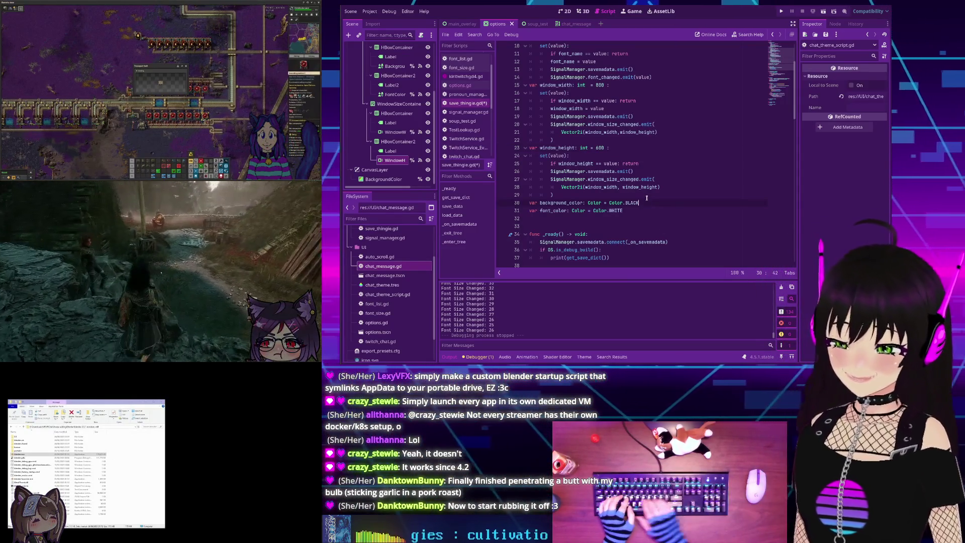
- Add a background_color setter with 'if background_color == value: return'
type(" :")
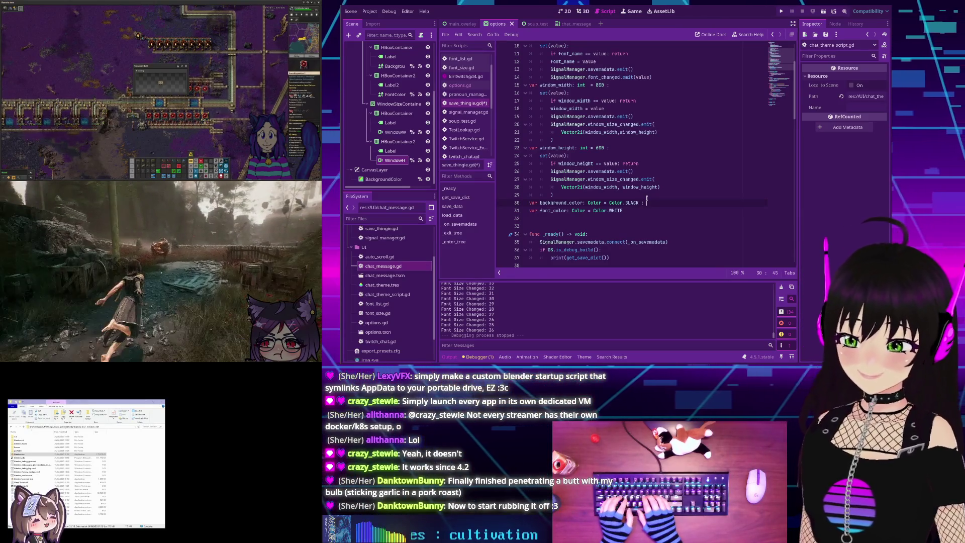
key("Return")
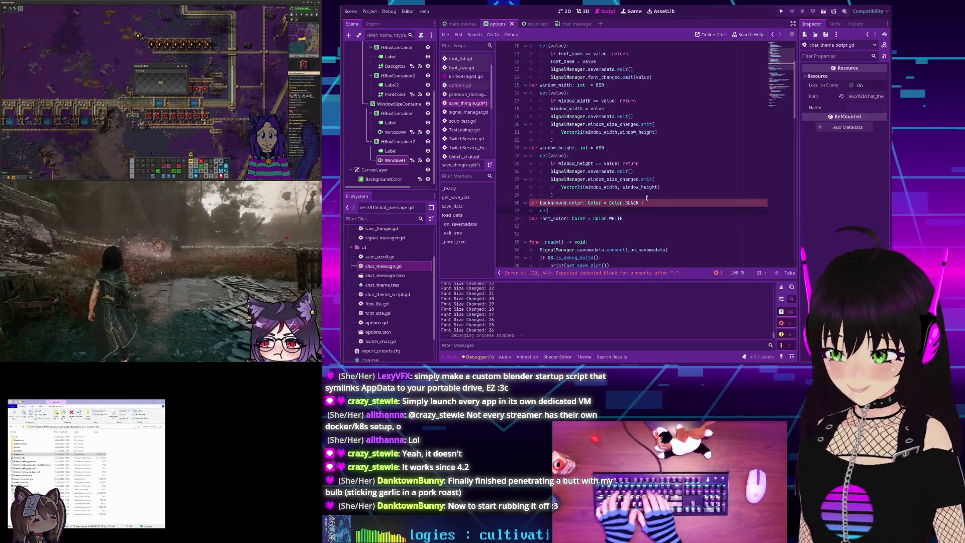
type("set(value):")
key("Return")
type("if back")
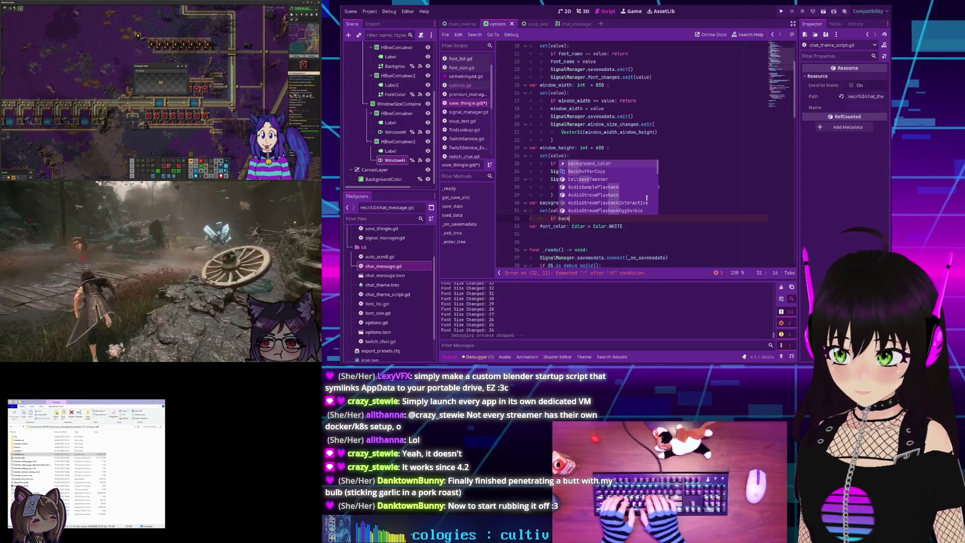
key("Return")
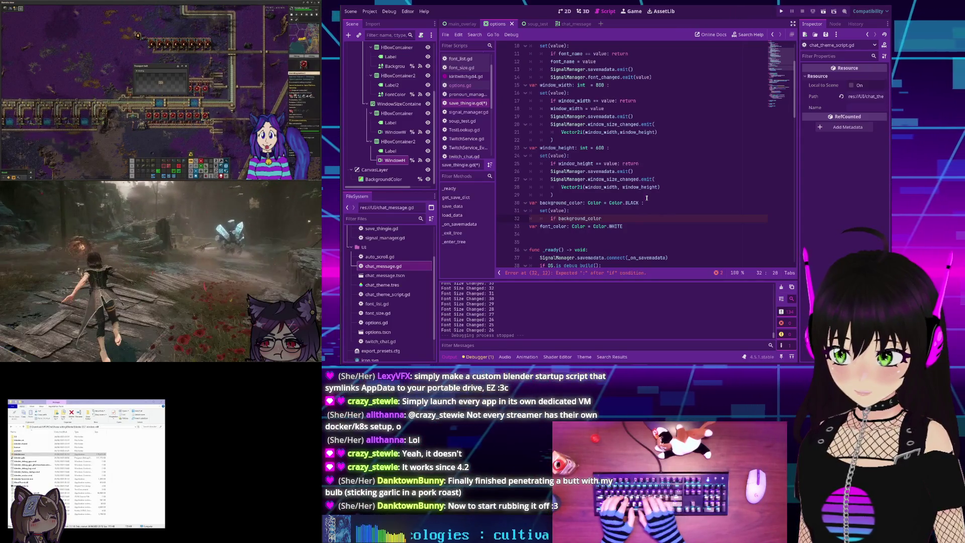
type(" == ")
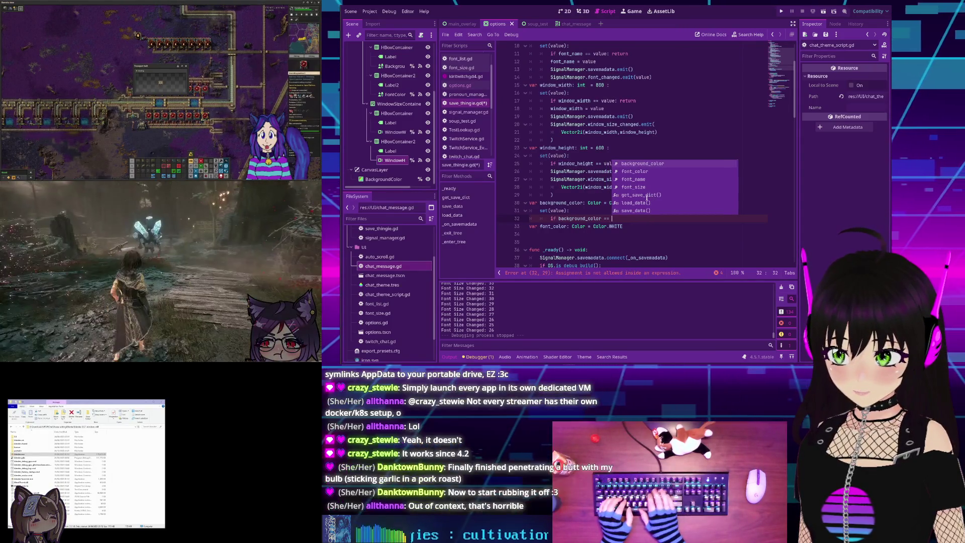
type("value:")
key("Return")
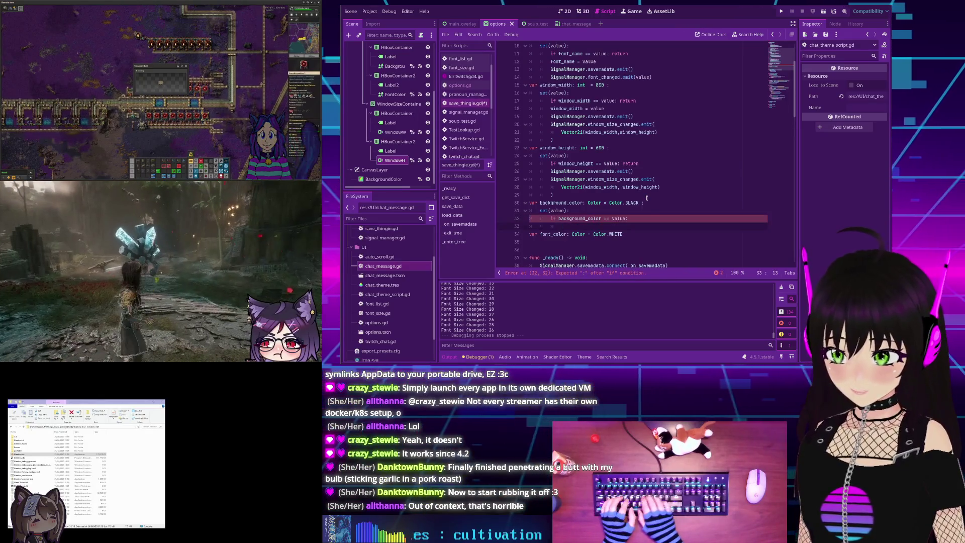
key("BackSpace")
key("BackSpace")
key("BackSpace")
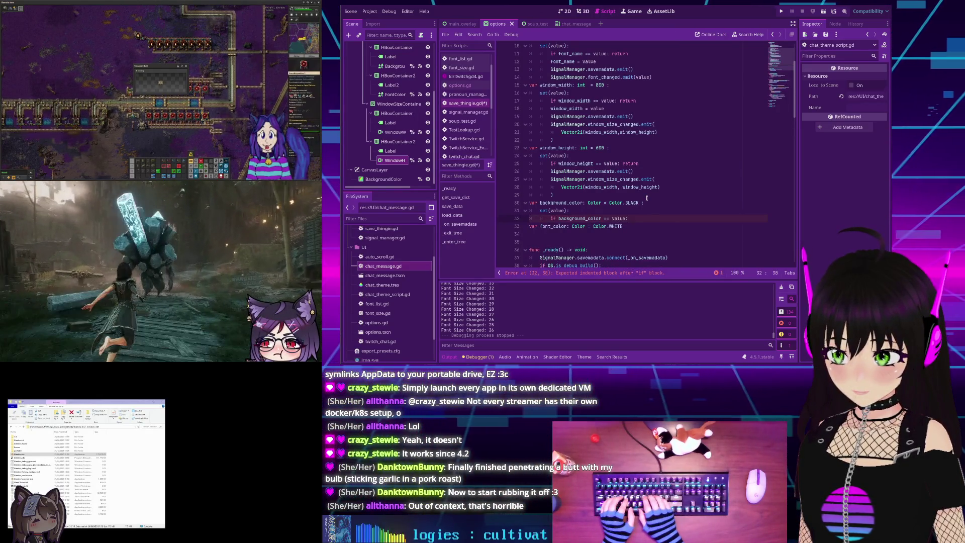
type("retru")
key("BackSpace")
key("BackSpace")
type("urn")
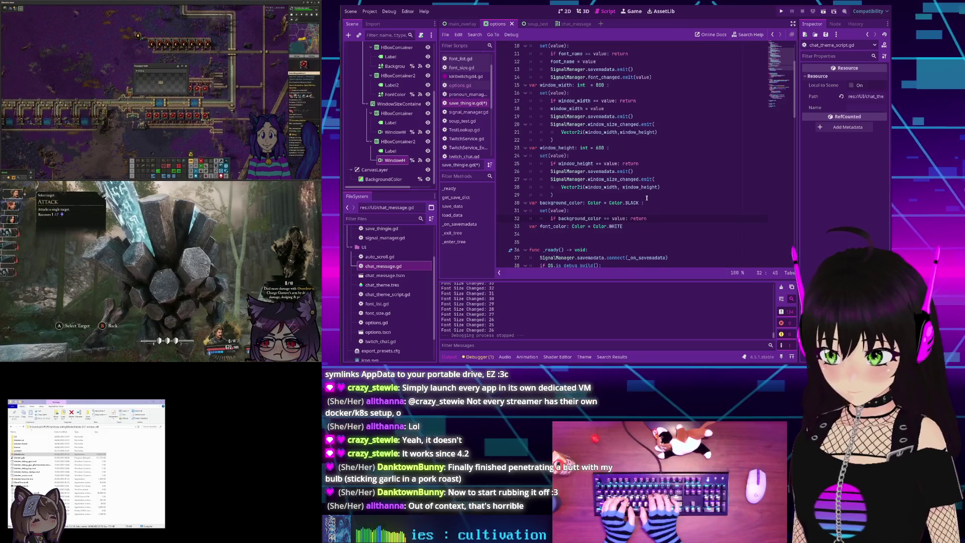
key("Return")
- Begin a SignalManager. call on the line after the early return
type("Signal")
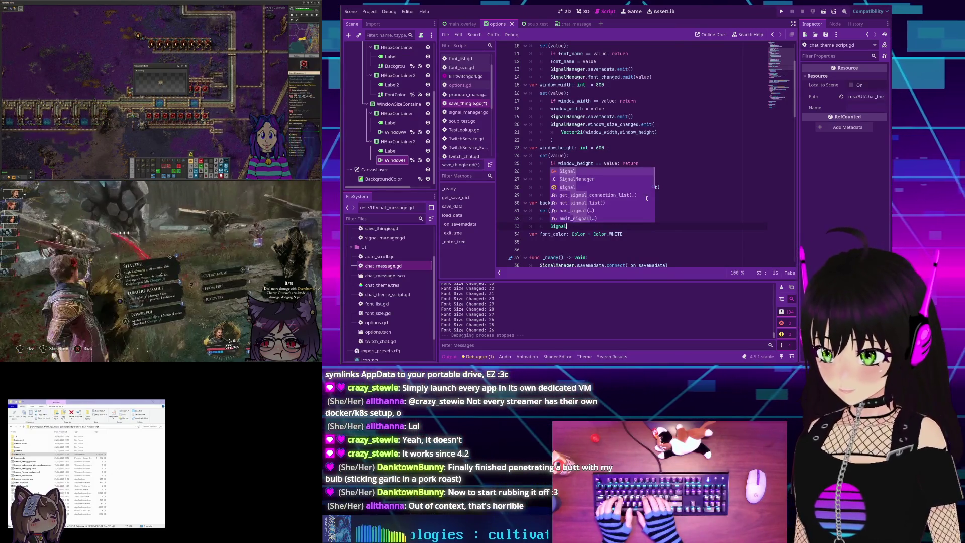
type("M")
key("Return")
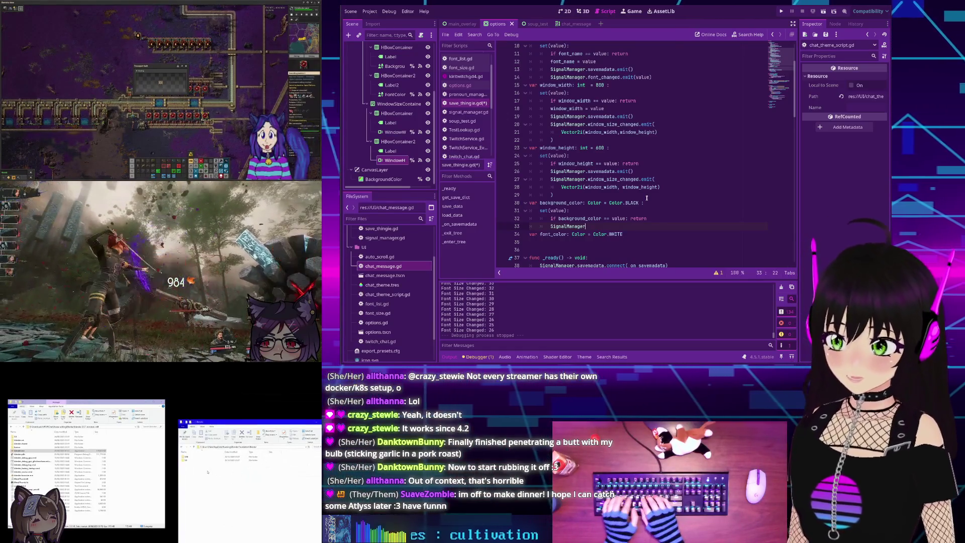
type(".")
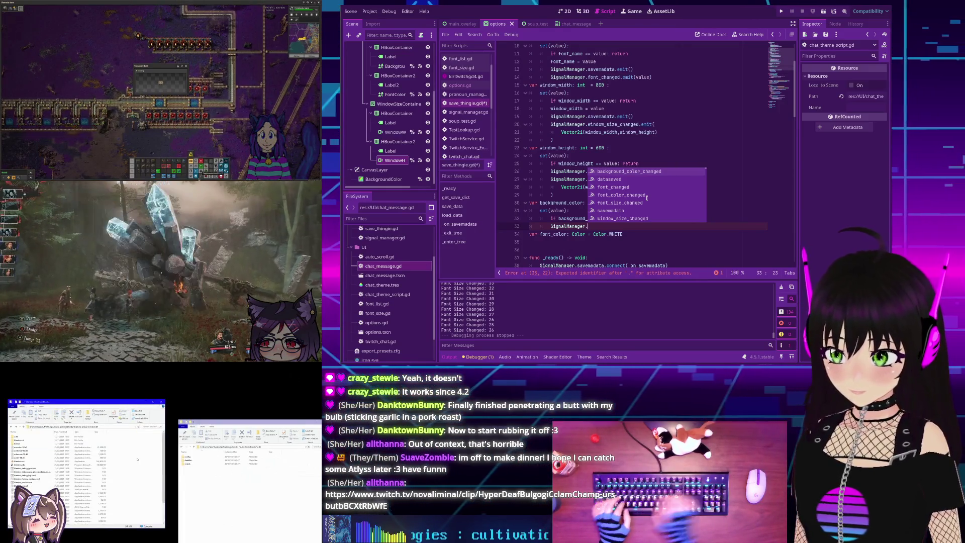
left_click(532, 188)
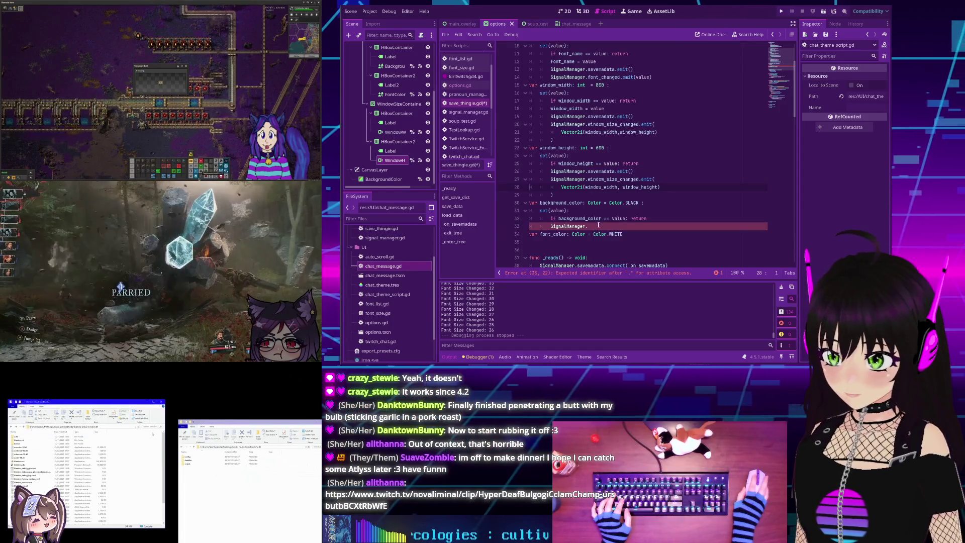
- Finish savemadata.emit() and add SignalManager.background_color_changed.emit(value) to the background_color setter
left_click(598, 226)
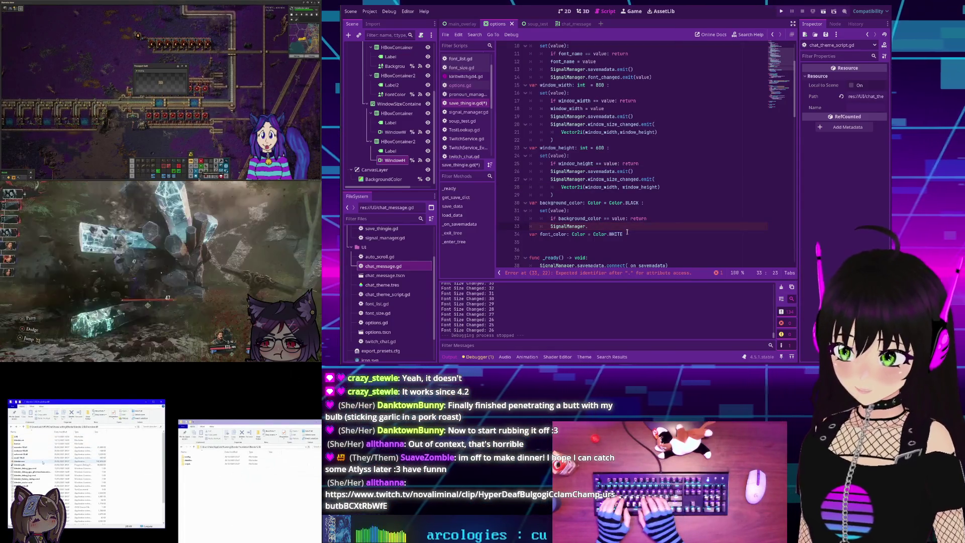
type("savemadata")
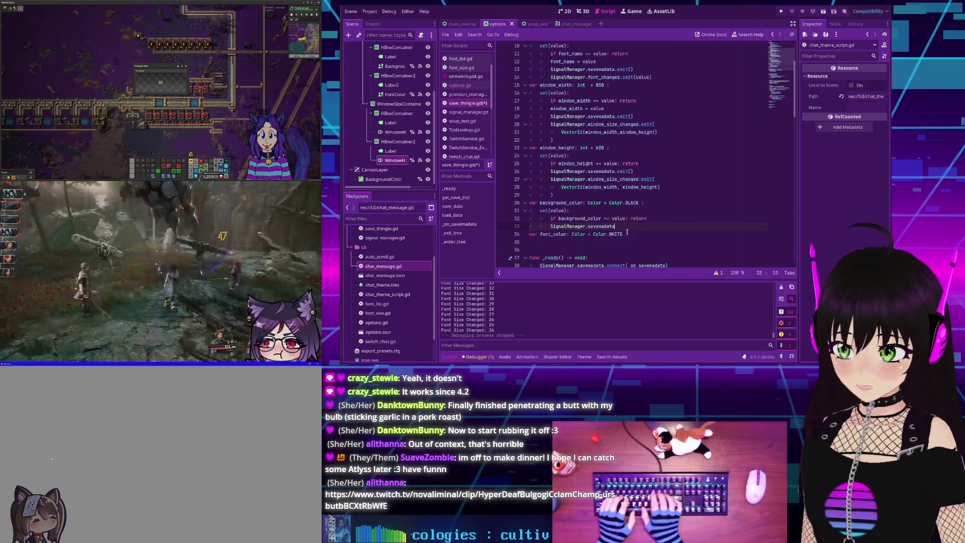
type(".emit()")
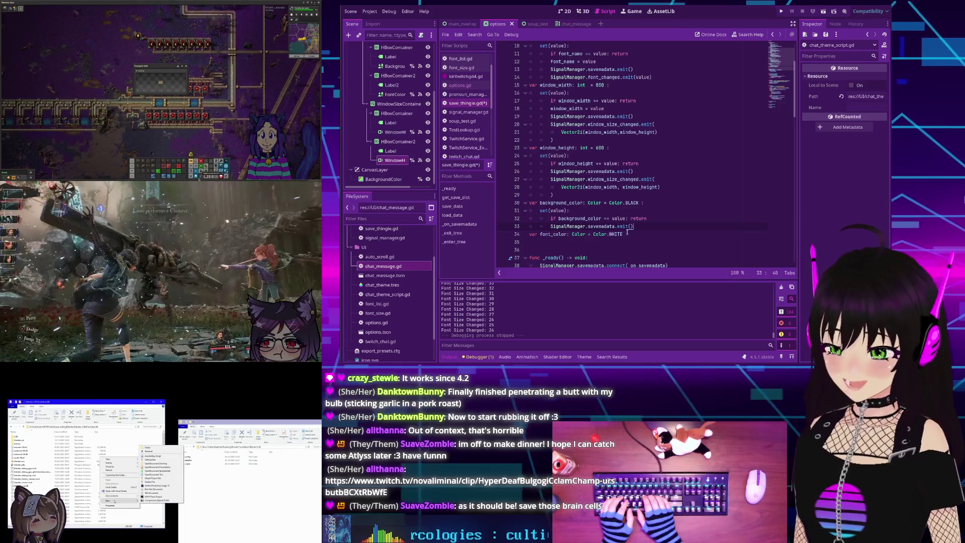
key("Return")
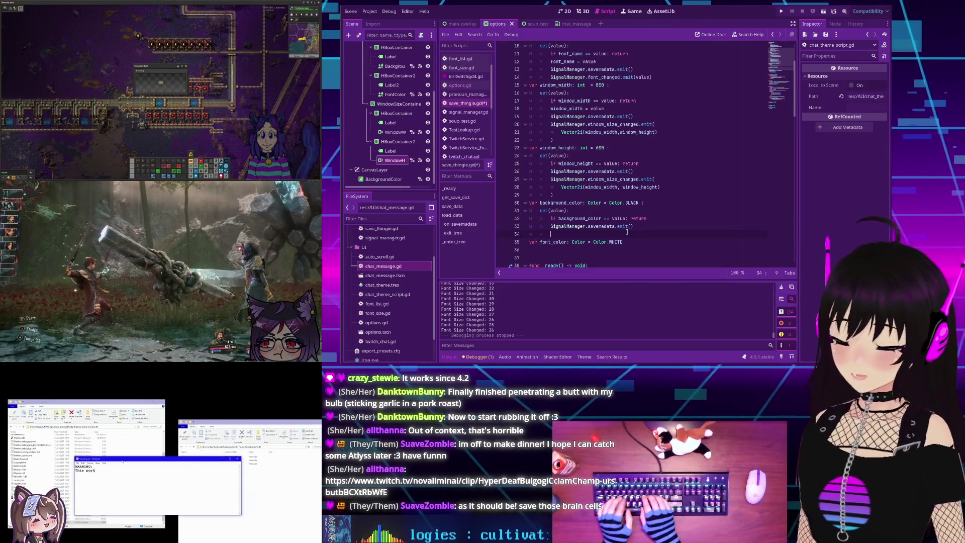
type("Si")
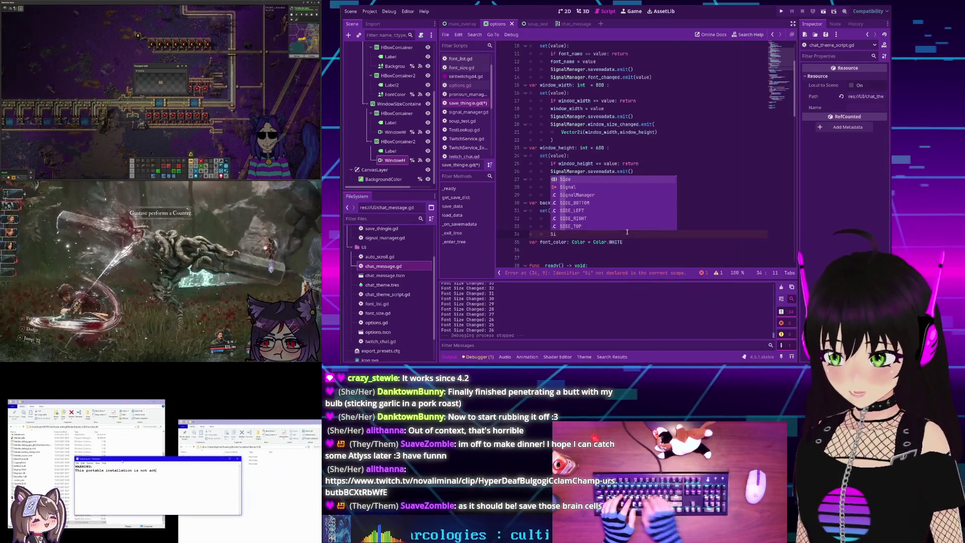
key("Down")
key("Return")
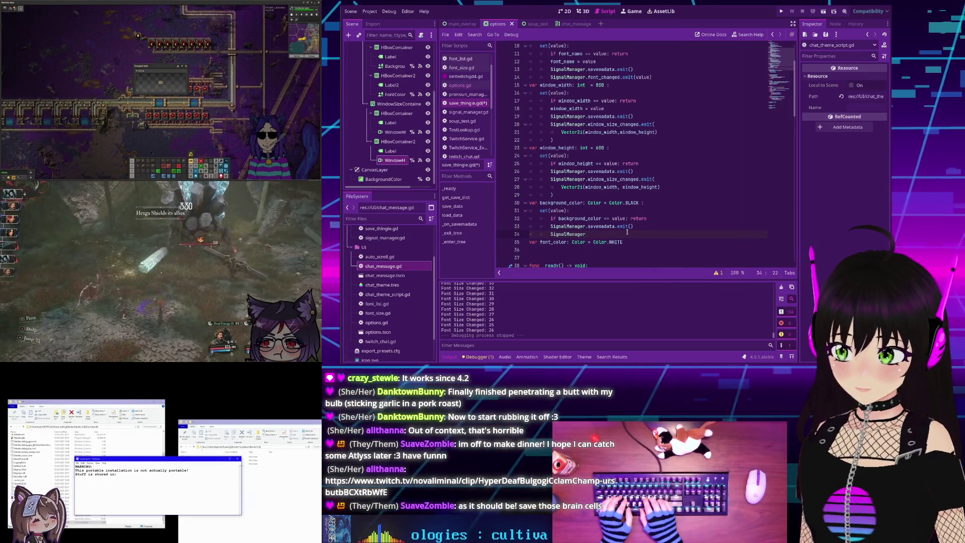
type(".")
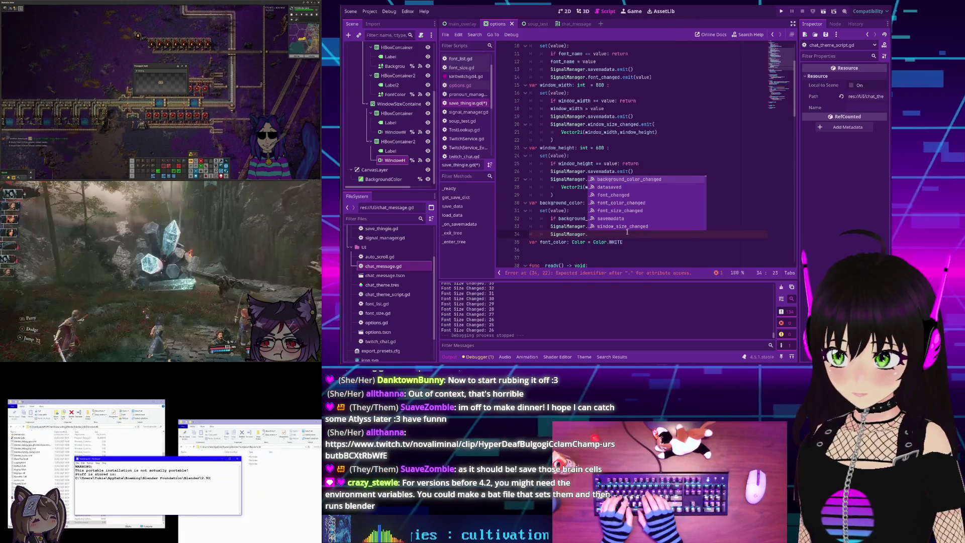
type("bacv")
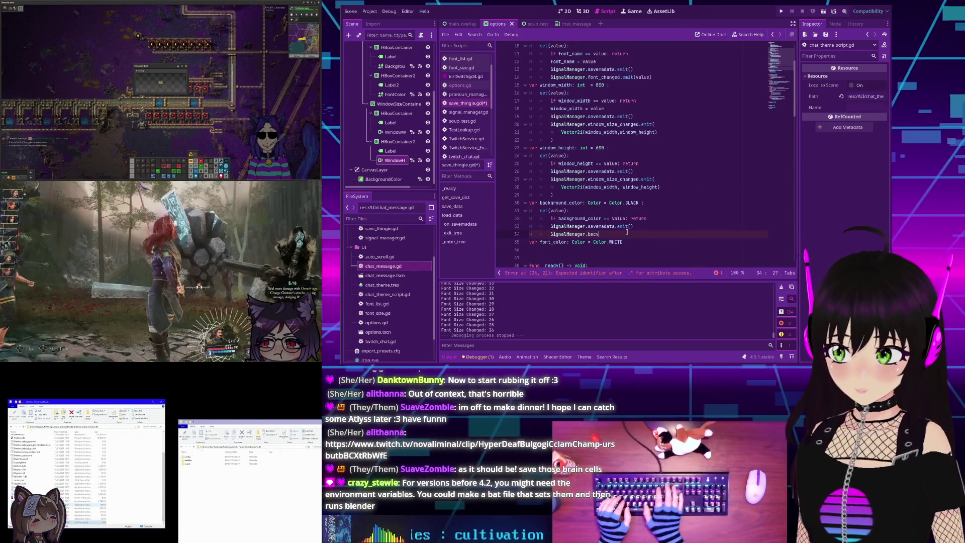
type("kk")
key("Return")
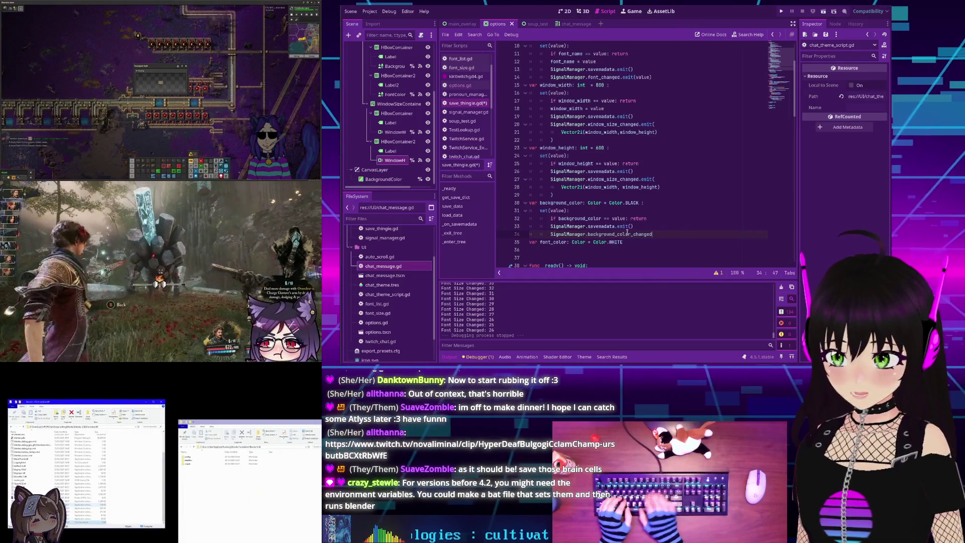
type(".emit(")
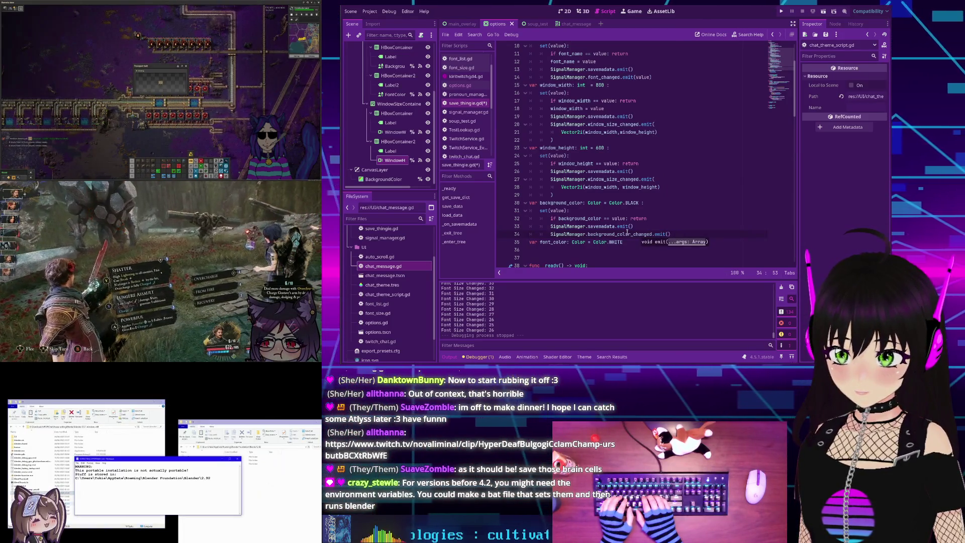
type("value)")
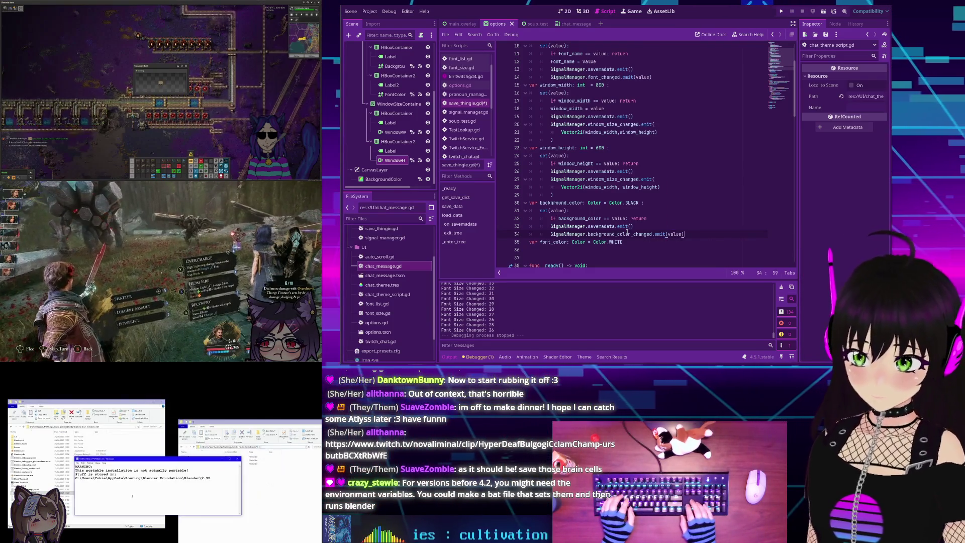
- Start a setter block under the font_color declaration
scroll(618, 229, "down", 1)
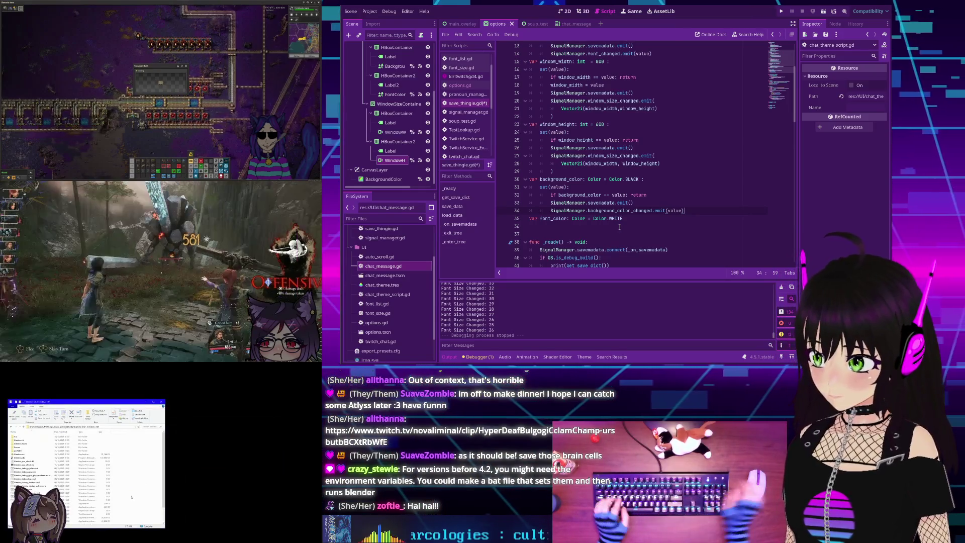
left_click(649, 221)
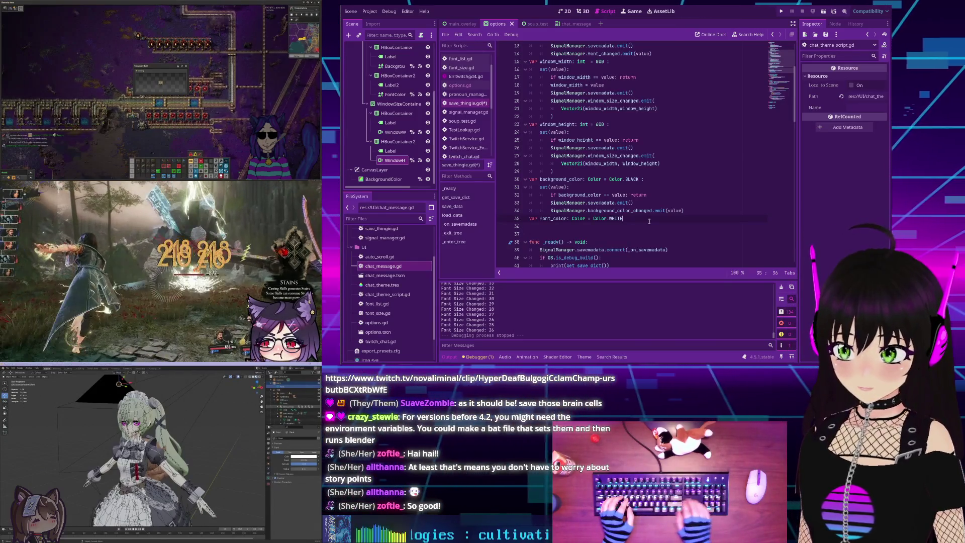
key("Return")
type("set")
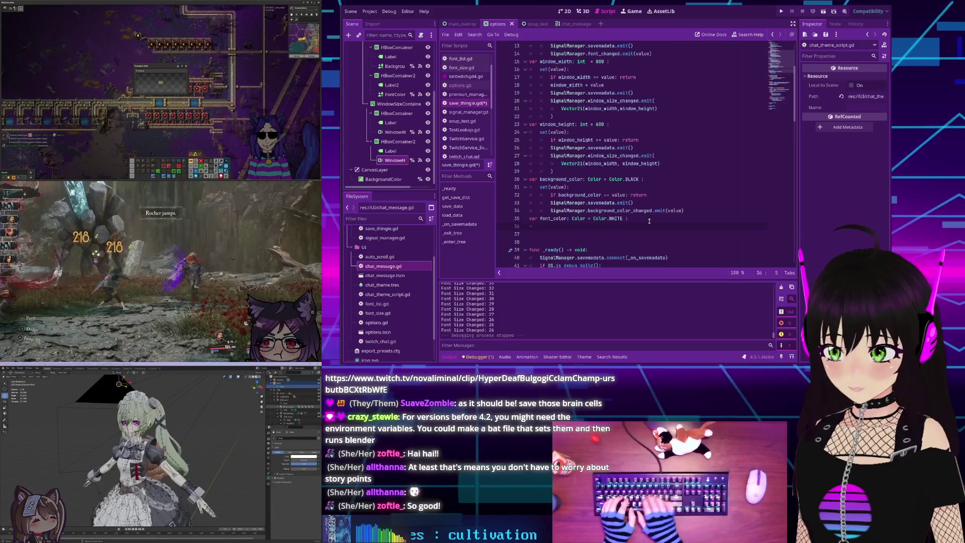
type("va")
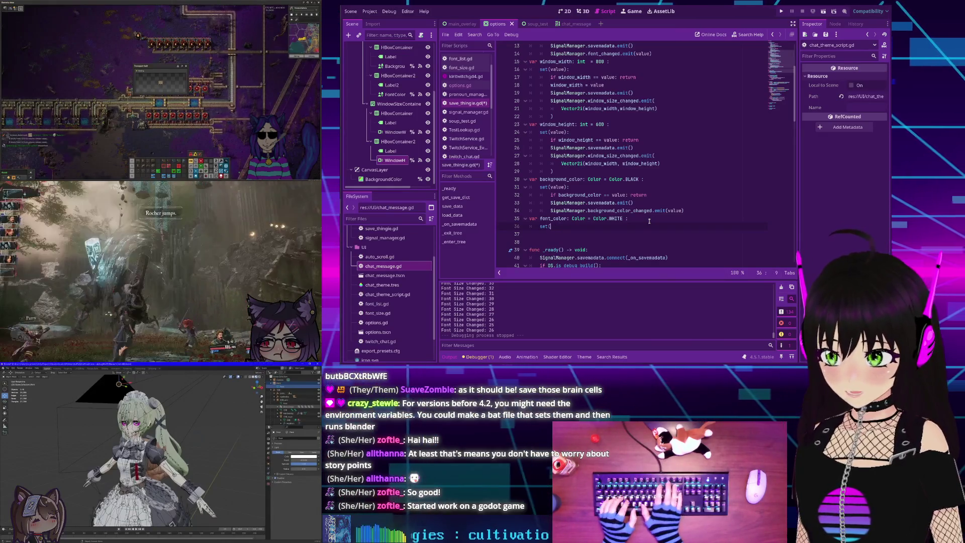
type("value")
type(":")
- Start the font_color setter body with an early return when font_color already equals value
key("Return")
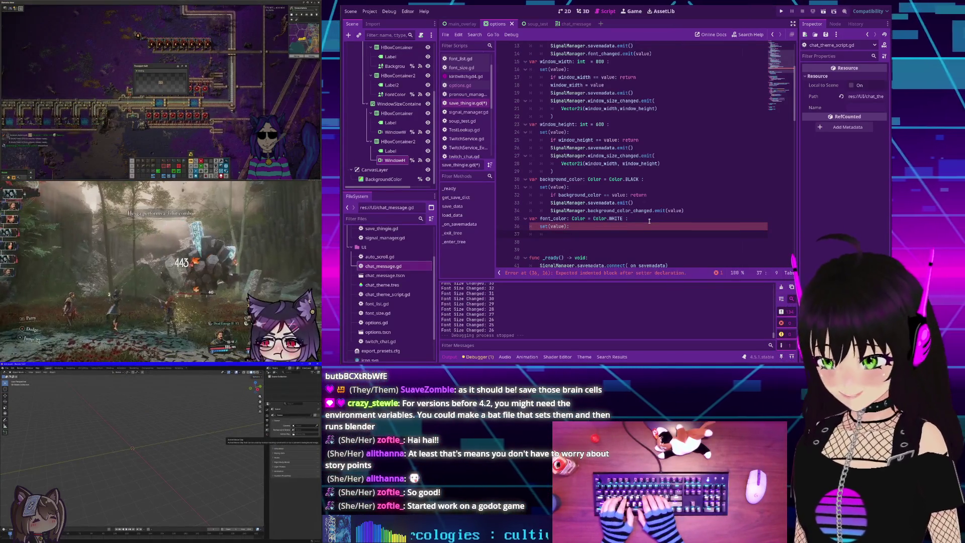
type("if font_color")
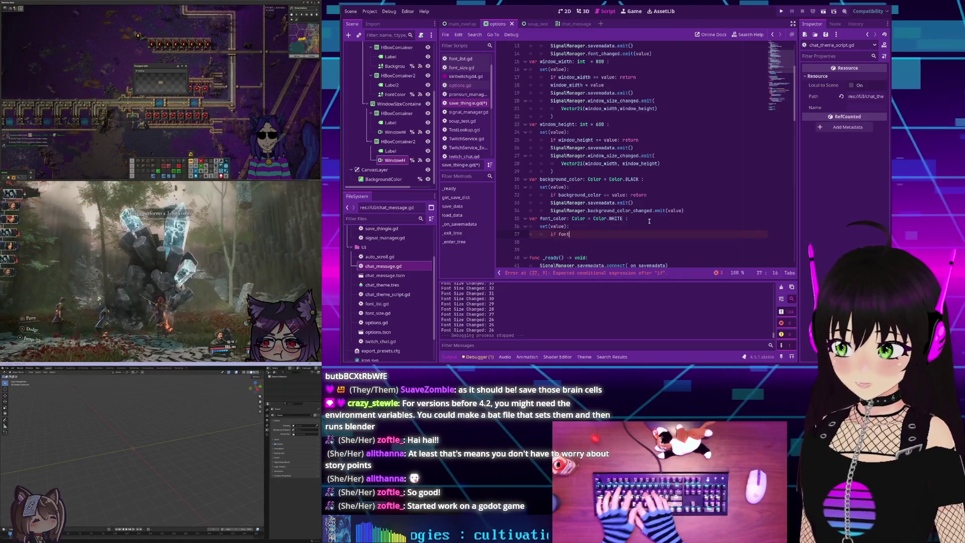
type(" == ")
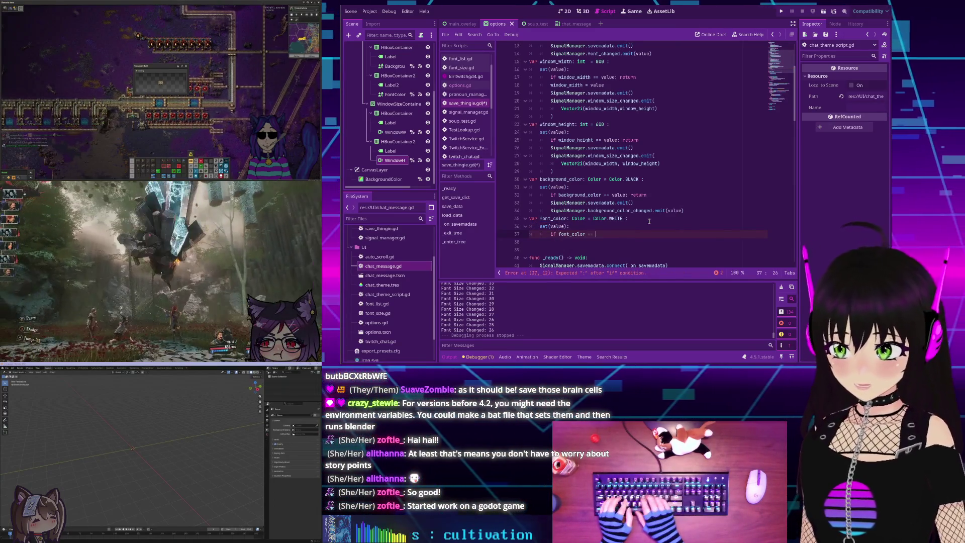
type("value: return")
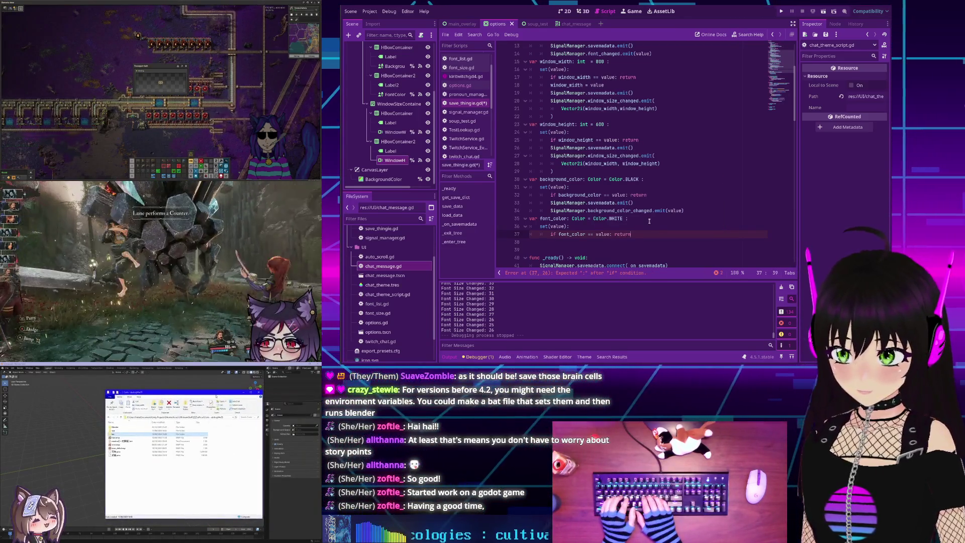
key("Return")
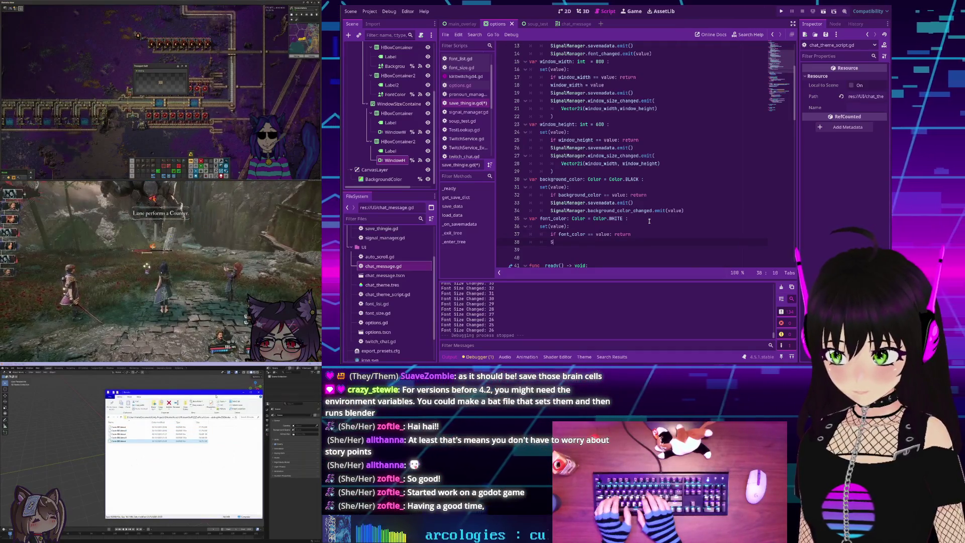
- Add SignalManager.savemadata.emit() and SignalManager.font_color_changed.emit(value) to the setter
type("igna")
key("Down")
key("Return")
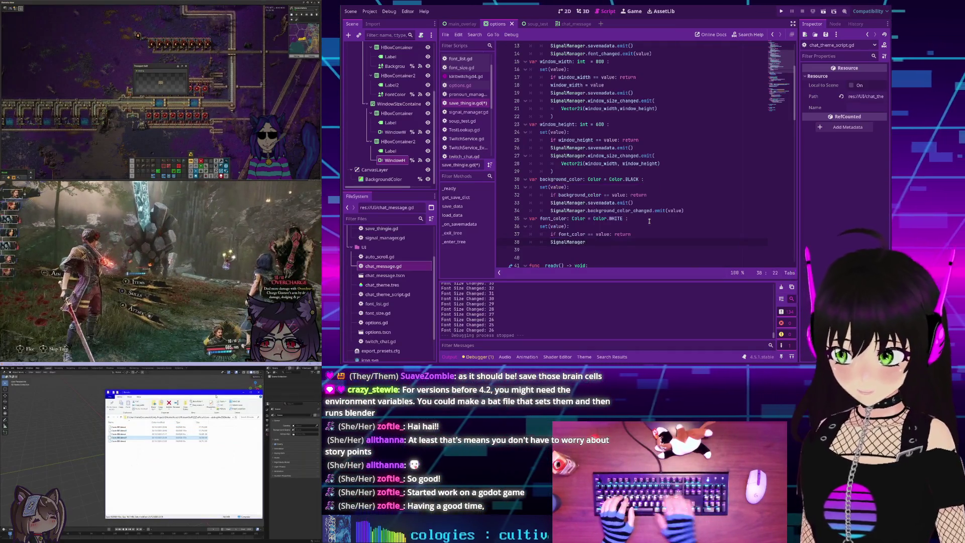
type(".savem")
key("Return")
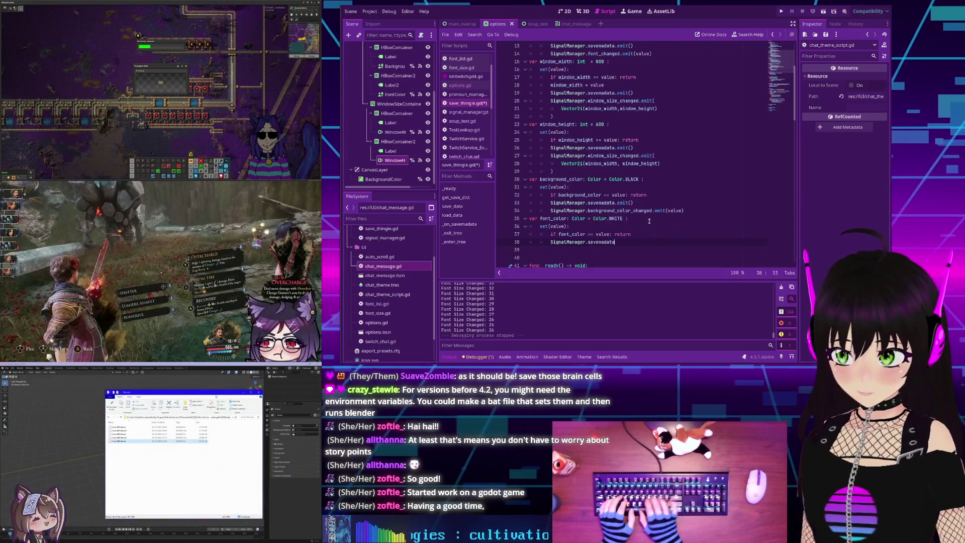
type(".emit()")
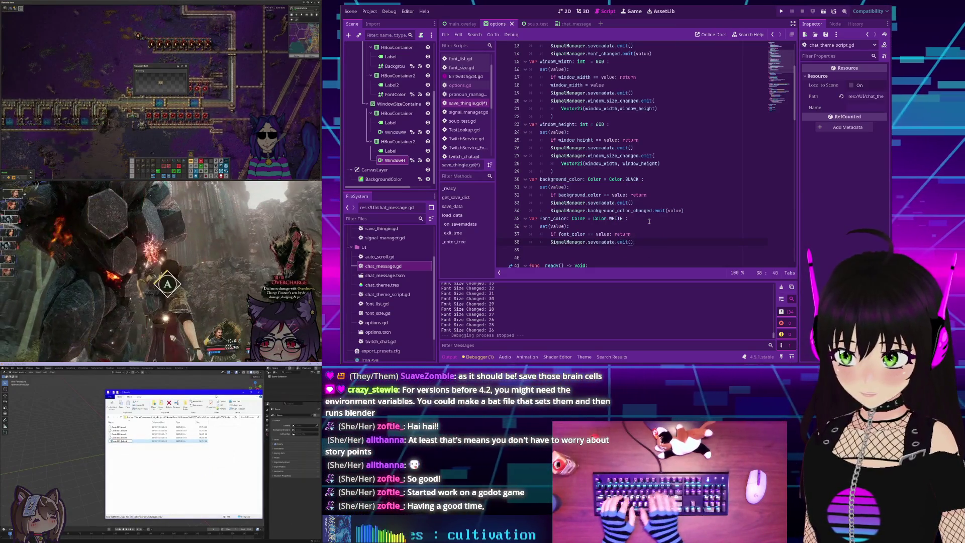
key("Return")
type("alManager.")
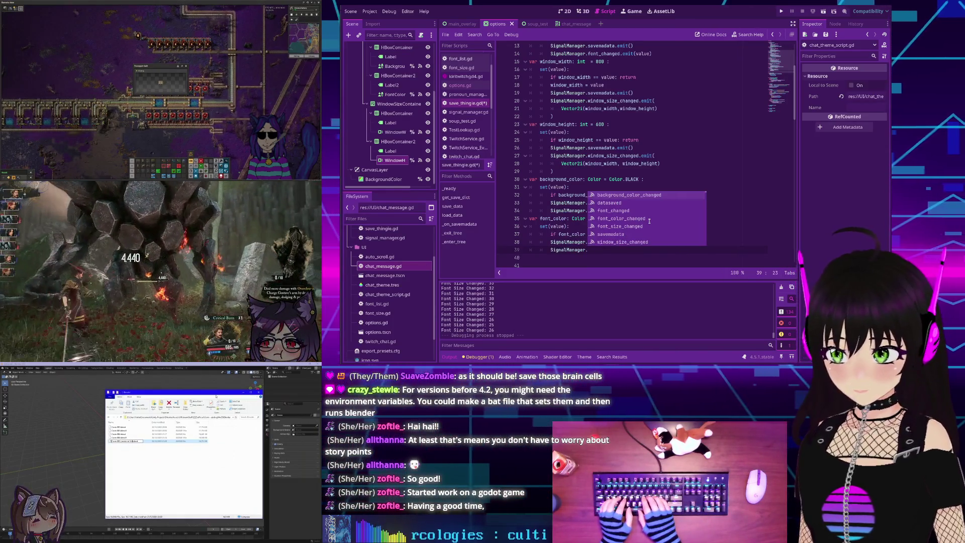
type("font_co")
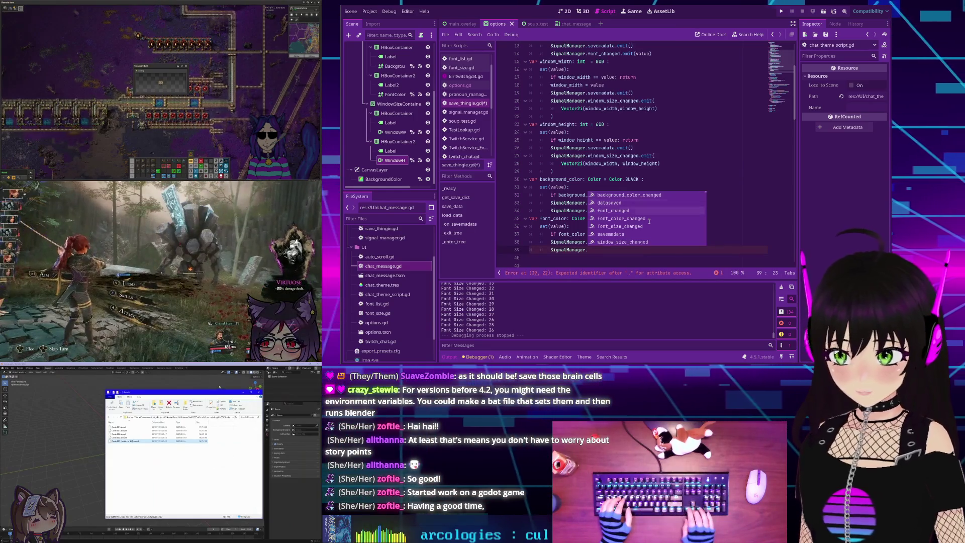
key("Return")
type(".emit(valu")
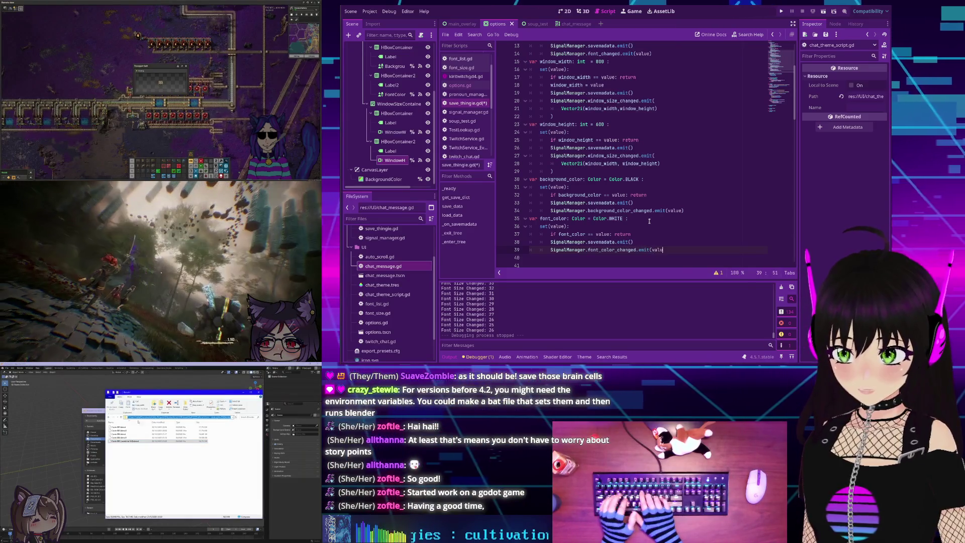
type("e)")
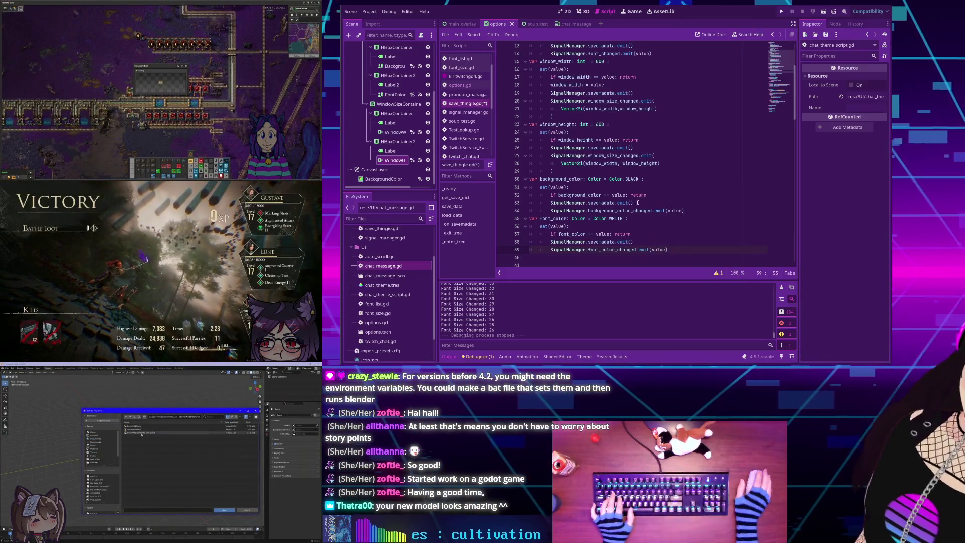
scroll(589, 220, "down", 1)
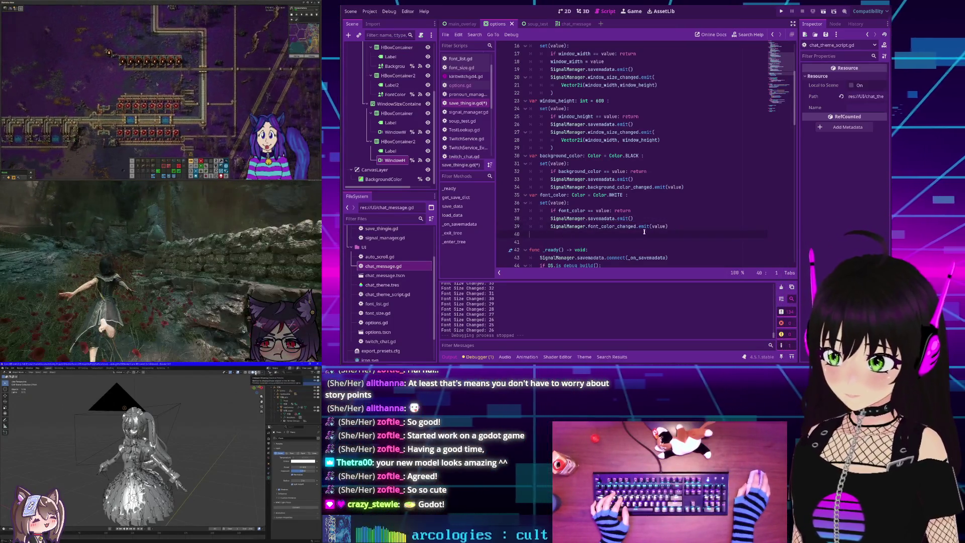
scroll(644, 232, "down", 2)
scroll(634, 224, "down", 1)
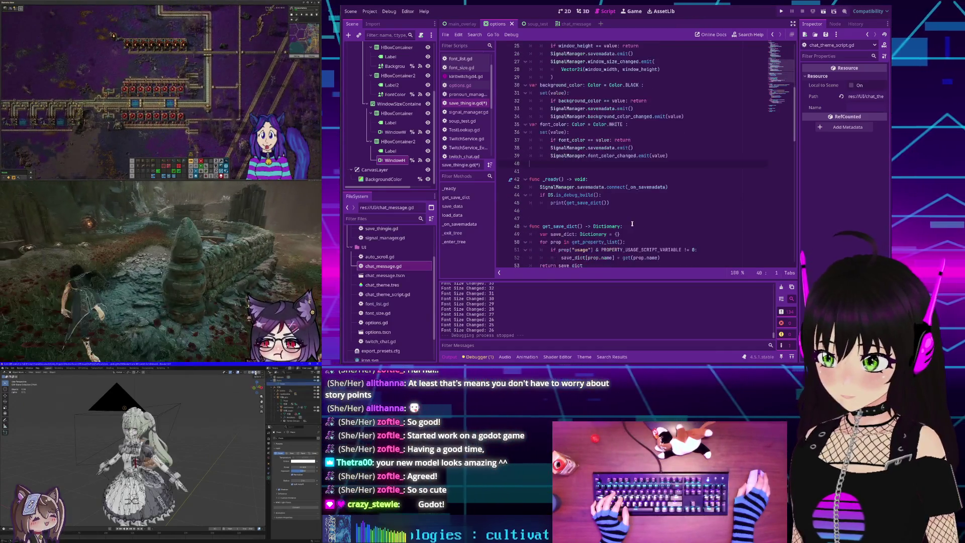
scroll(558, 172, "up", 8)
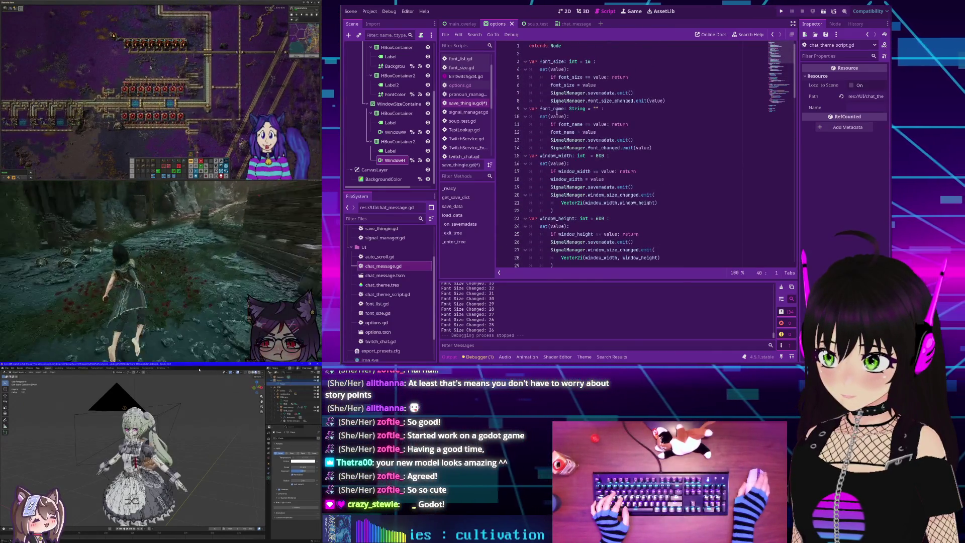
scroll(557, 94, "down", 7)
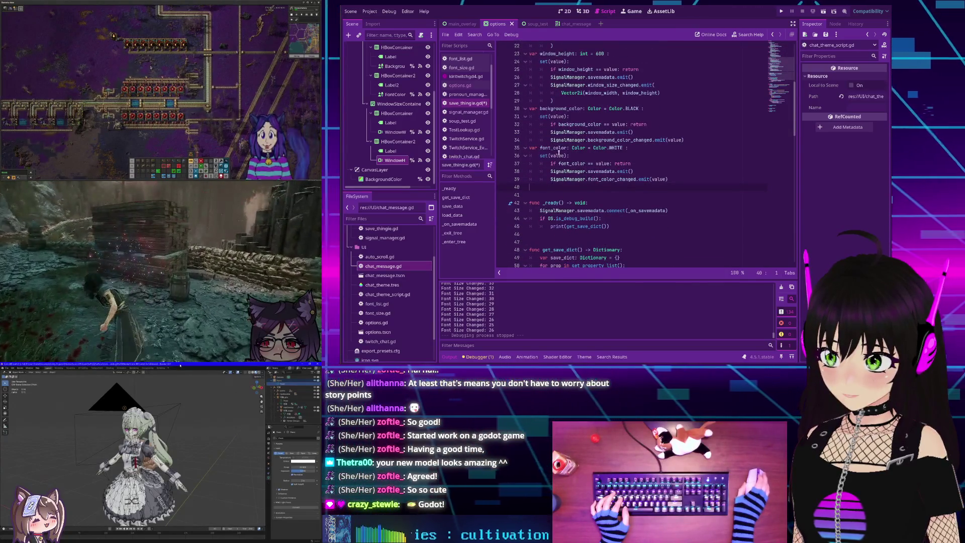
scroll(558, 151, "up", 7)
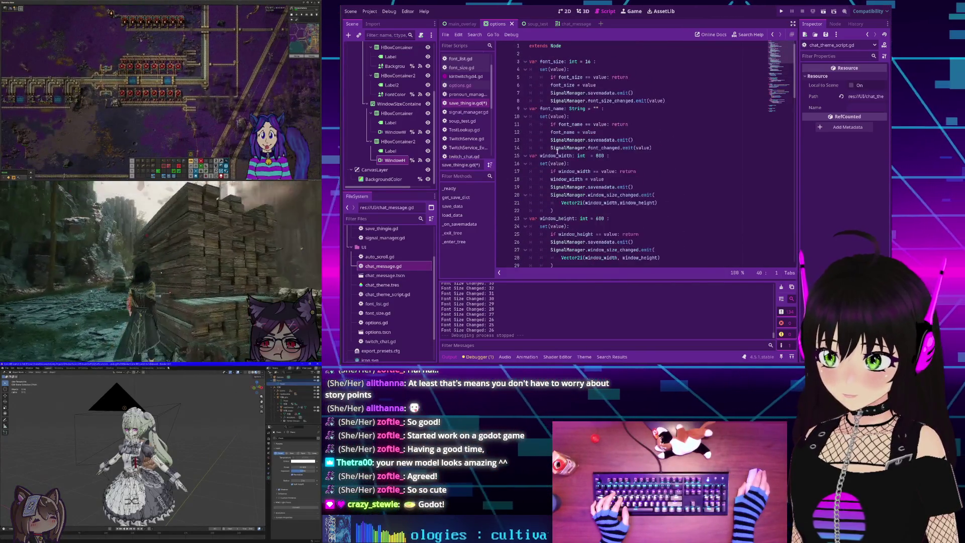
scroll(557, 151, "down", 8)
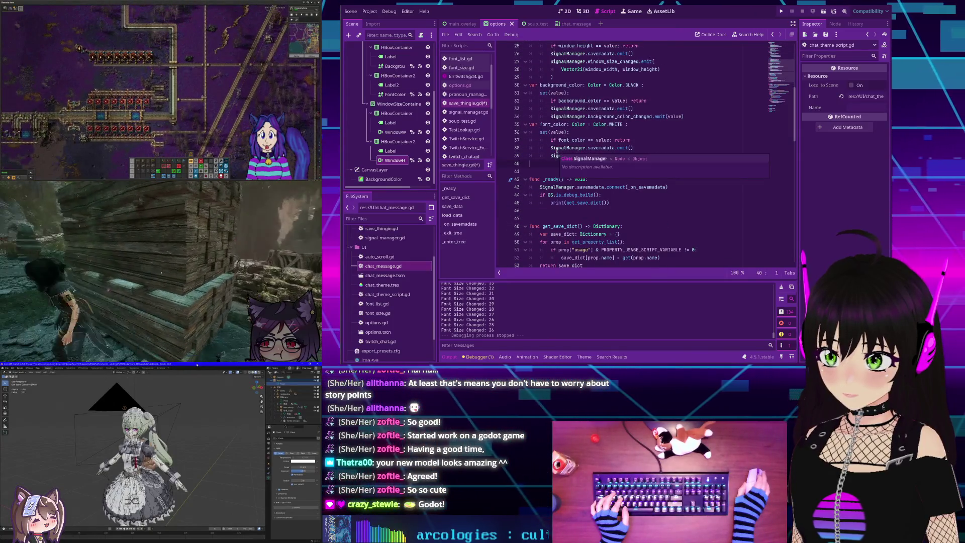
scroll(557, 151, "down", 2)
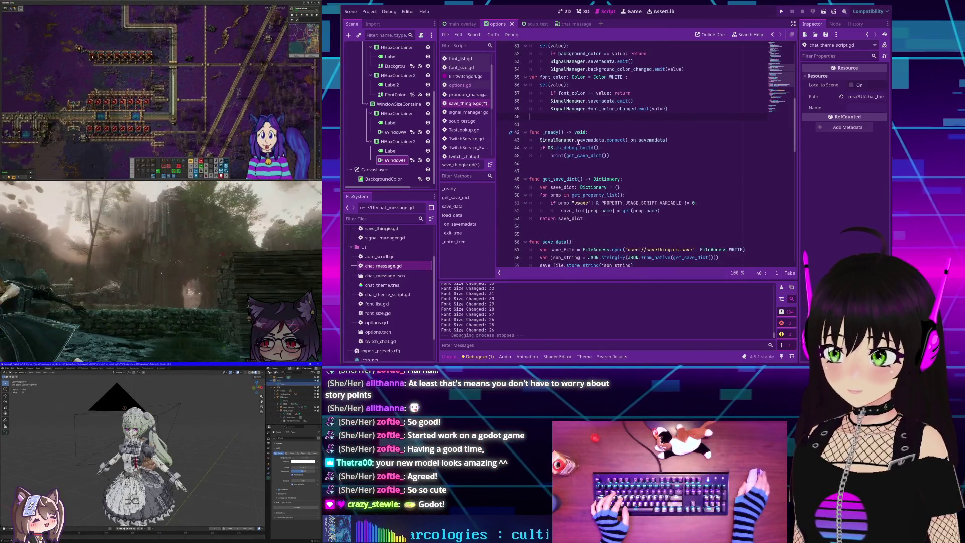
scroll(578, 143, "up", 2)
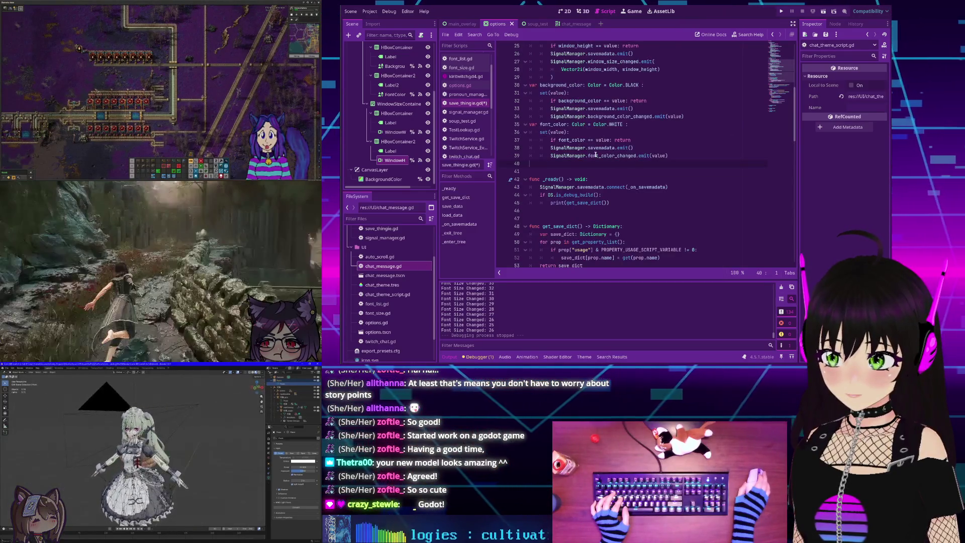
scroll(595, 155, "up", 1)
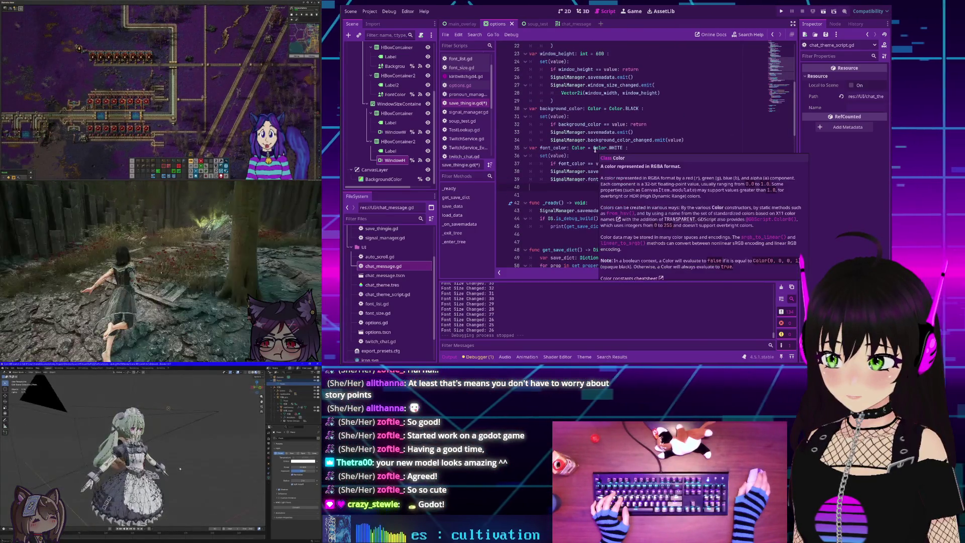
scroll(572, 142, "down", 3)
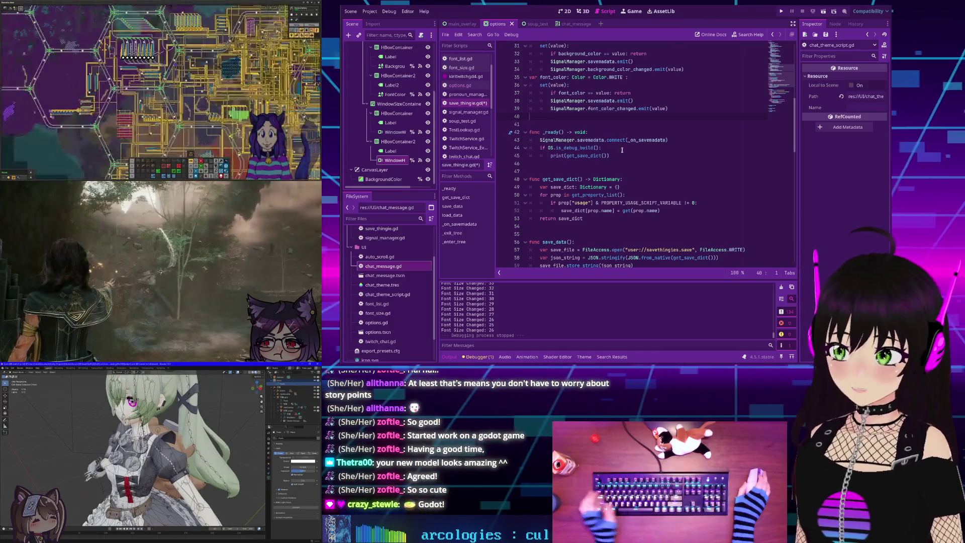
scroll(568, 151, "down", 1)
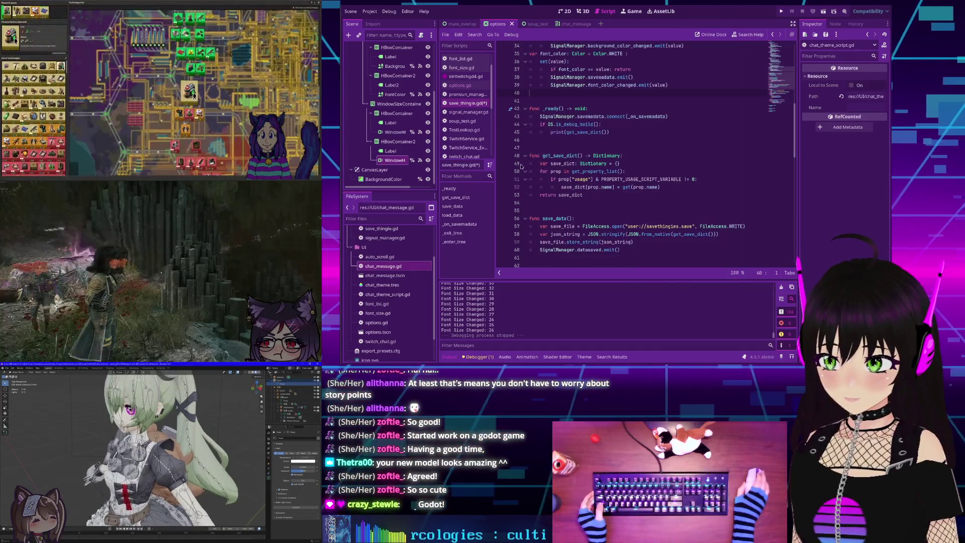
scroll(552, 157, "down", 6)
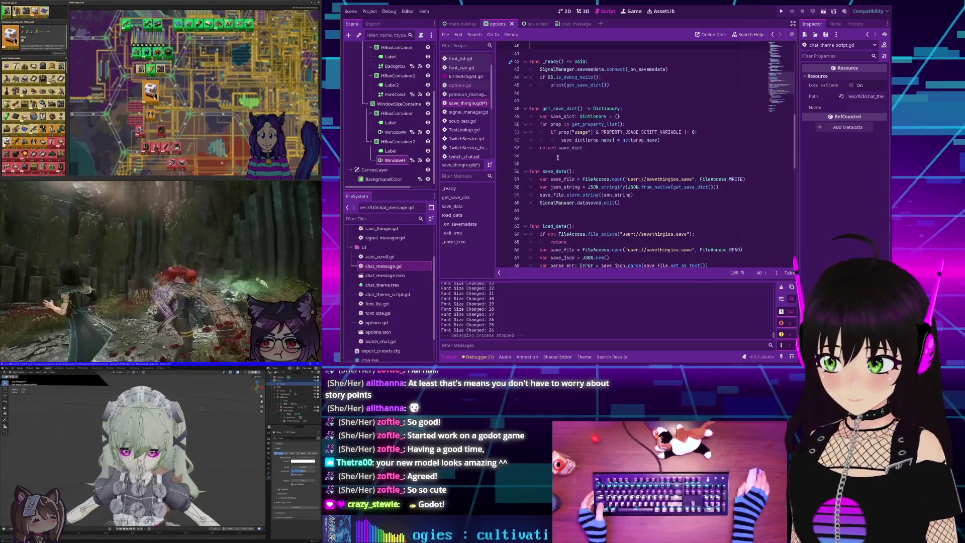
scroll(552, 167, "down", 3)
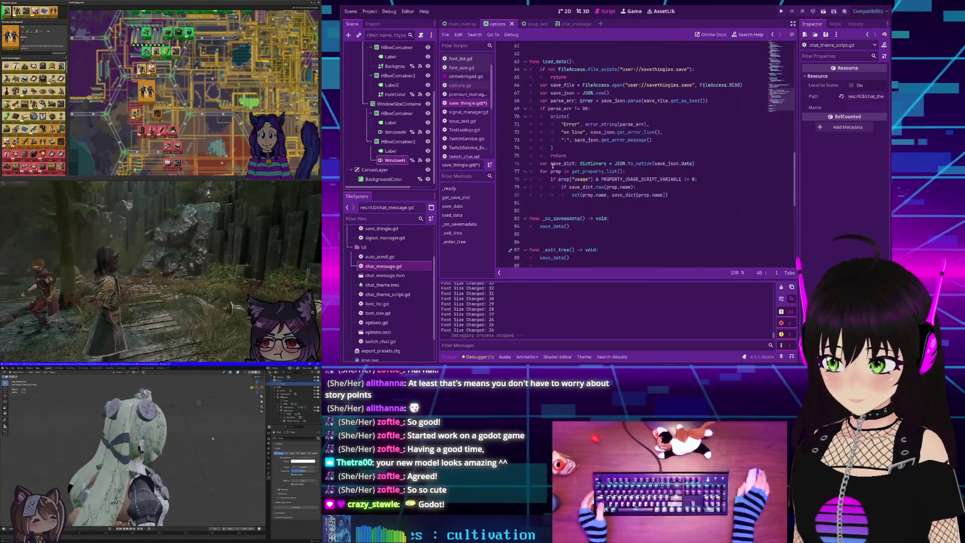
scroll(553, 167, "up", 3)
scroll(552, 166, "up", 17)
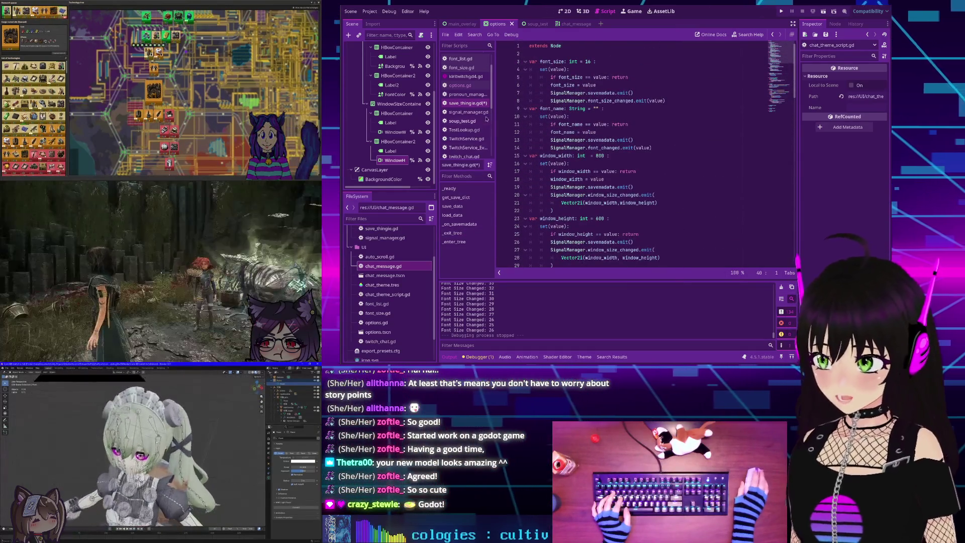
left_click(643, 106)
- Save save_thingie.gd, search the whole project for 'emit(', and open the font_list.gd line 20 match
key("ctrl+s")
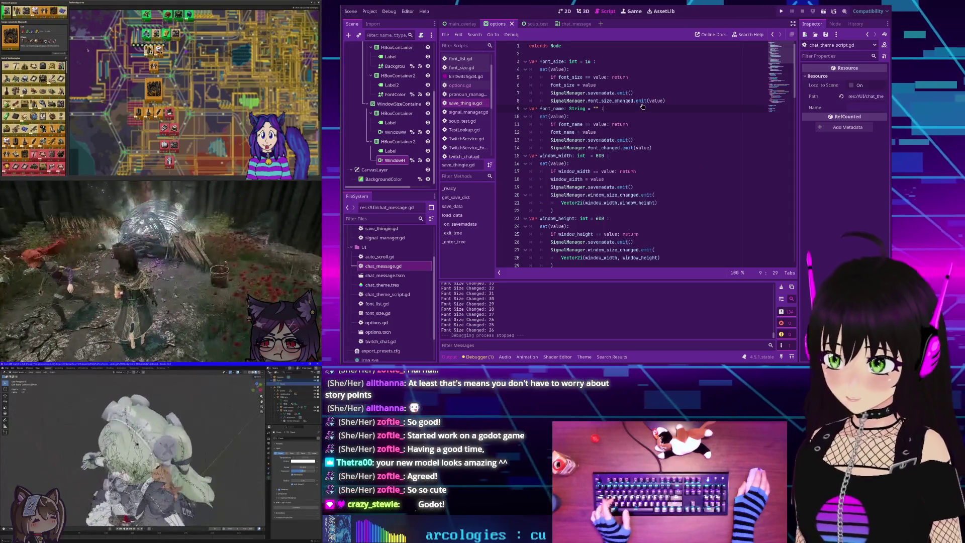
left_click(666, 143)
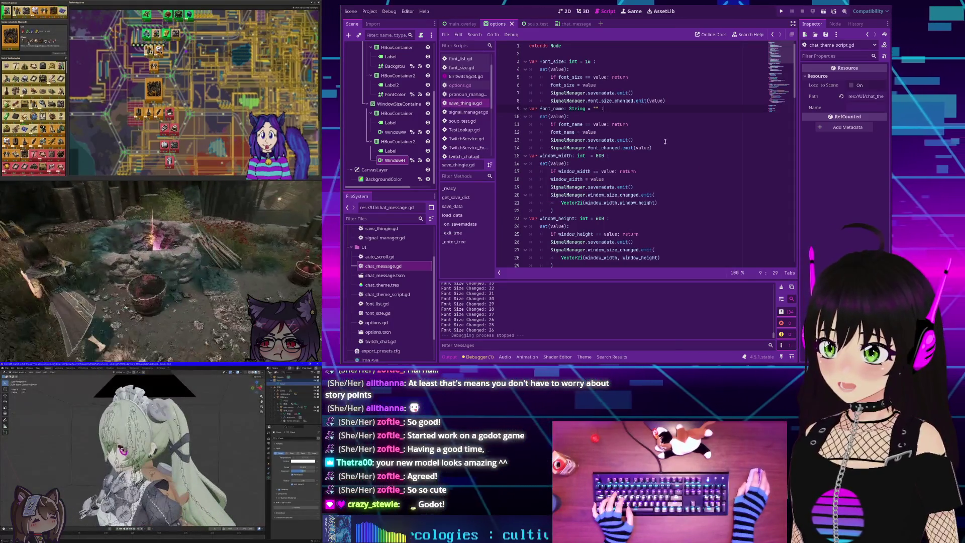
key("ctrl+shift+f")
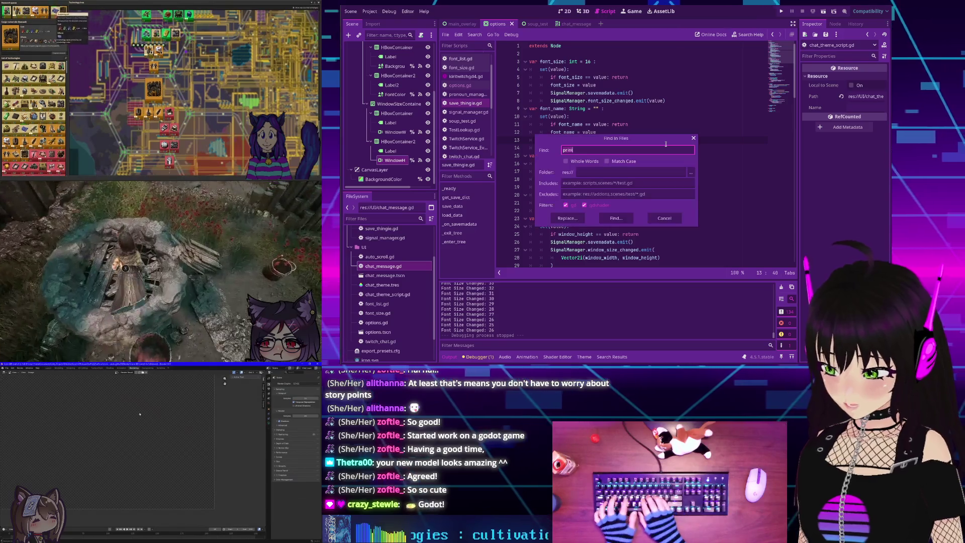
type("emit(")
key("Return")
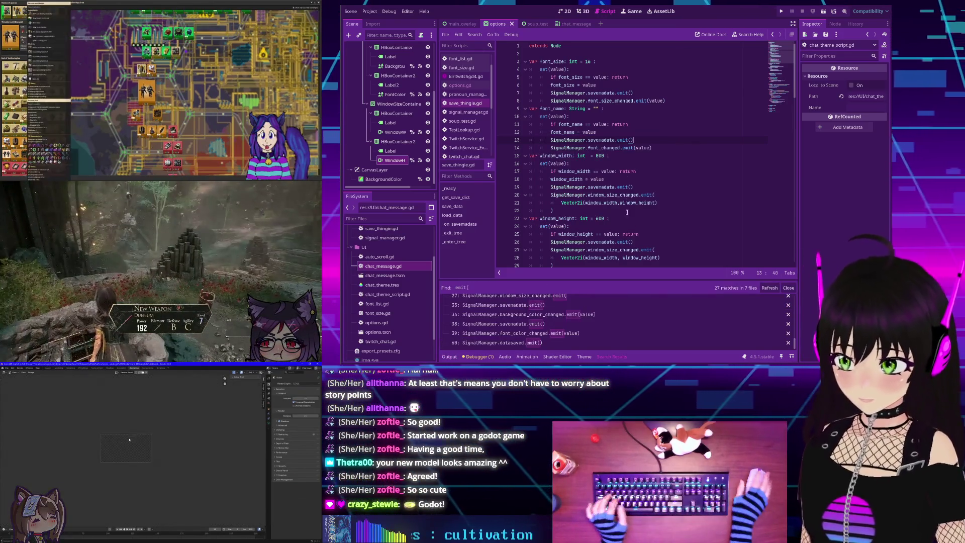
scroll(535, 317, "down", 10)
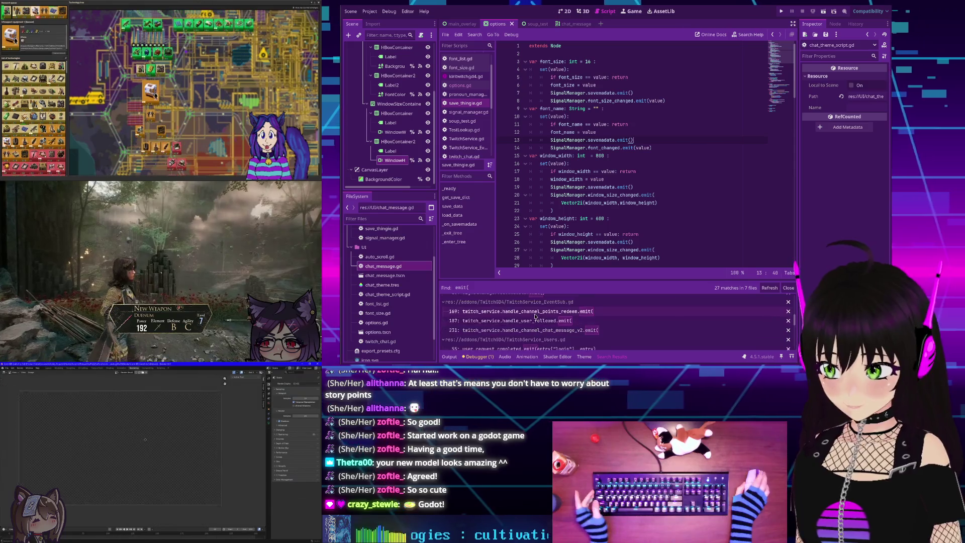
scroll(536, 315, "up", 1)
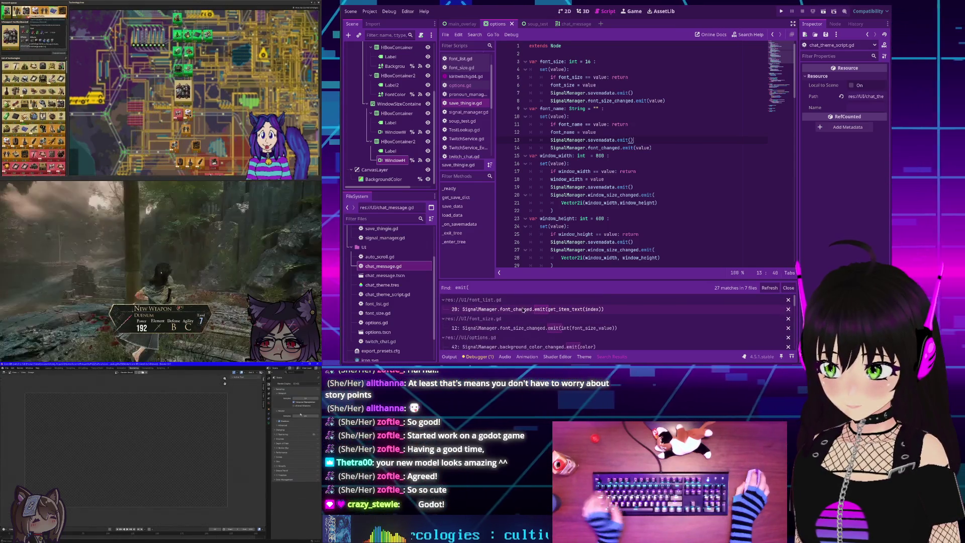
left_click(525, 309)
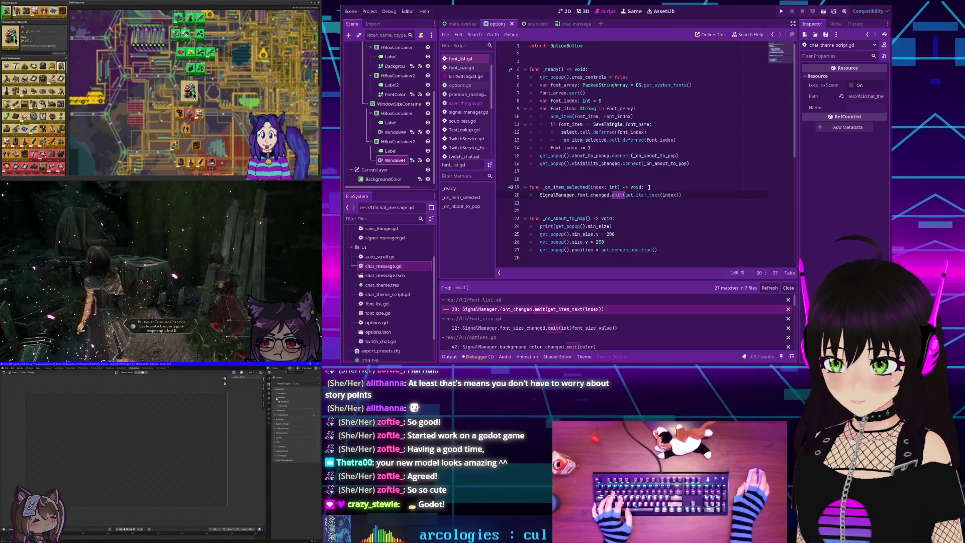
- Add 'SaveThingie.font_name = get_item_text(index)' below the font_changed emit in font_list.gd
key("Right")
key("Right")
key("Right")
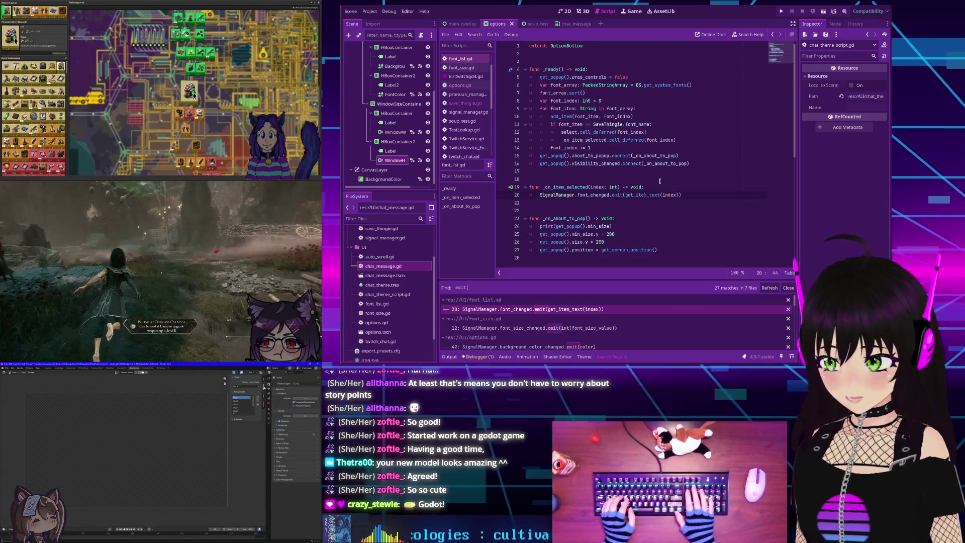
key("Home")
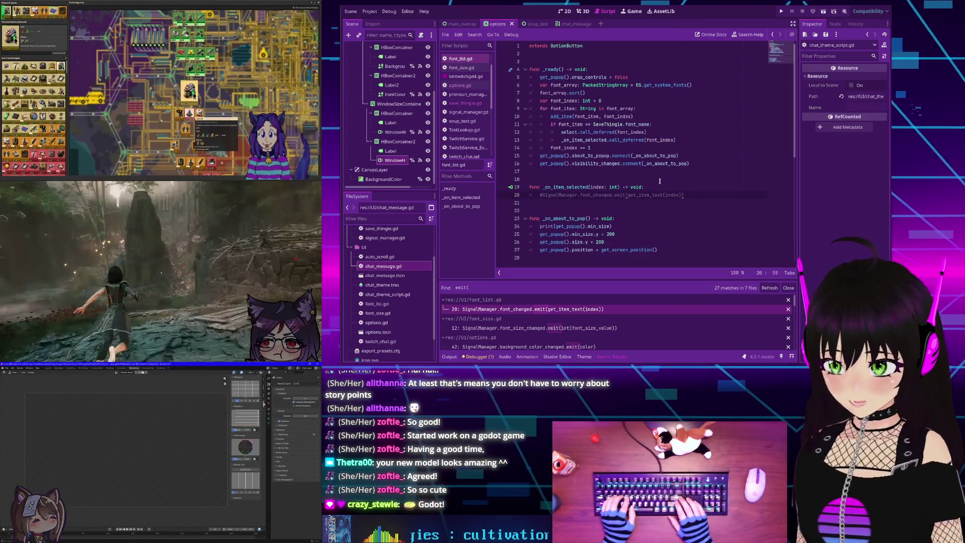
key("Return")
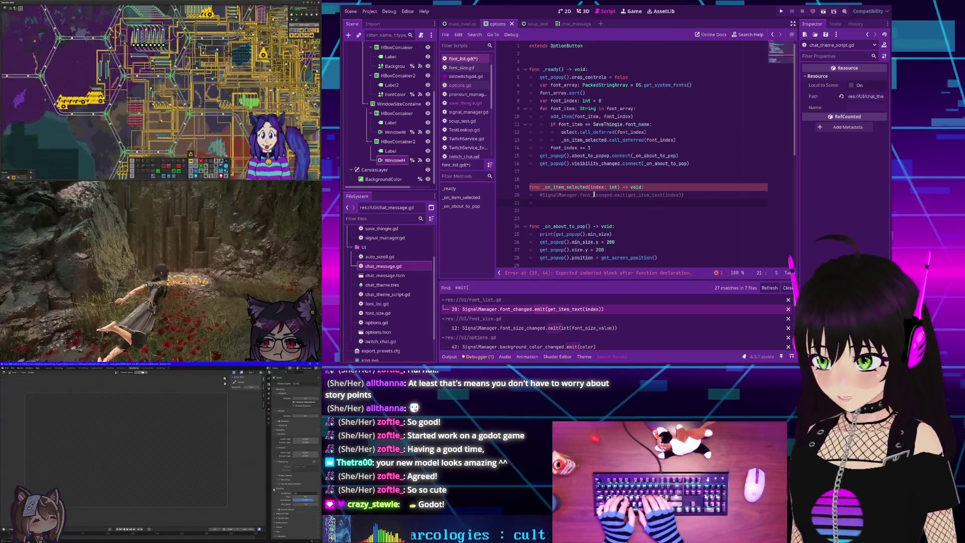
type("SaveThingie")
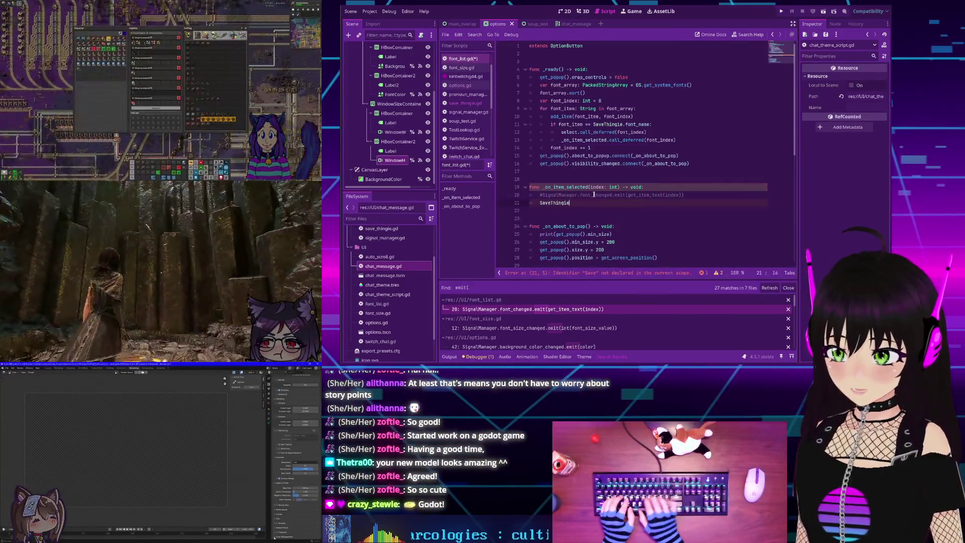
key("Return")
type(".fo")
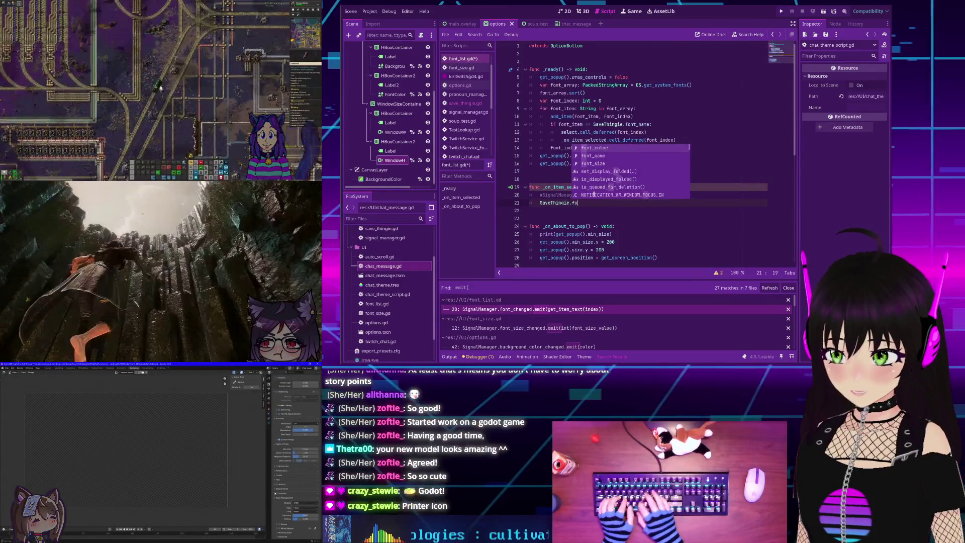
type("nt_name = ")
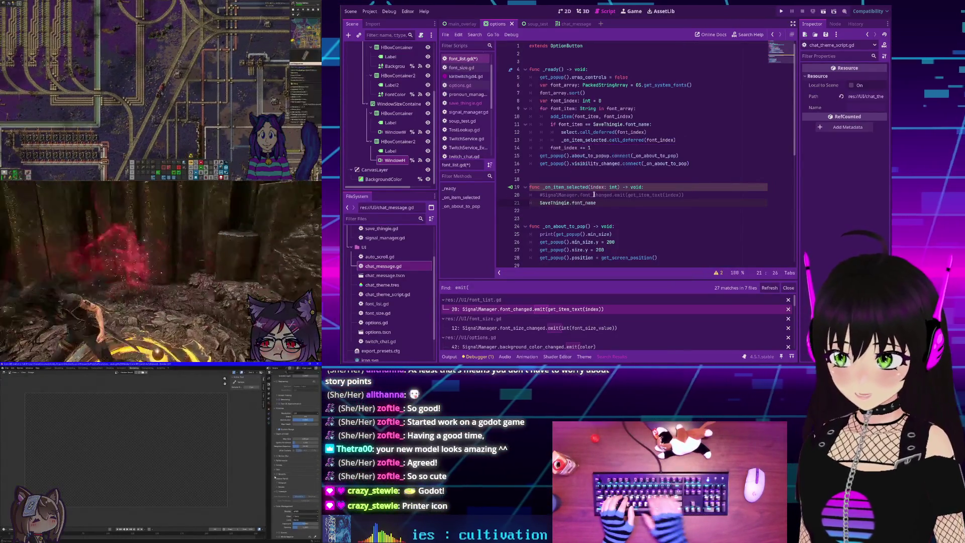
type("ge")
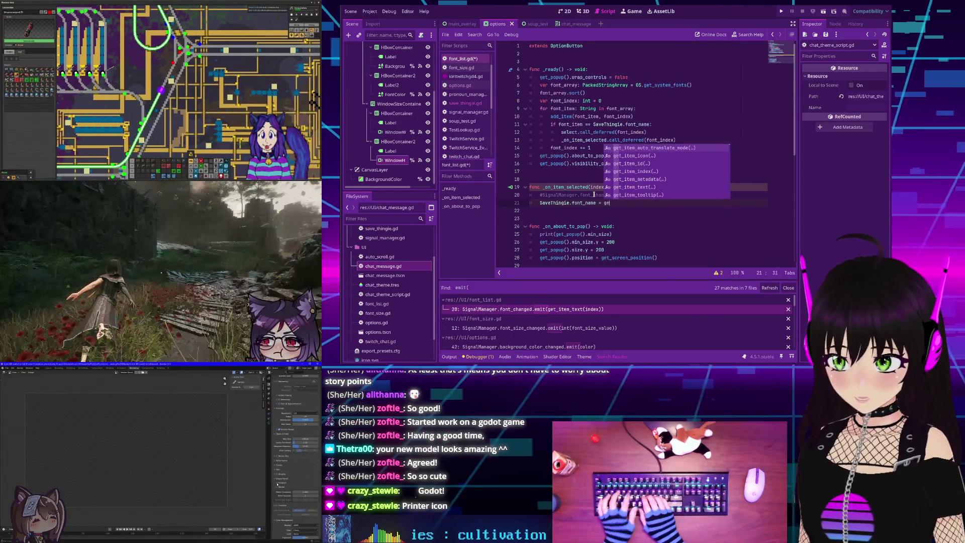
type("t_item_te")
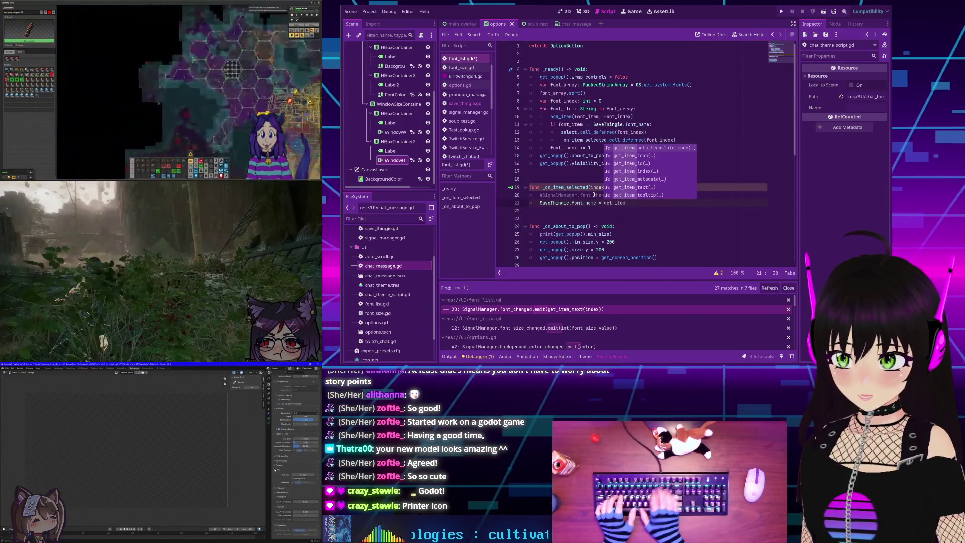
key("Return")
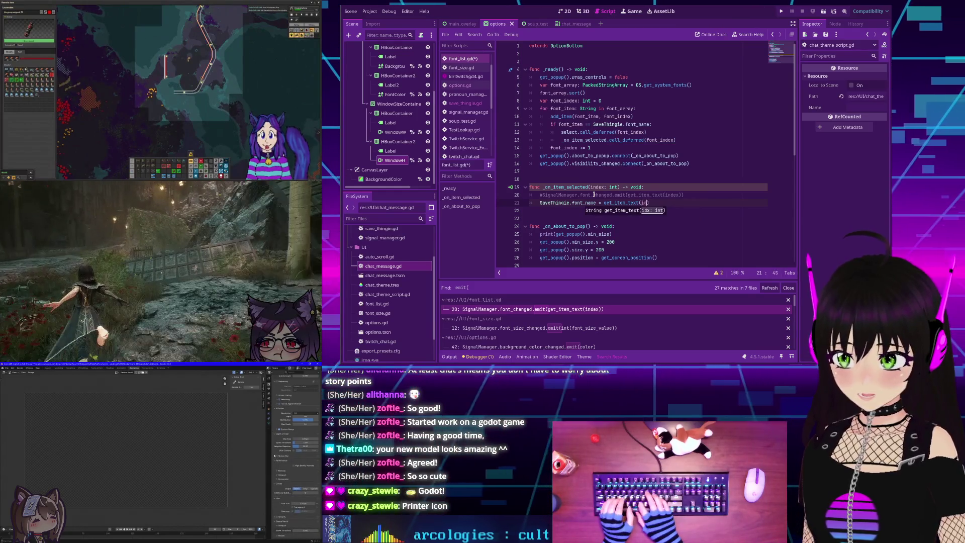
key("Right")
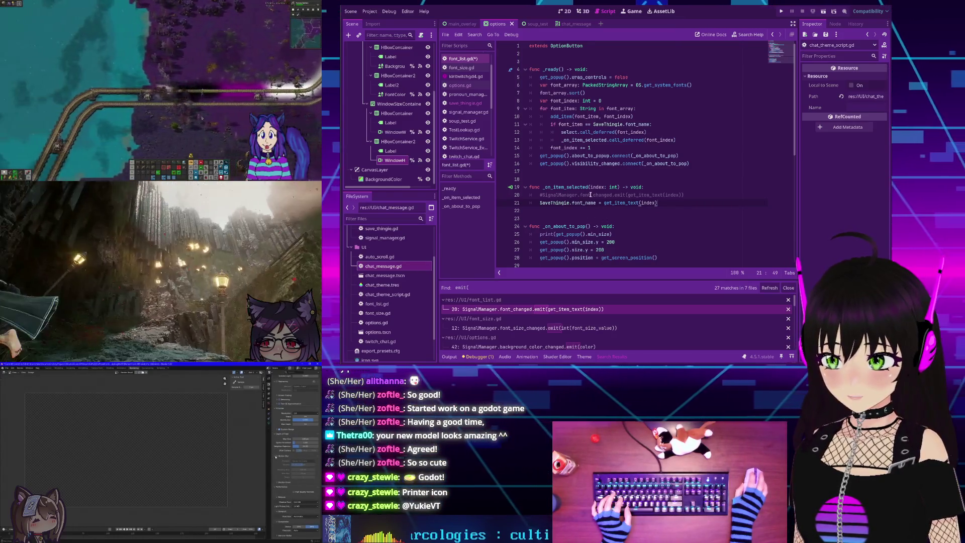
- Check font_name's definition in save_thingie.gd, then delete the old commented font_changed emit line
double_click(590, 194)
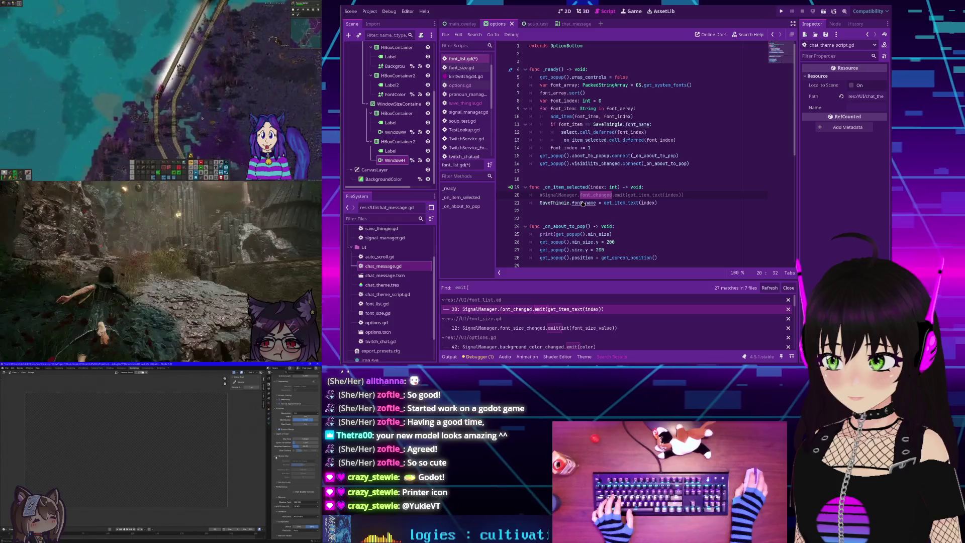
left_click(583, 203, "ctrl")
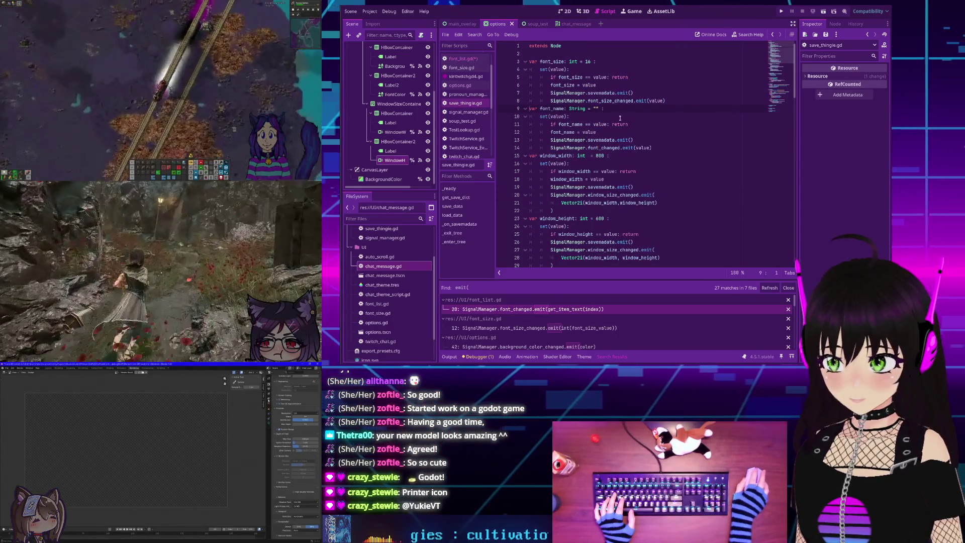
key("alt+Left")
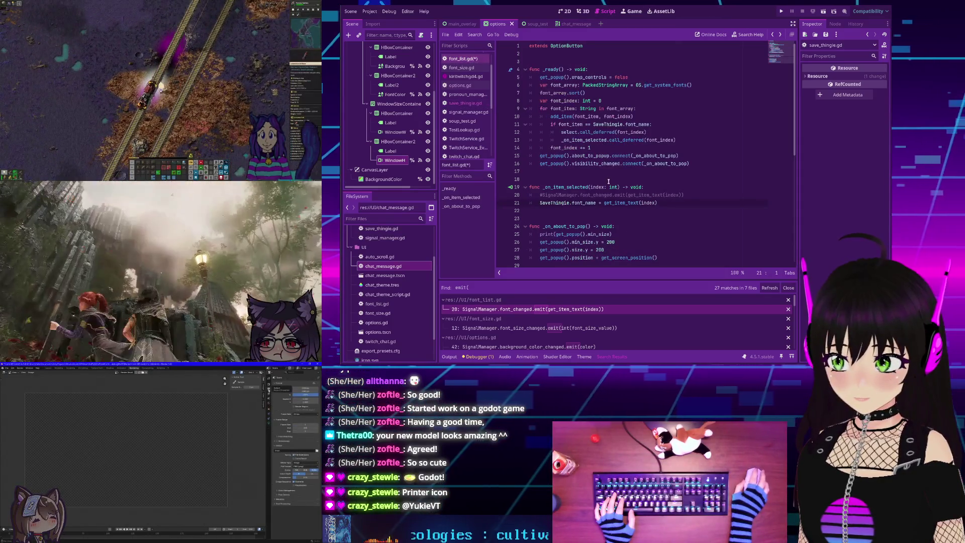
triple_click(553, 194)
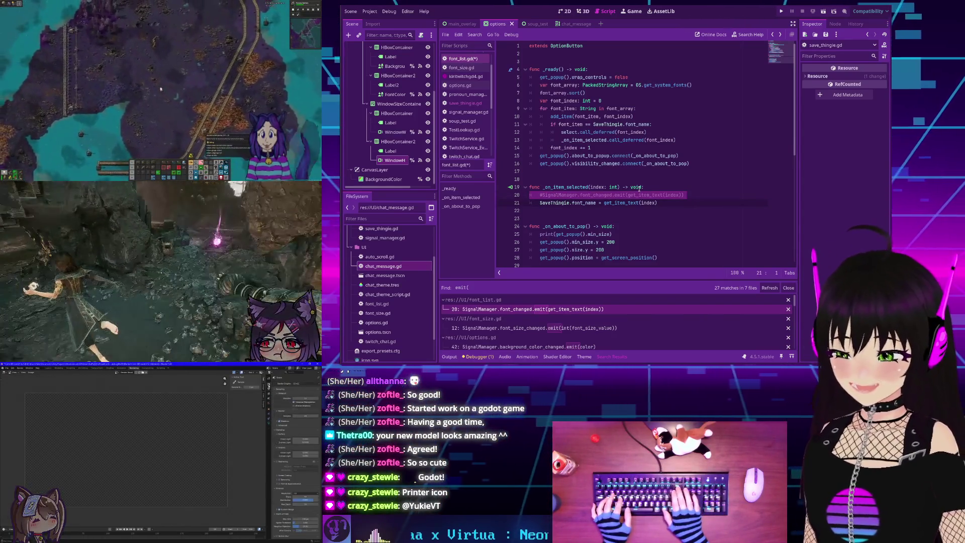
key("Delete")
scroll(658, 180, "down", 1)
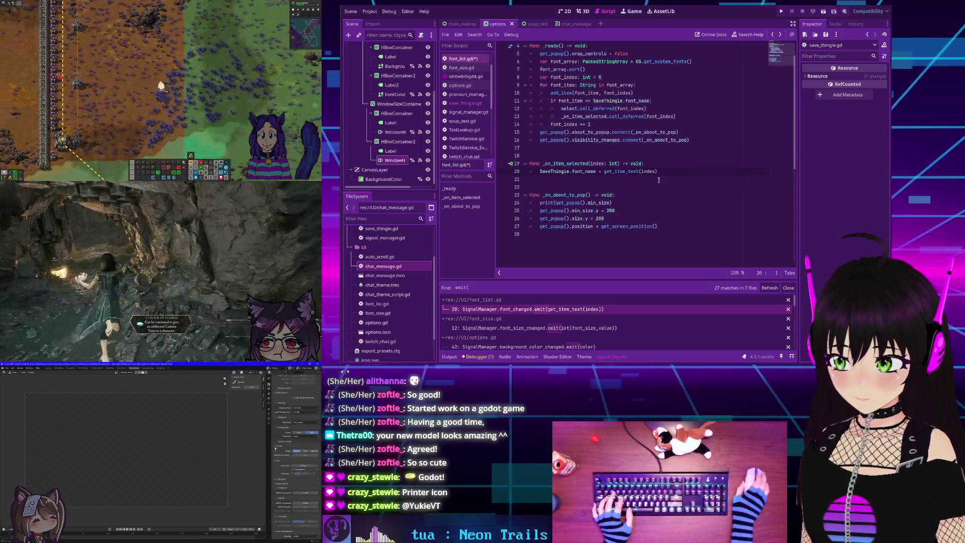
left_click(536, 328)
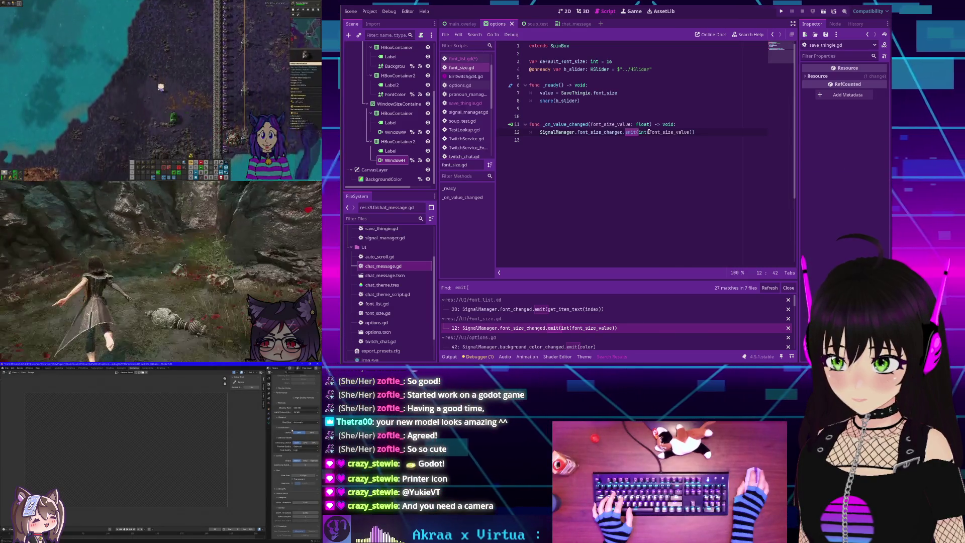
- Comment out the font_size_changed emit and add 'SaveThingie.font_size = int(font_size_value)' below it
key("Home")
type("#")
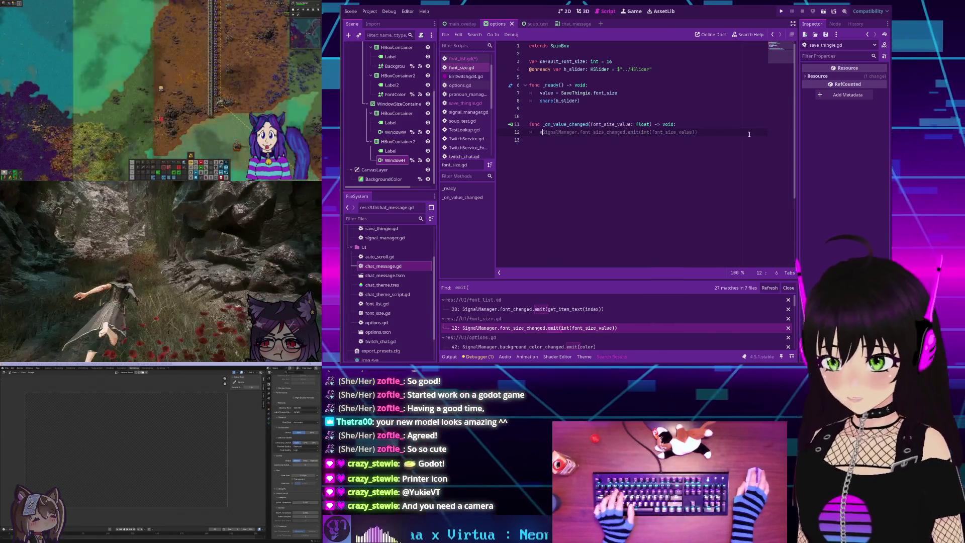
key("End")
key("Return")
type("S")
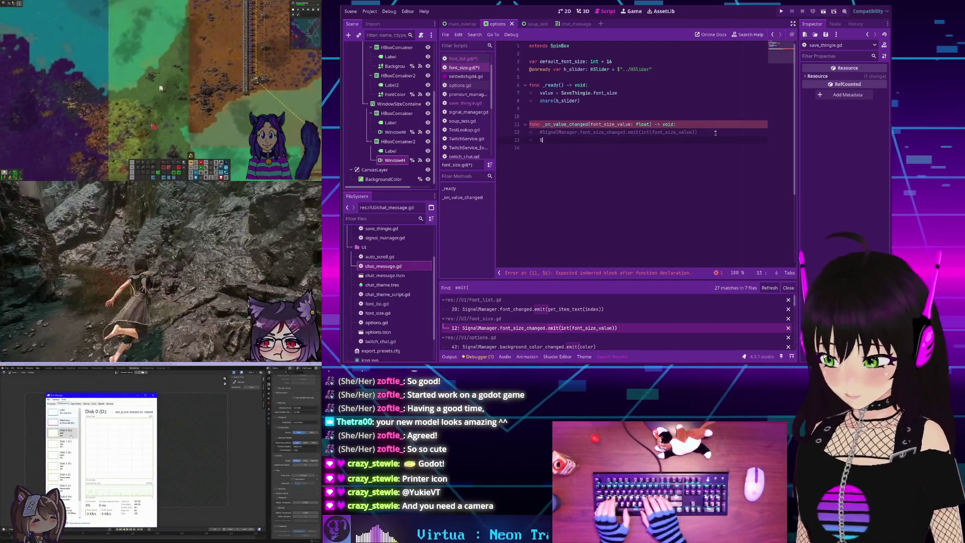
type("aveThingie")
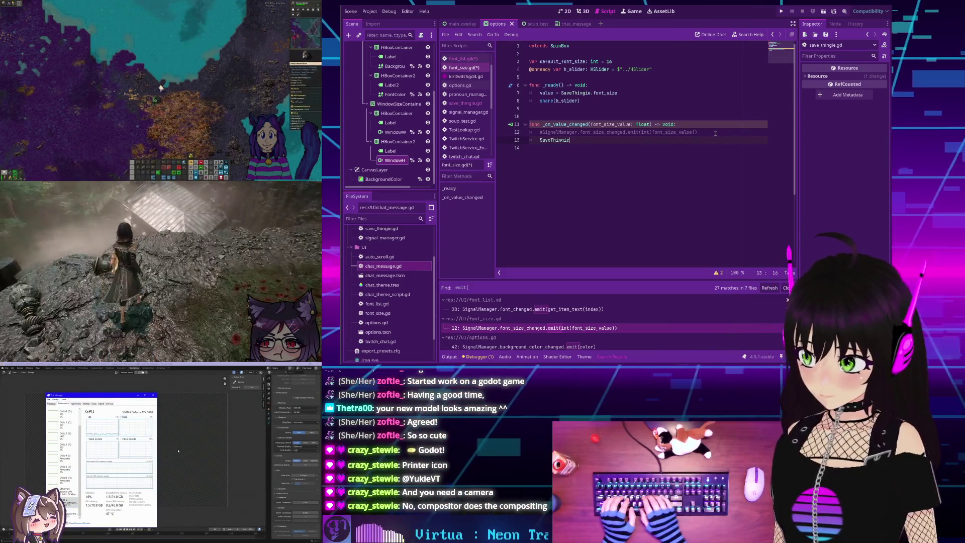
type(".font_size ")
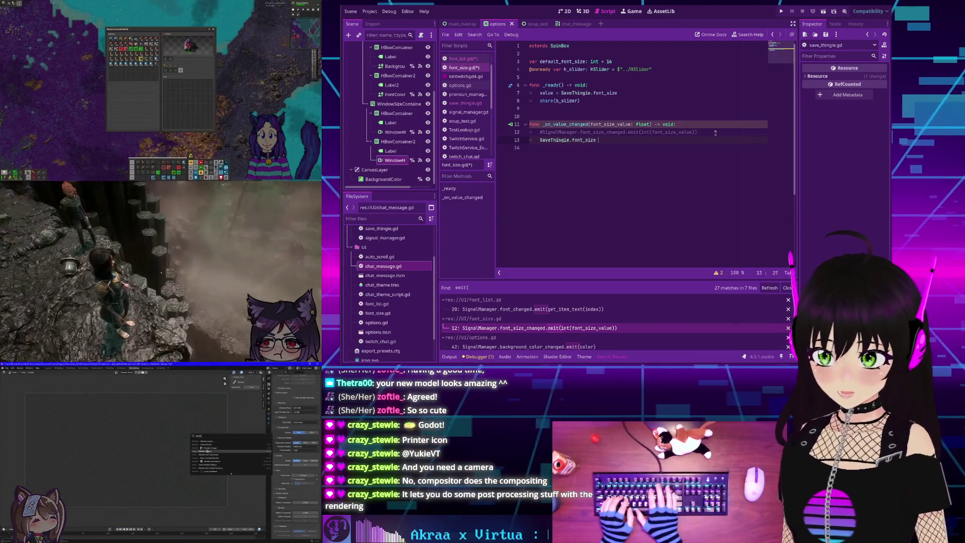
type("= ")
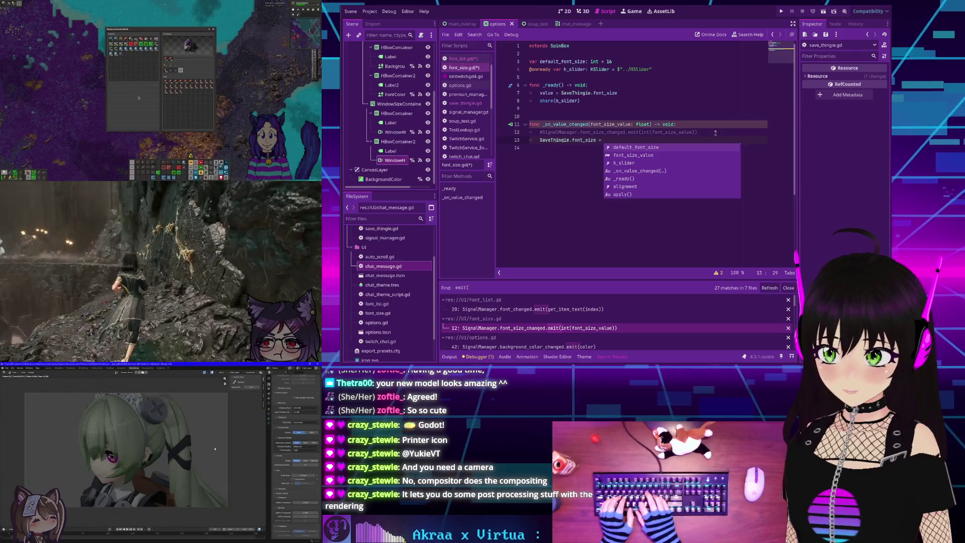
type("int(font")
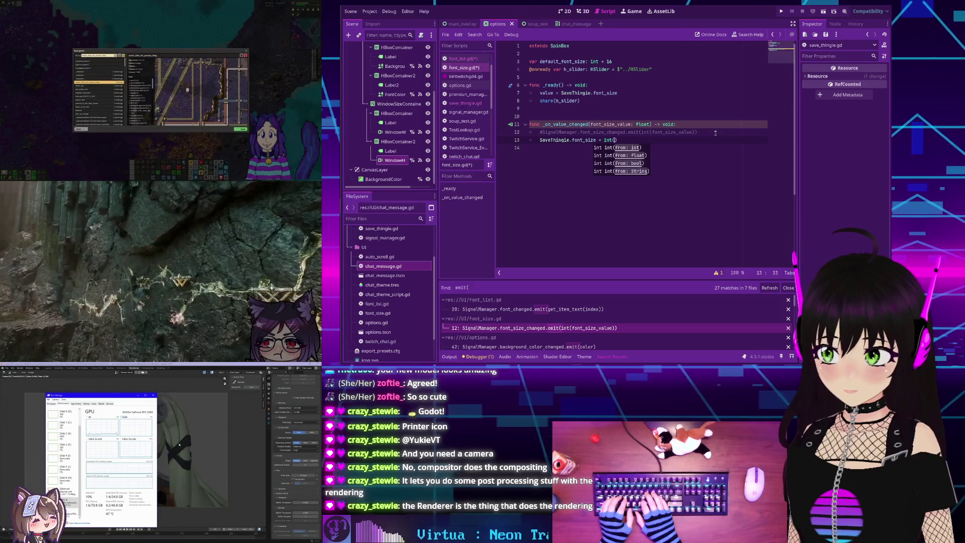
type("_size_value")
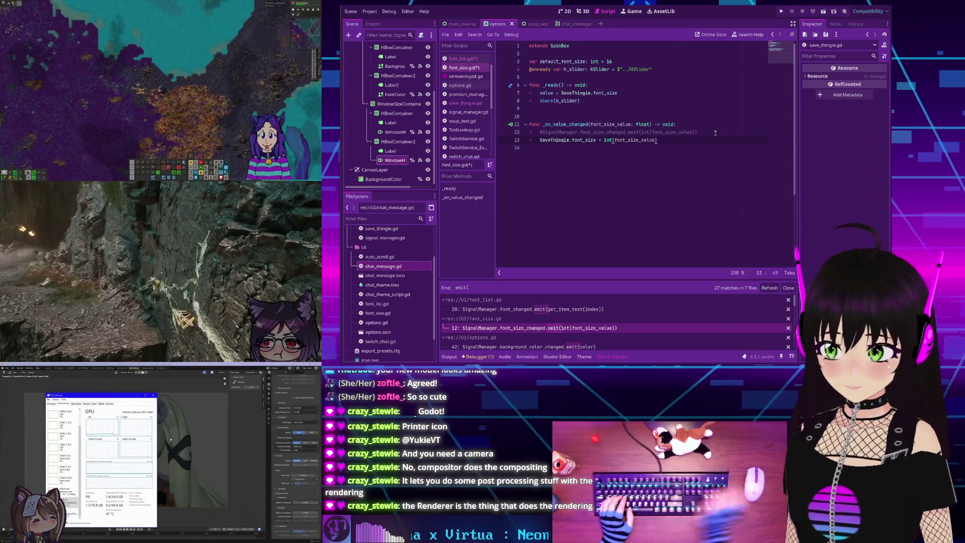
- Delete the commented emit line from font_size.gd and save the scripts
left_click(621, 132)
triple_click(621, 131)
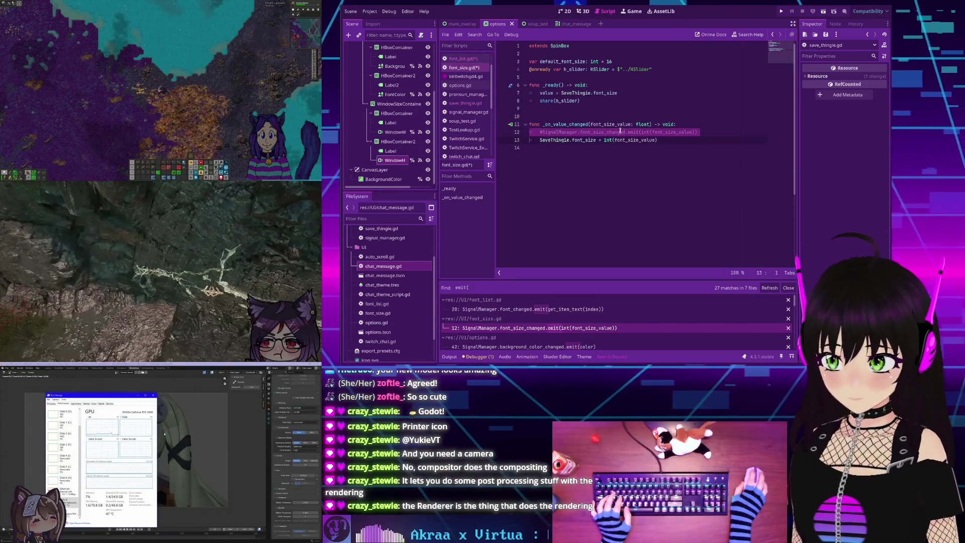
key("BackSpace")
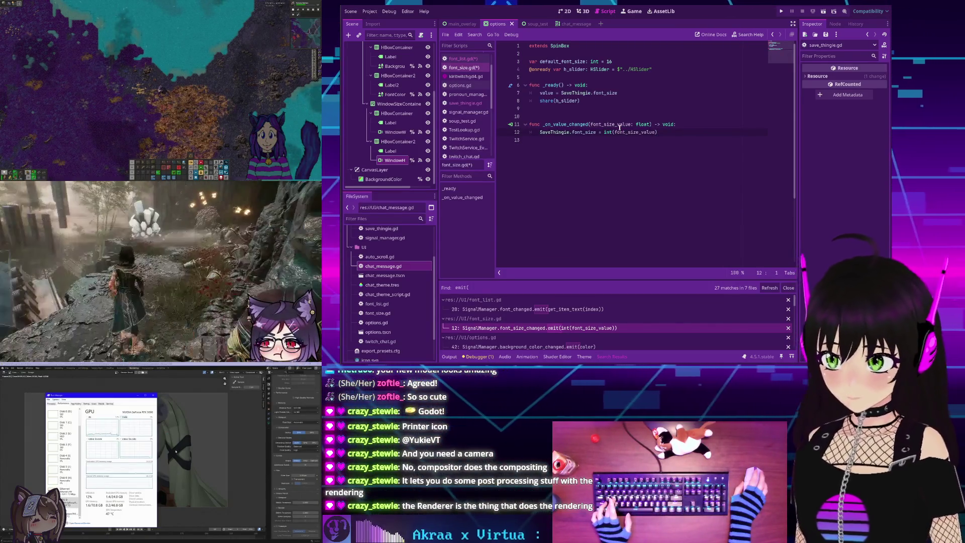
key("ctrl+s")
scroll(503, 333, "down", 1)
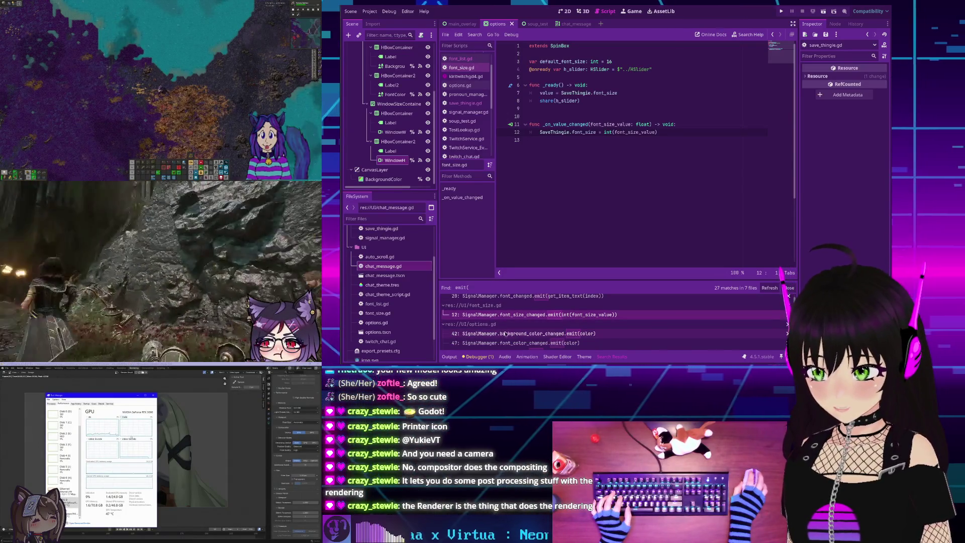
- Open options.gd at its background_color_changed emit, then start a new line at the end of _ready
left_click(506, 335)
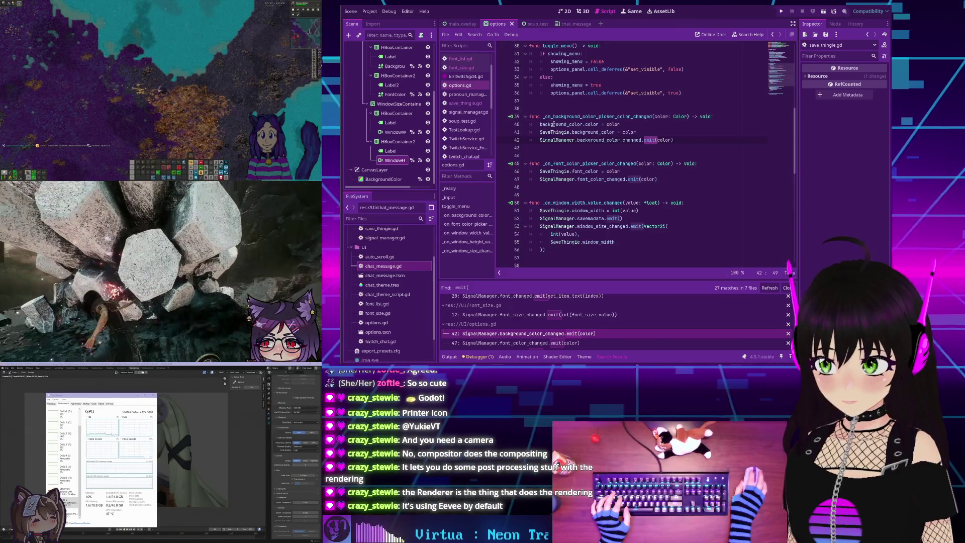
mouse_move(553, 124)
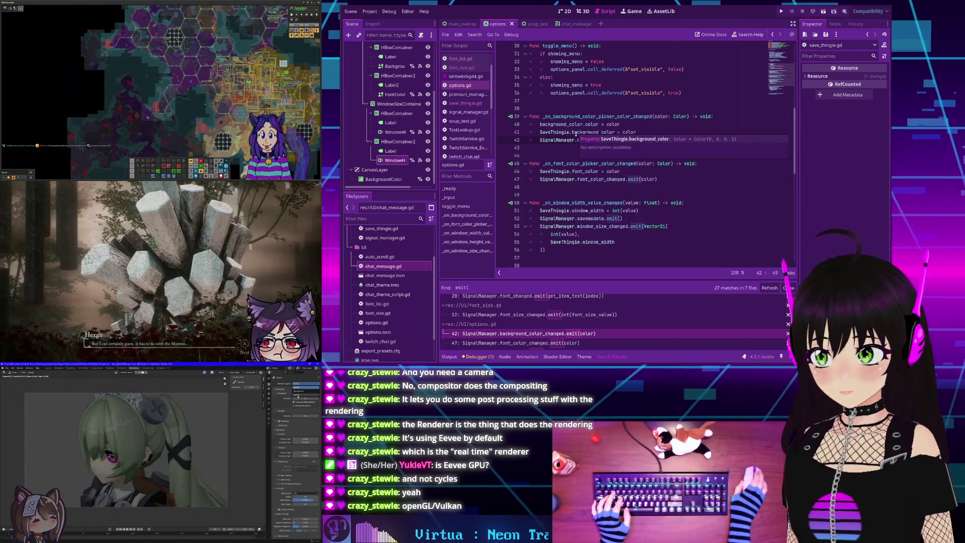
scroll(575, 133, "up", 1)
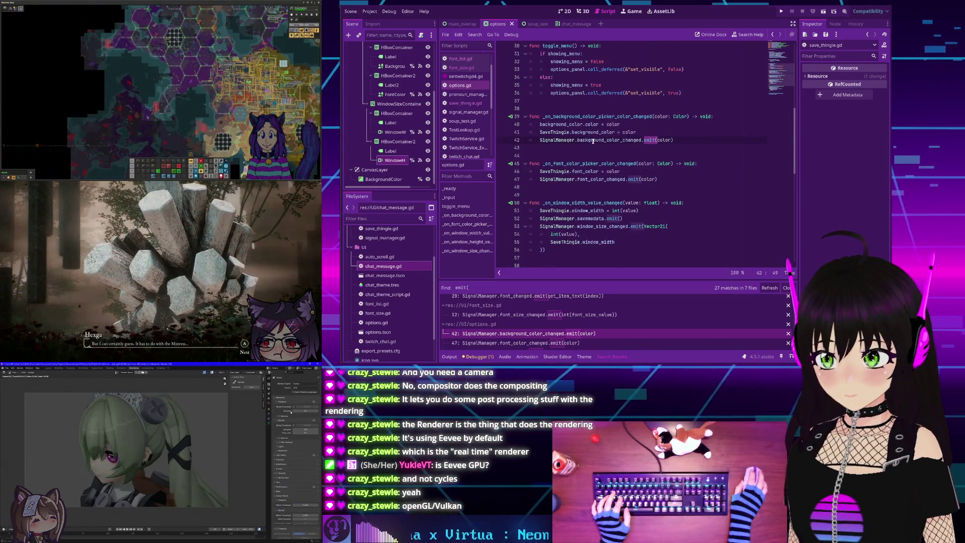
double_click(609, 161)
scroll(589, 140, "up", 8)
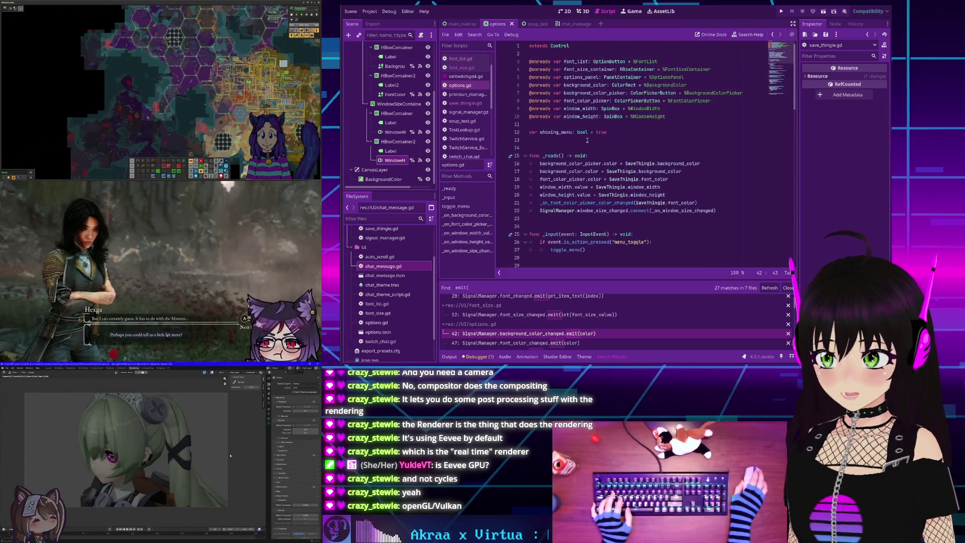
scroll(582, 153, "up", 1)
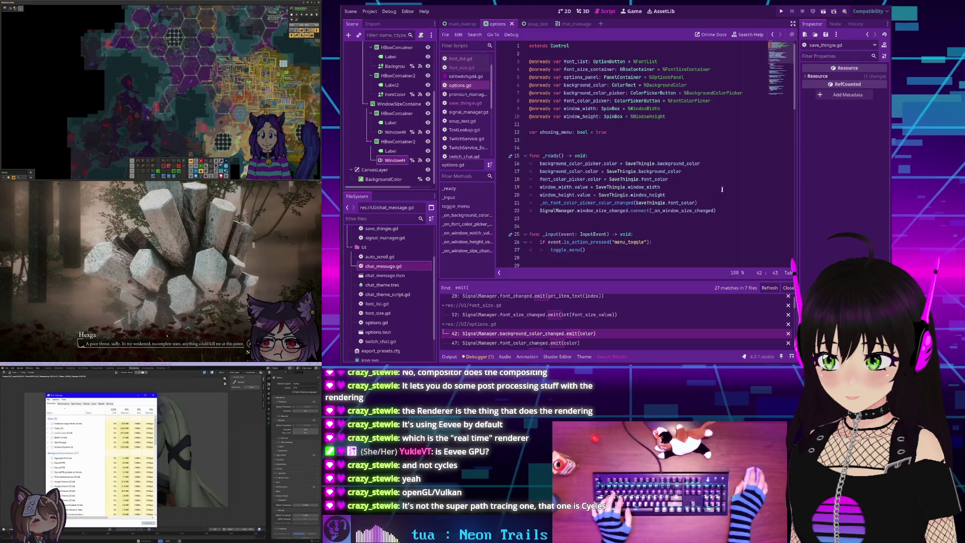
key("Return")
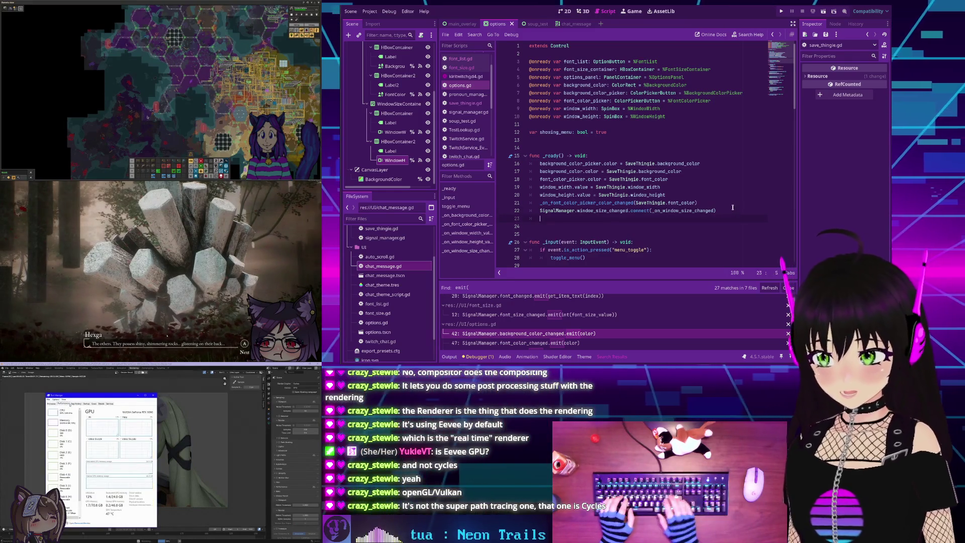
- In _ready, connect SignalManager.background_color_changed to _on_background_color_changed
type("sig")
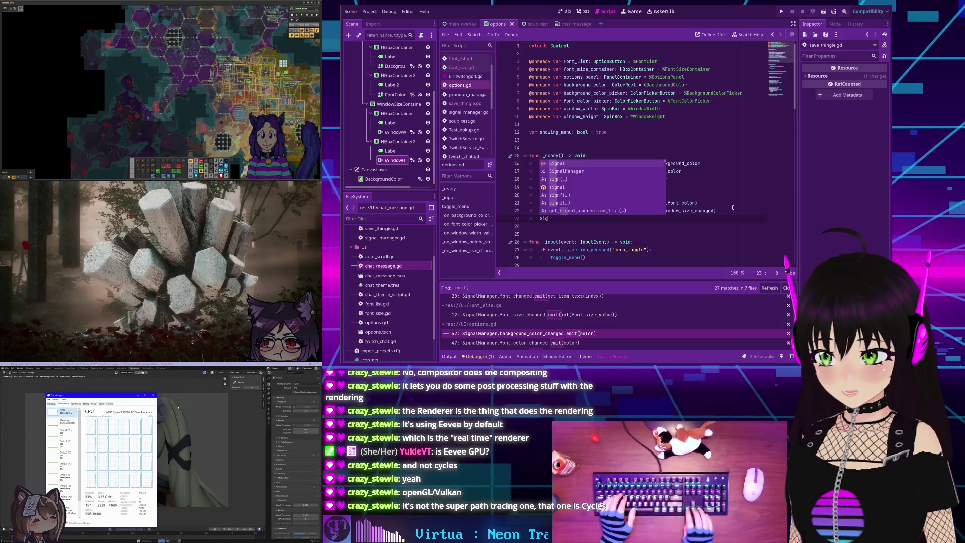
type("nalManager.background_color_changed")
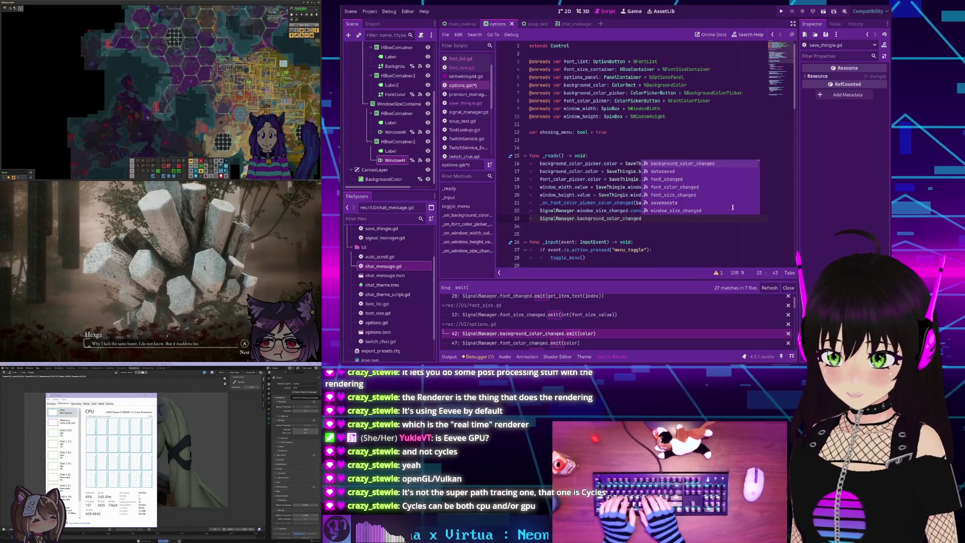
type(".connect(")
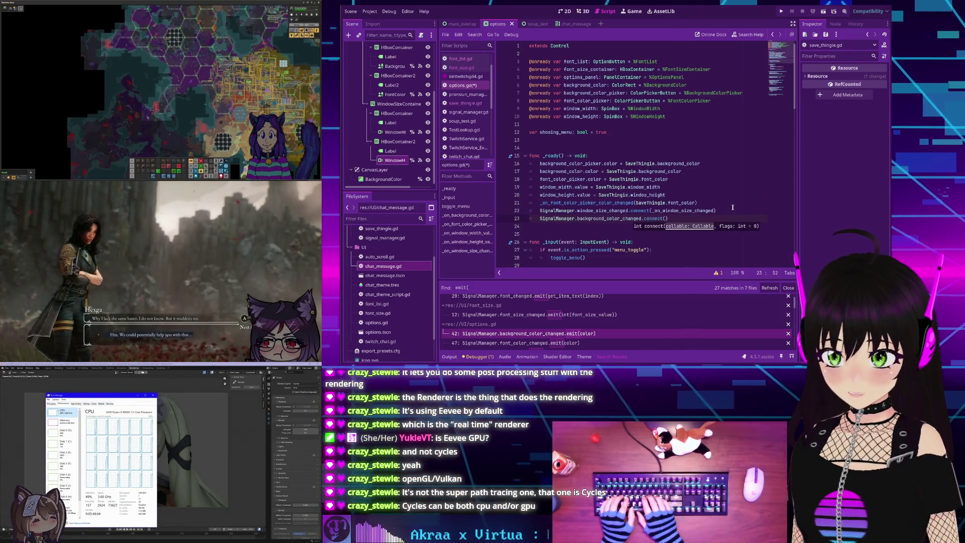
type("_on_background_color_changed")
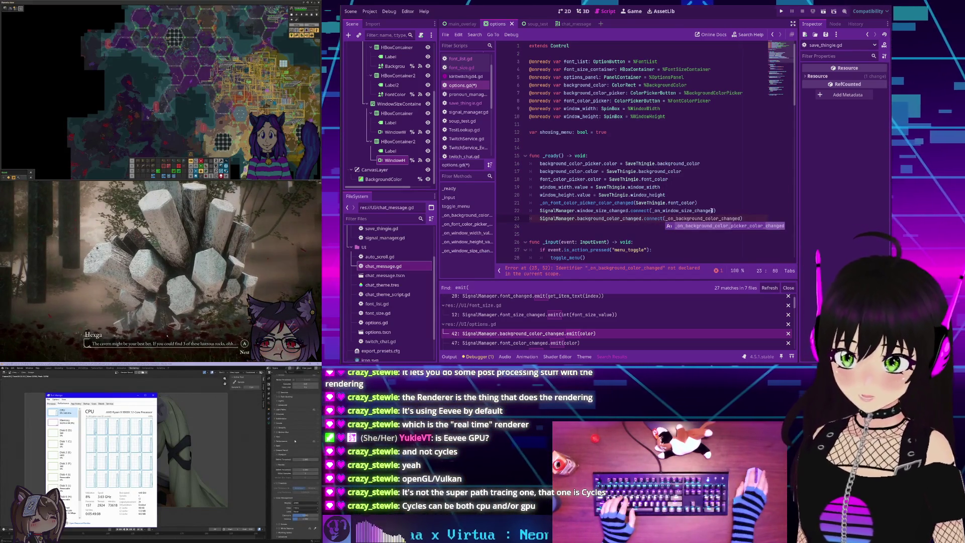
left_click(682, 219)
scroll(673, 219, "down", 15)
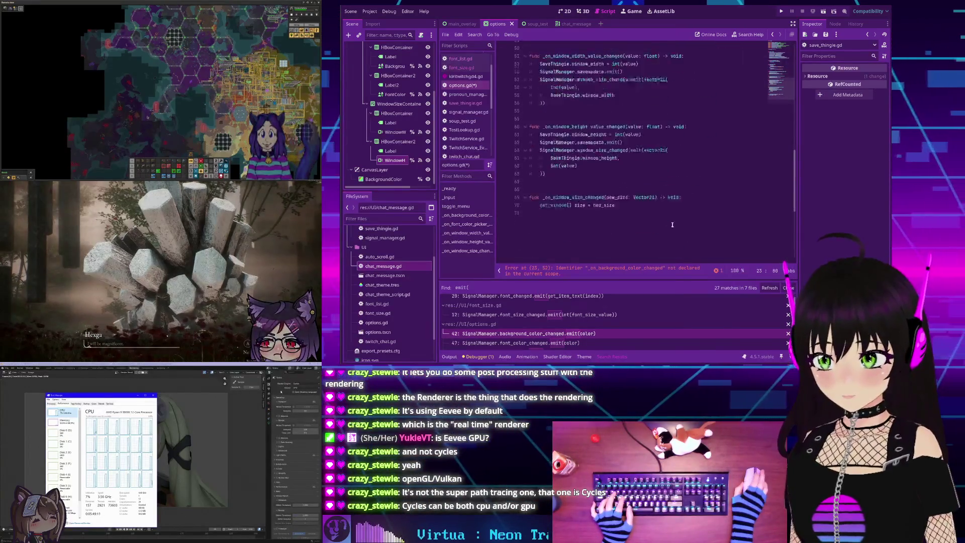
- Add func _on_background_color_changed(color: Color) -> void: setting background_color.color = color
left_click(595, 185)
key("Return")
key("Return")
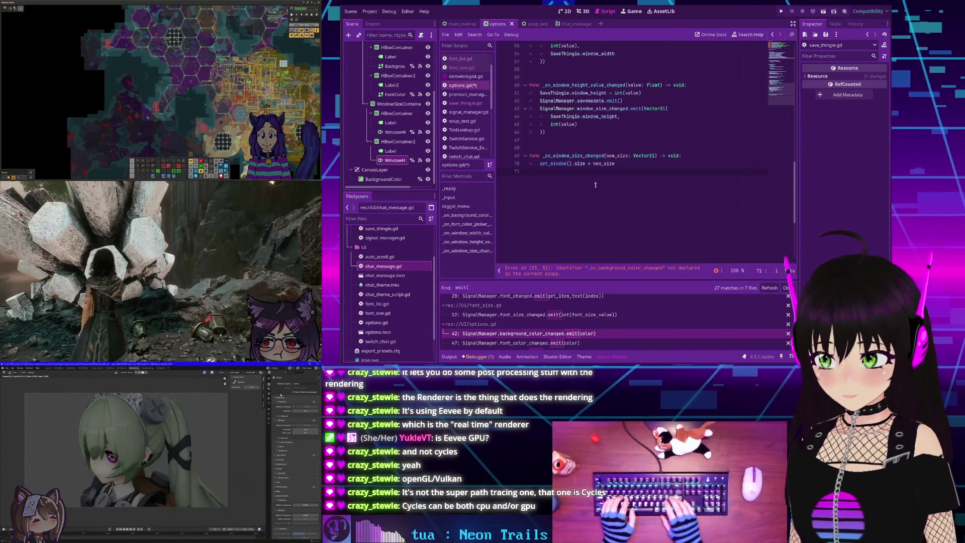
type("func")
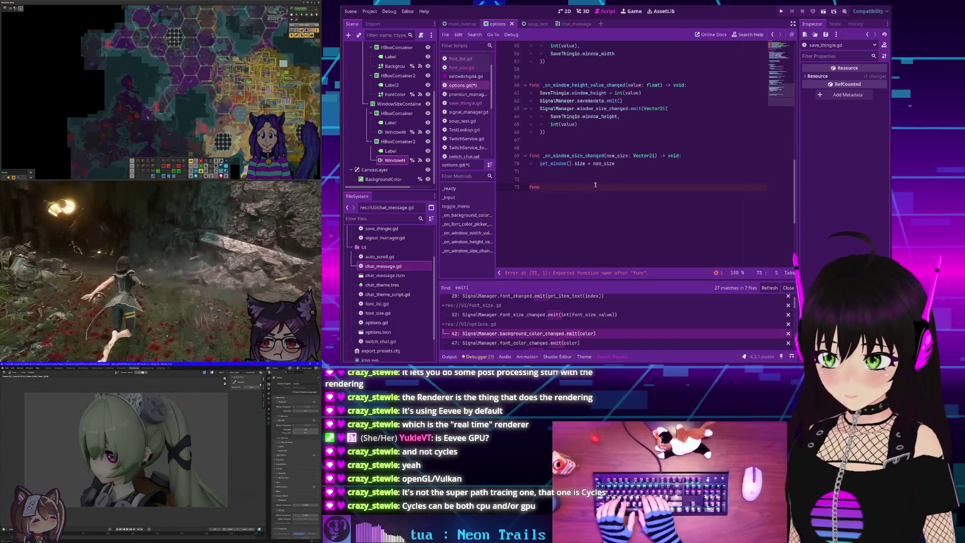
type(" _on_background_color_changed(")
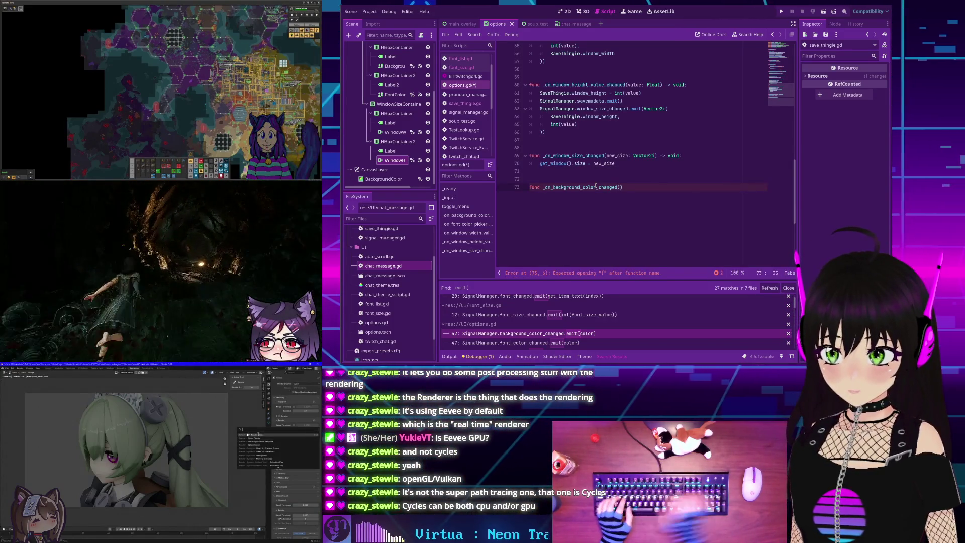
scroll(689, 154, "up", 7)
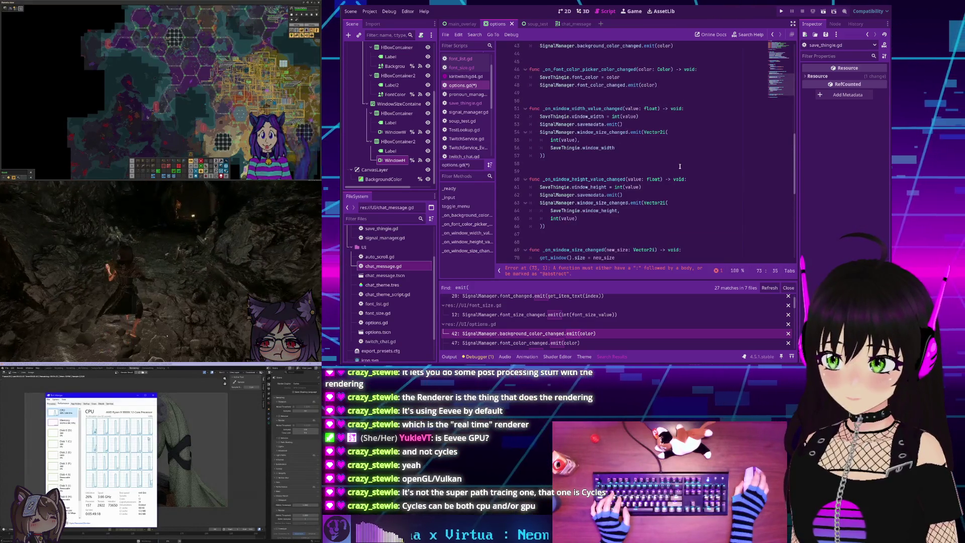
scroll(679, 167, "down", 7)
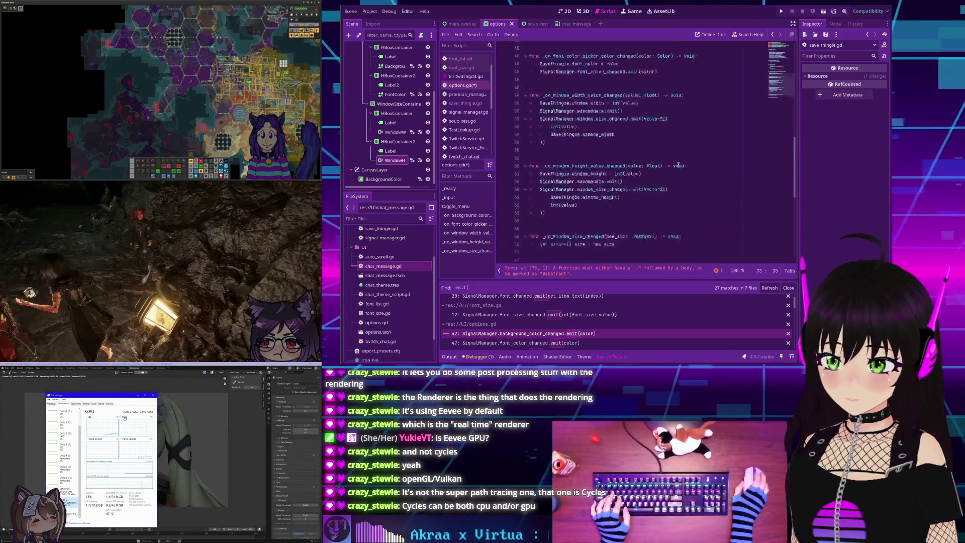
type("color: ")
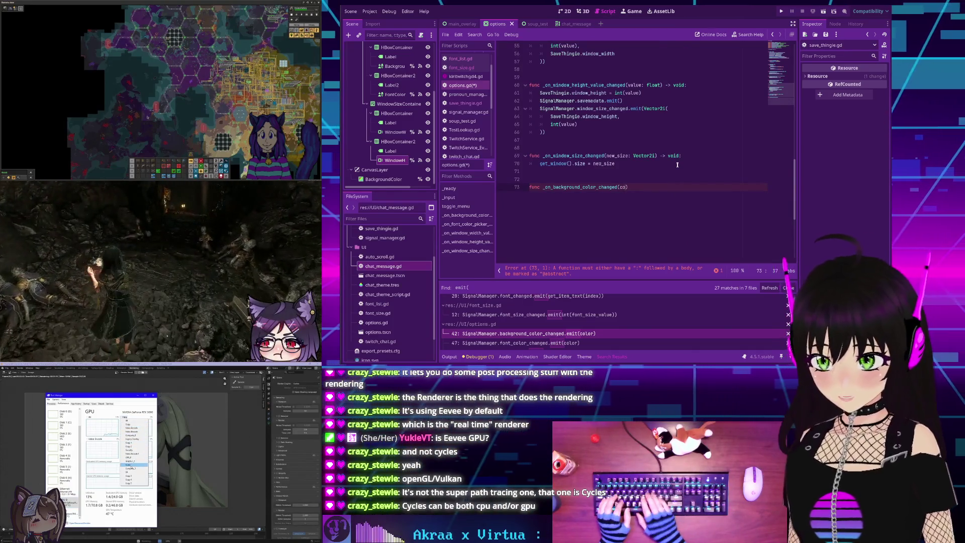
type("Color) -")
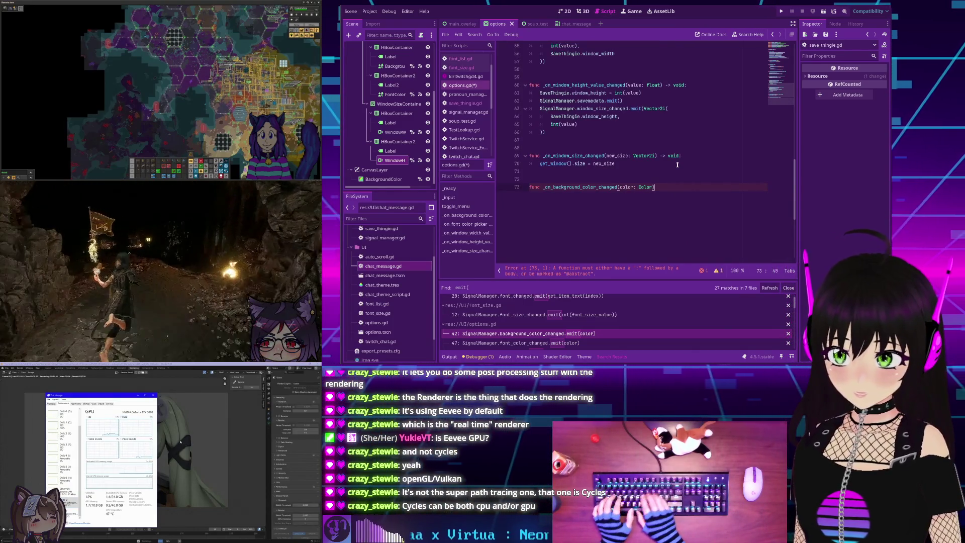
type("> void:")
key("Return")
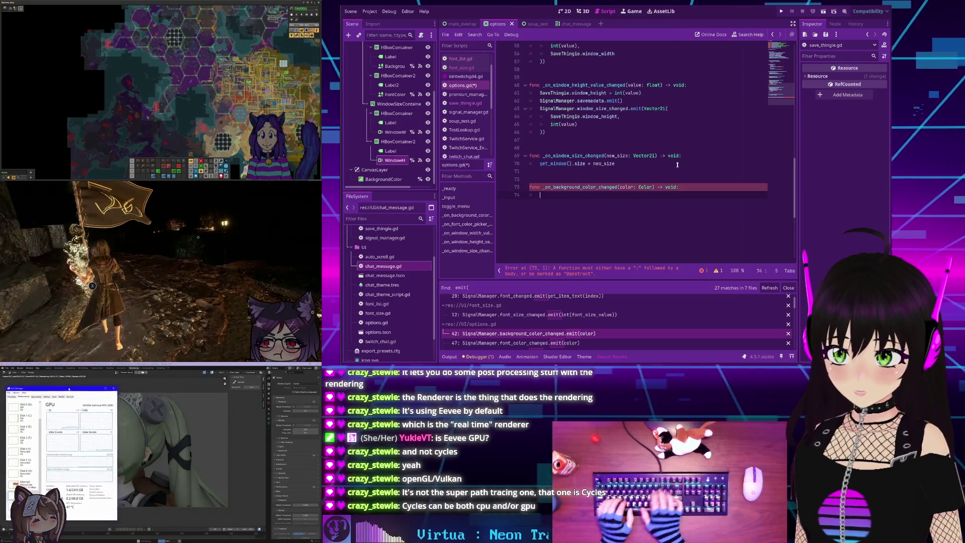
type("back")
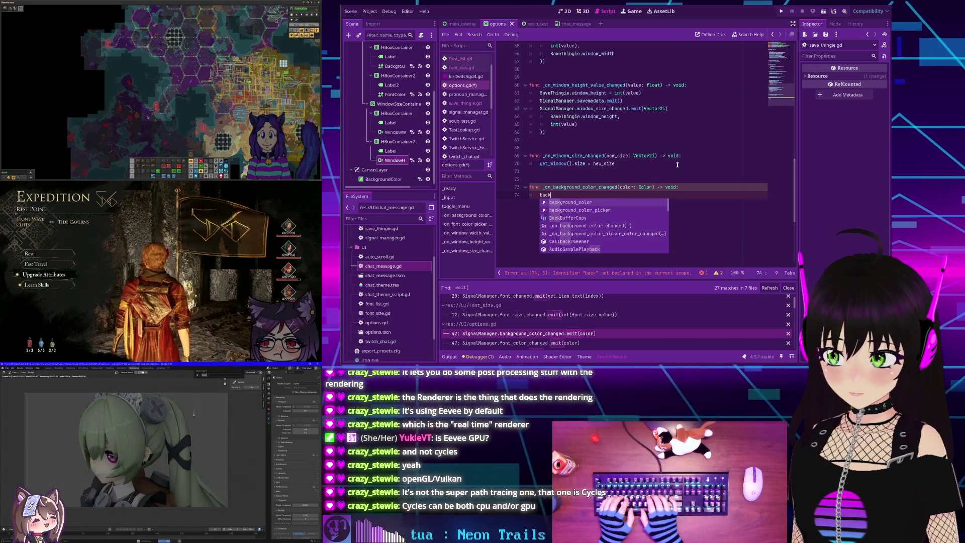
key("Return")
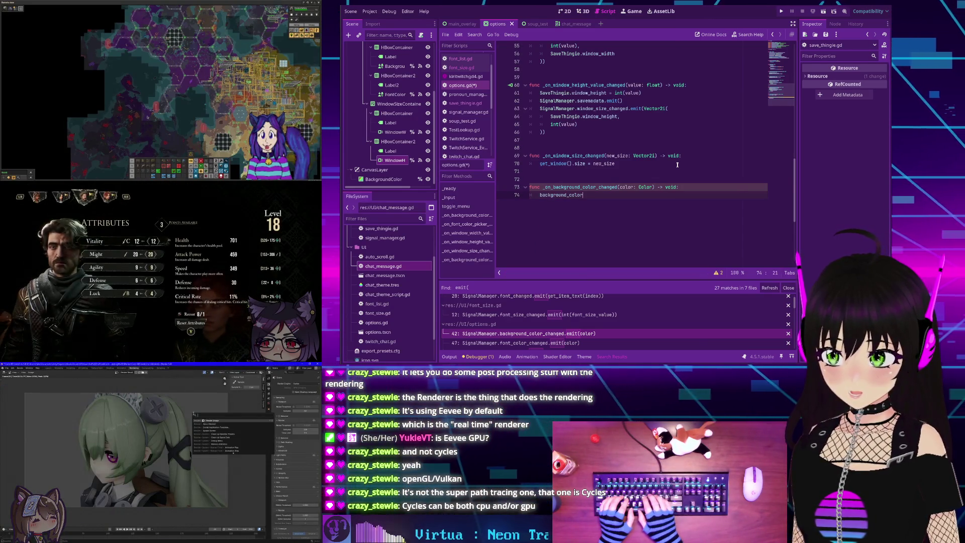
type(".color = co")
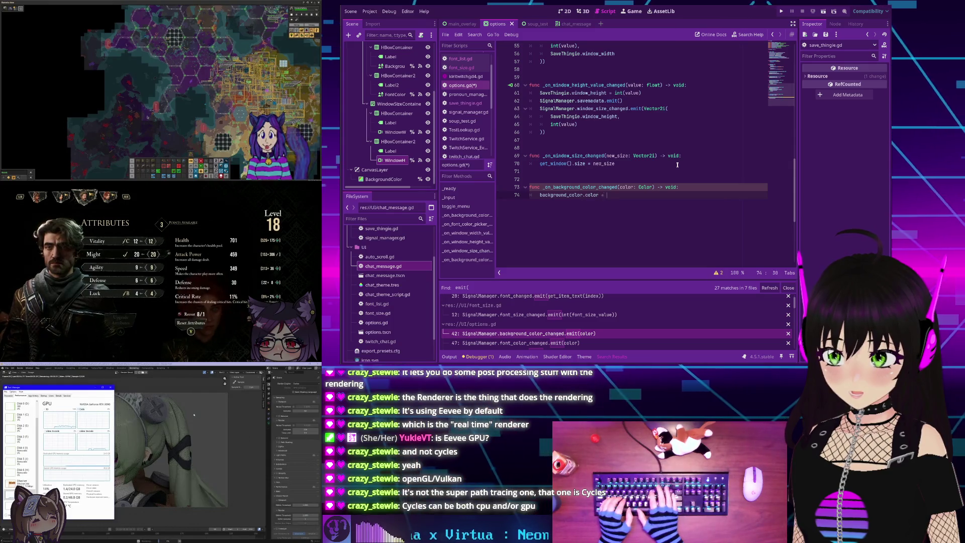
key("Return")
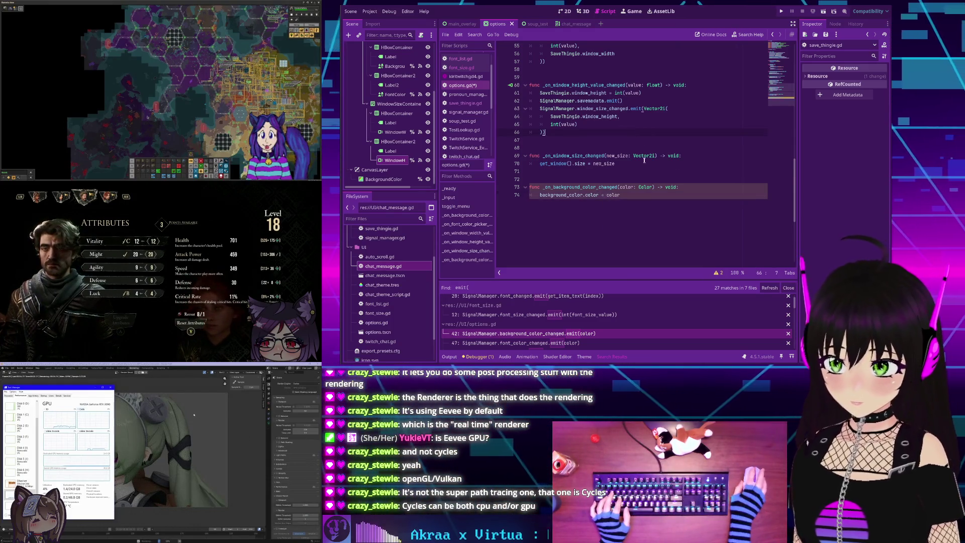
- Remove the direct background_color.color = color line from the picker handler and select its emit line
scroll(636, 164, "up", 4)
scroll(636, 164, "up", 4)
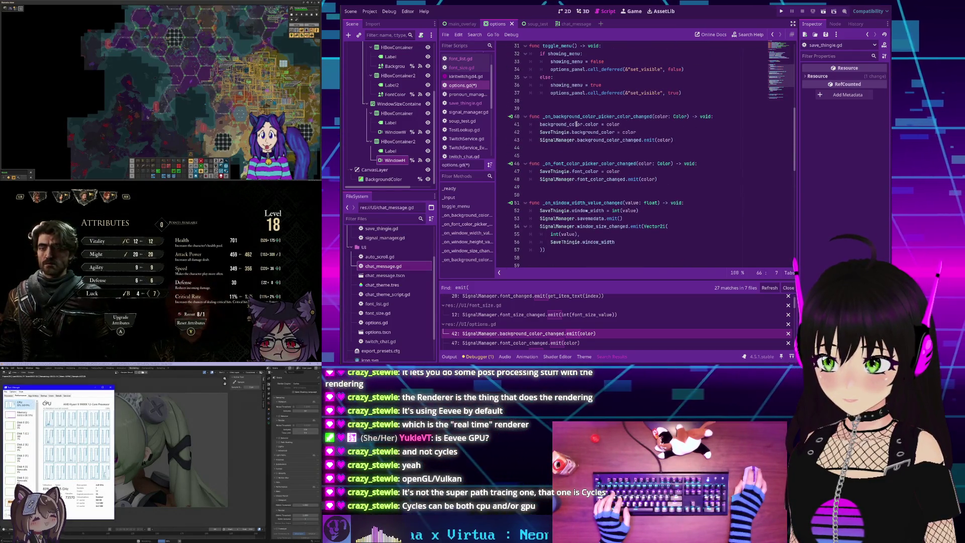
triple_click(564, 125)
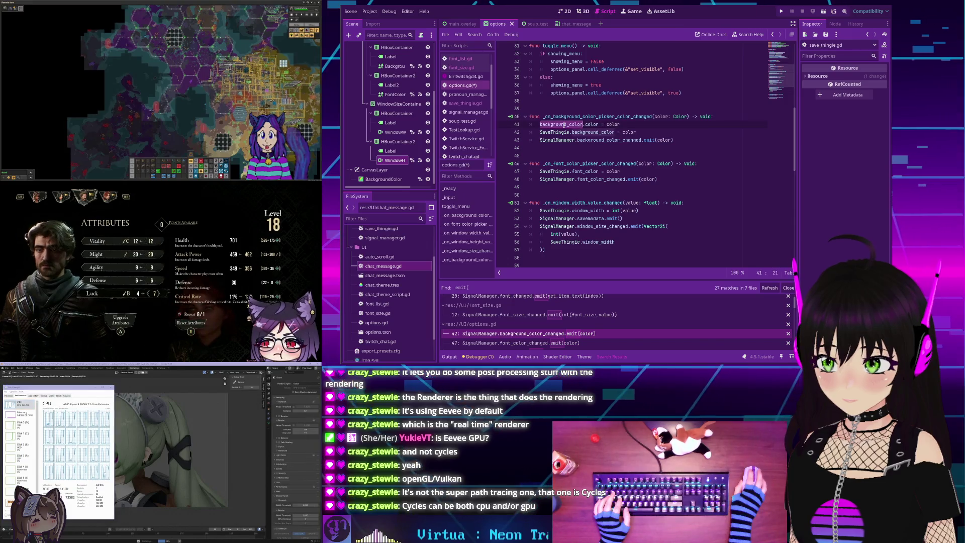
key("BackSpace")
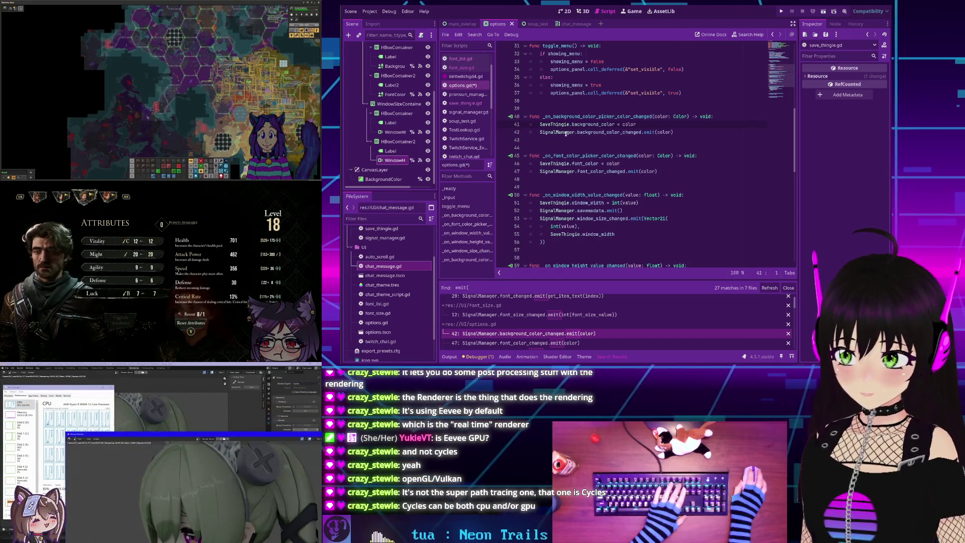
left_click(566, 133)
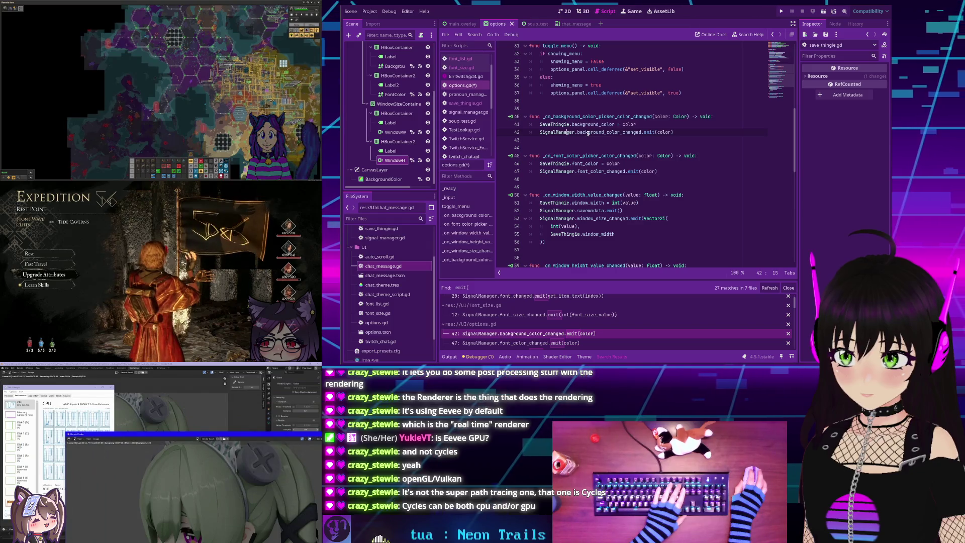
triple_click(588, 132)
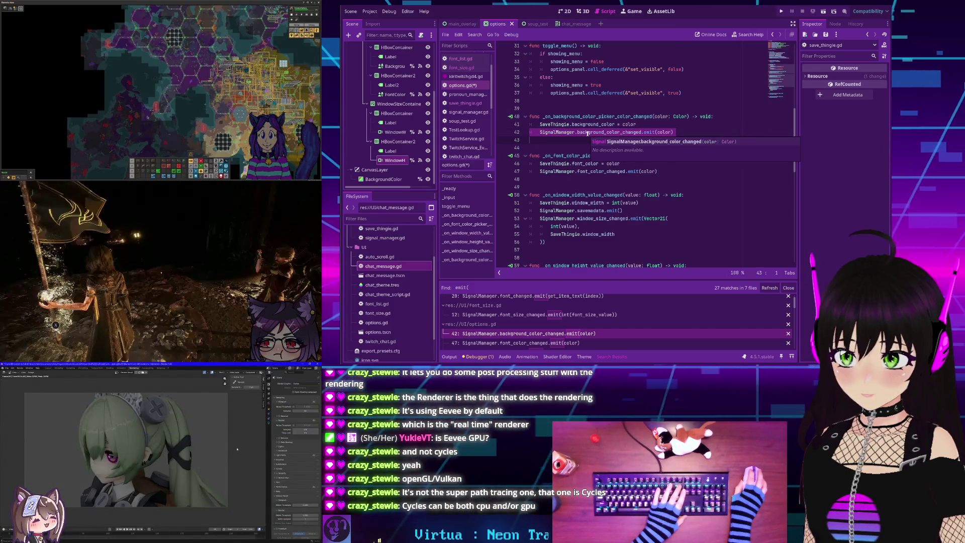
- Delete the background_color_changed and font_color_changed emit lines and the width handler's window_size_changed block
key("BackSpace")
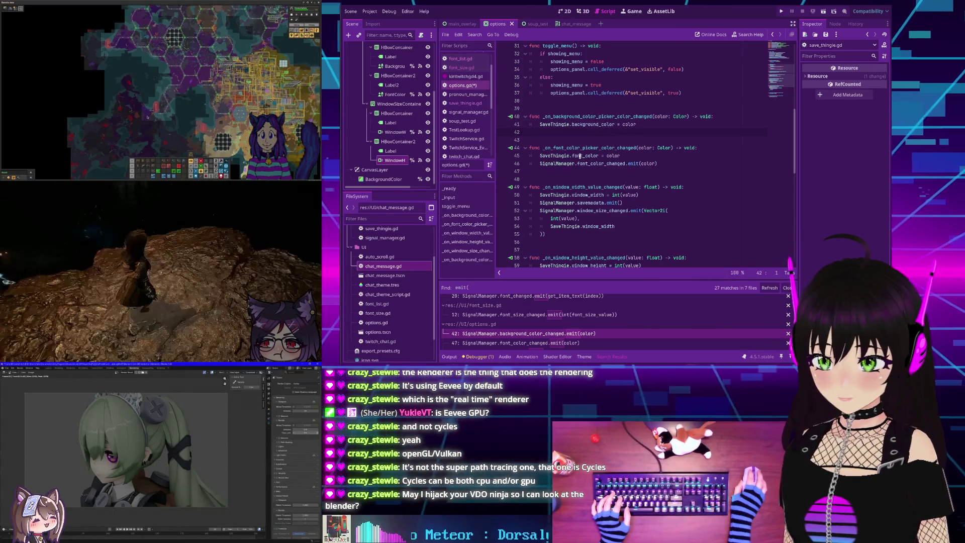
triple_click(598, 163)
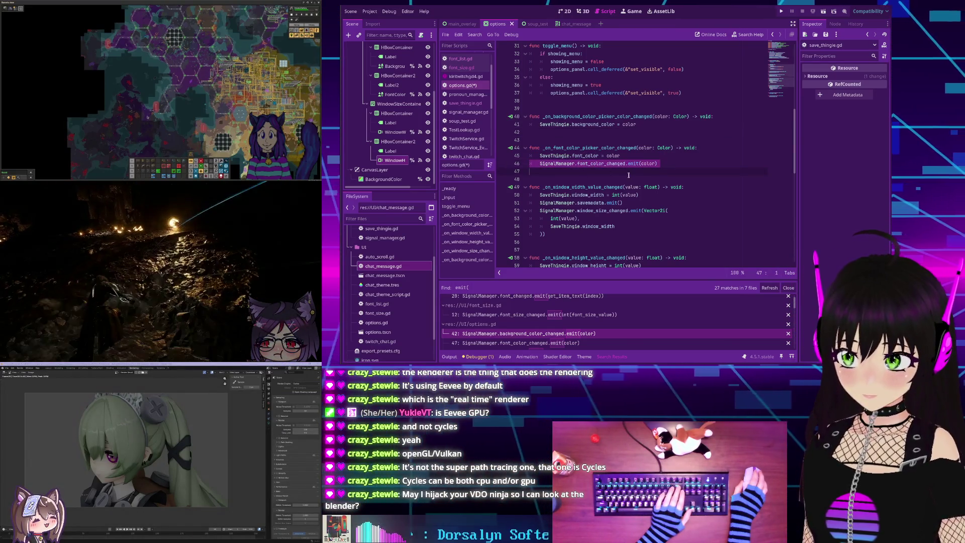
key("BackSpace")
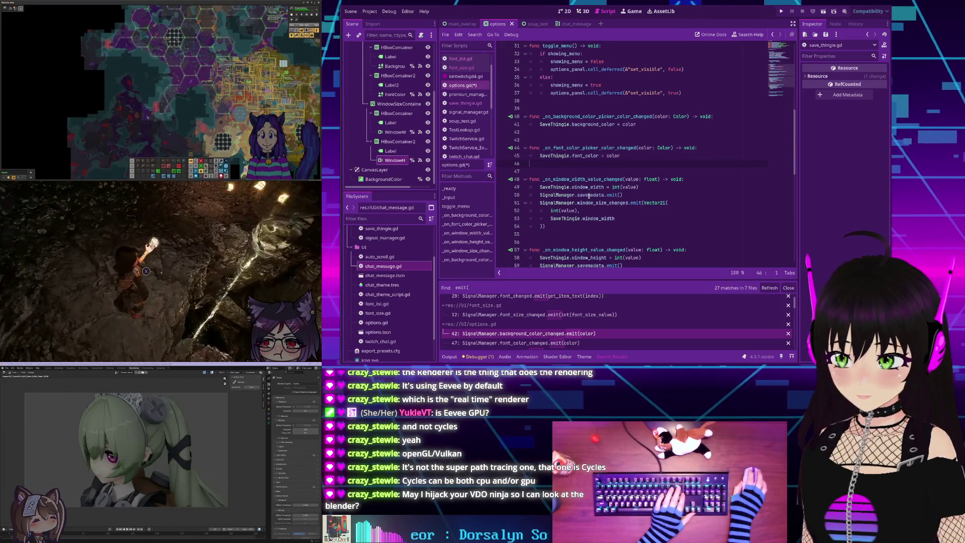
triple_click(590, 195)
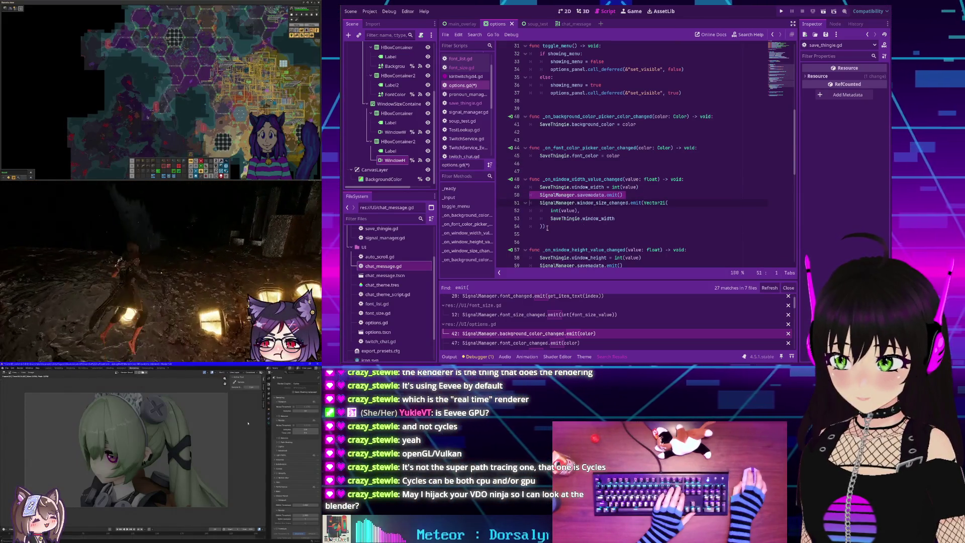
left_click_drag(558, 228, 533, 203)
key("BackSpace")
key("BackSpace")
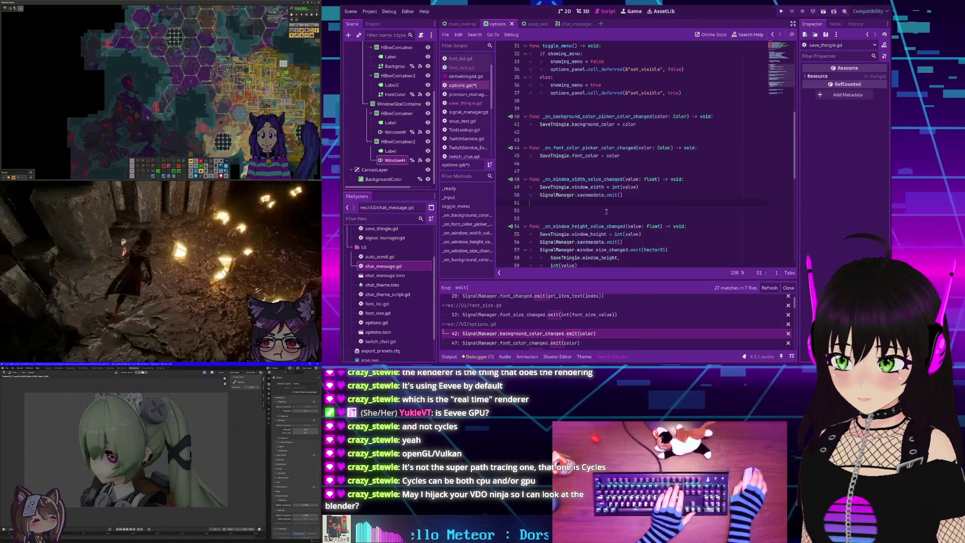
scroll(581, 203, "down", 2)
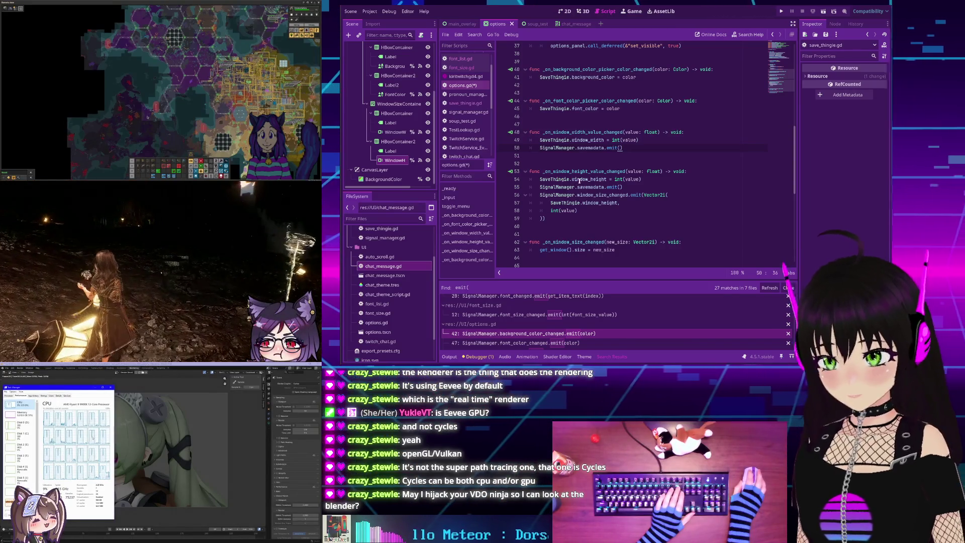
mouse_move(576, 184)
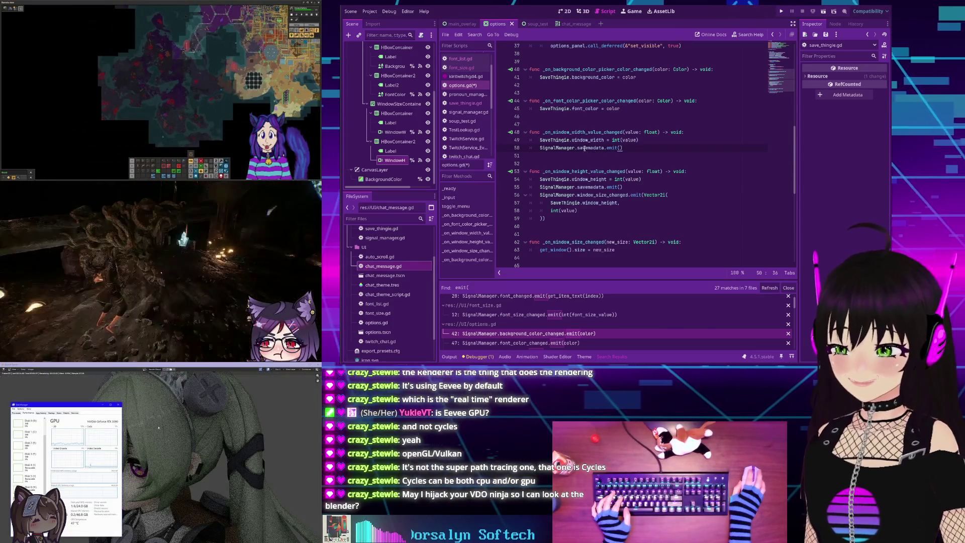
- Delete savemadata emits from the width and height handlers and the height handler's window_size_changed block
triple_click(586, 147)
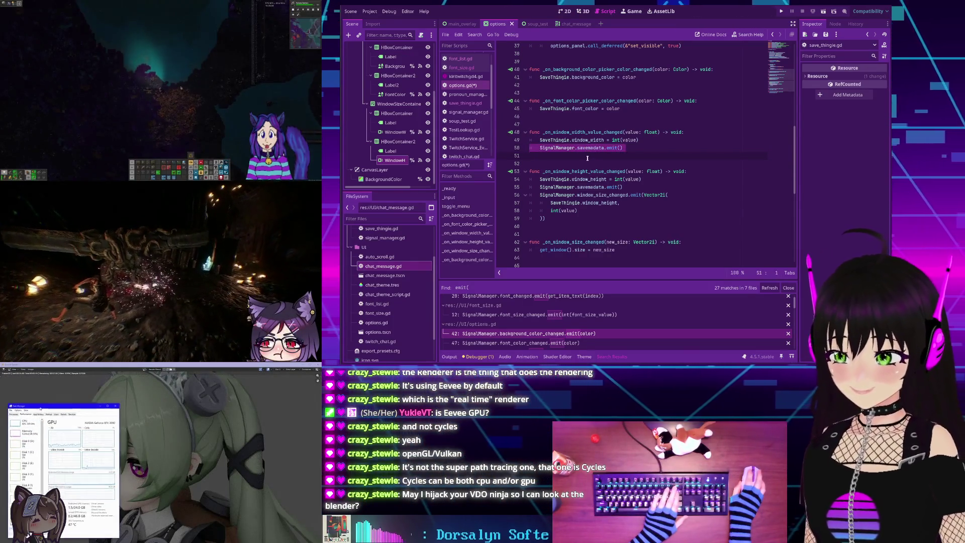
key("BackSpace")
triple_click(573, 179)
key("BackSpace")
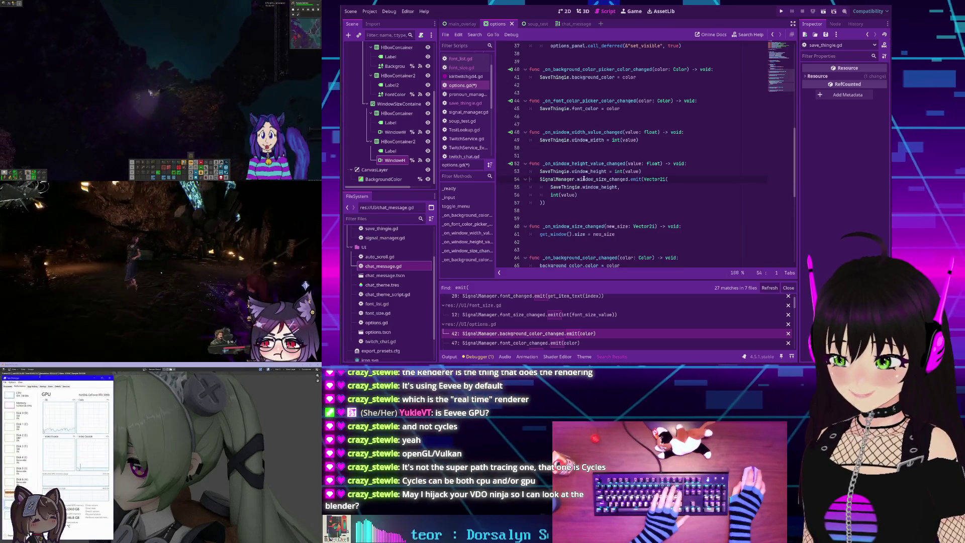
left_click_drag(551, 206, 529, 179)
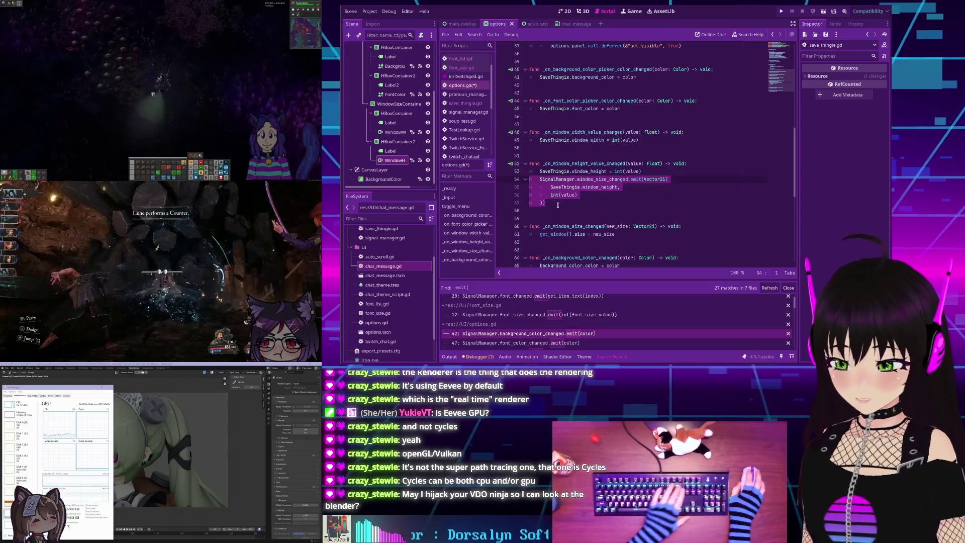
key("BackSpace")
key("BackSpace")
scroll(565, 188, "up", 2)
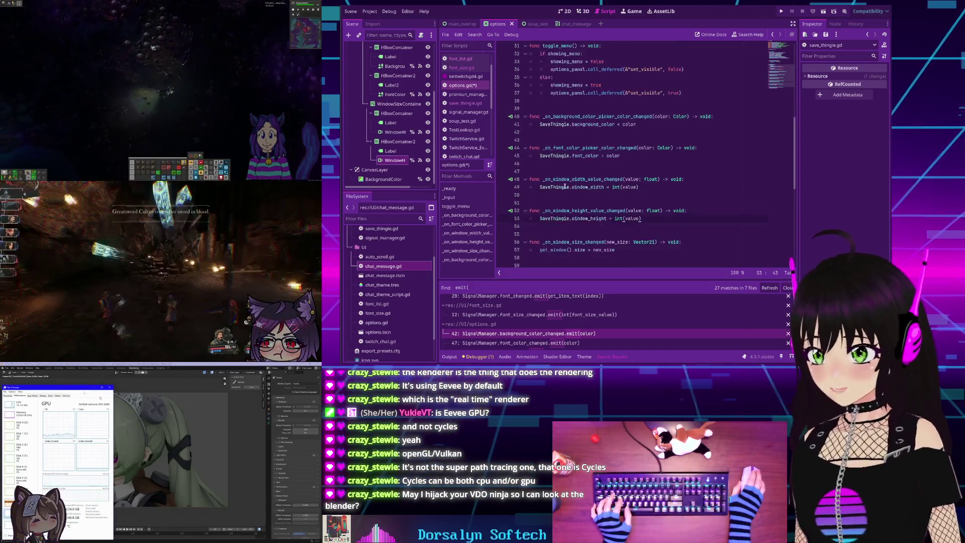
scroll(561, 185, "up", 4)
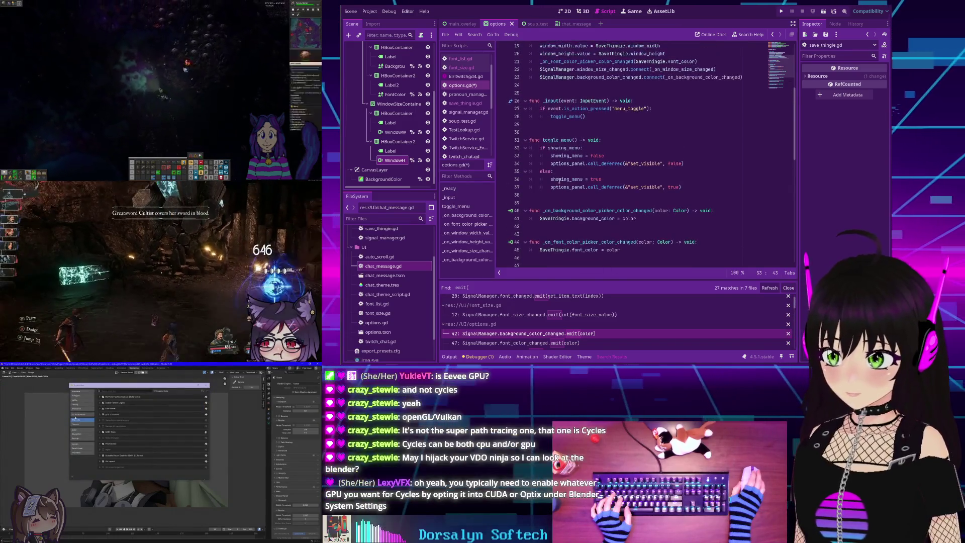
mouse_move(559, 178)
scroll(560, 178, "down", 8)
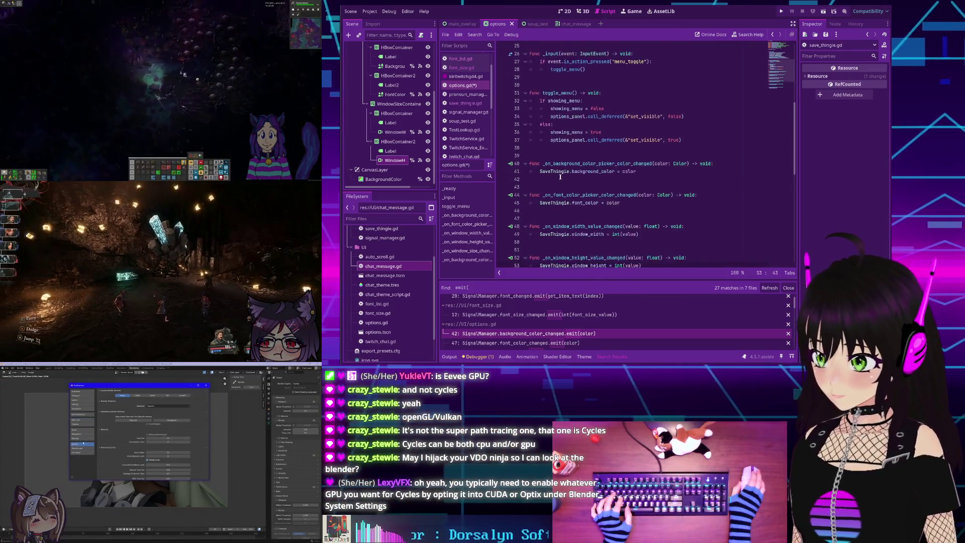
scroll(575, 191, "up", 1)
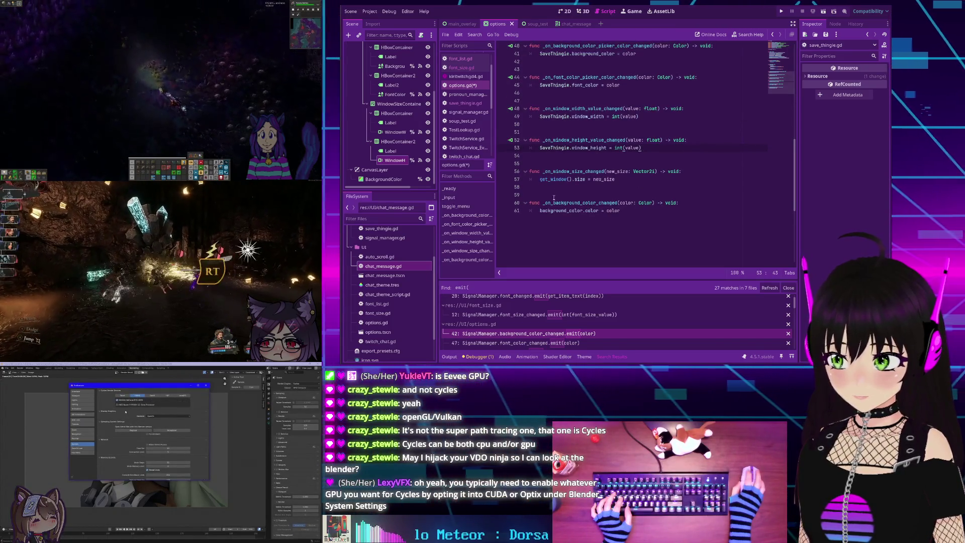
left_click(596, 202)
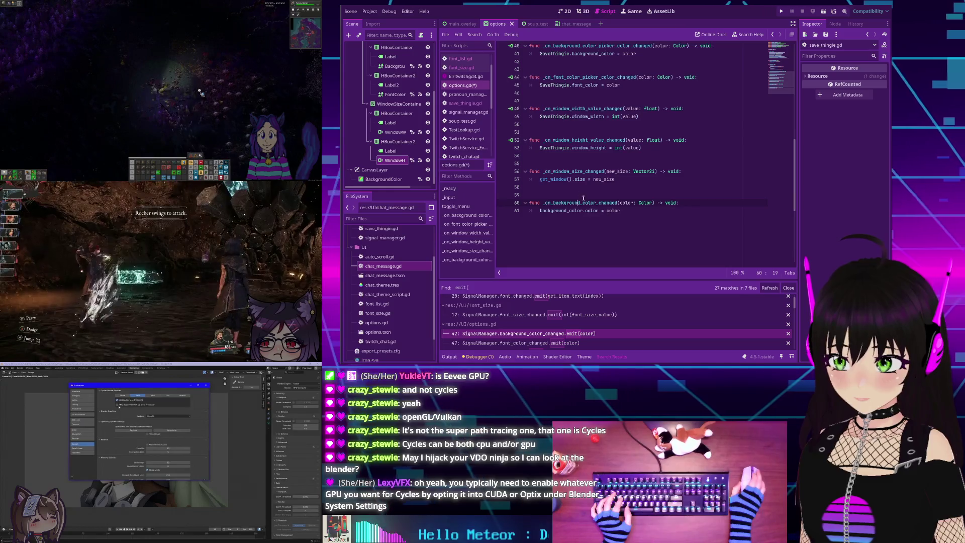
scroll(573, 214, "up", 2)
scroll(573, 215, "up", 4)
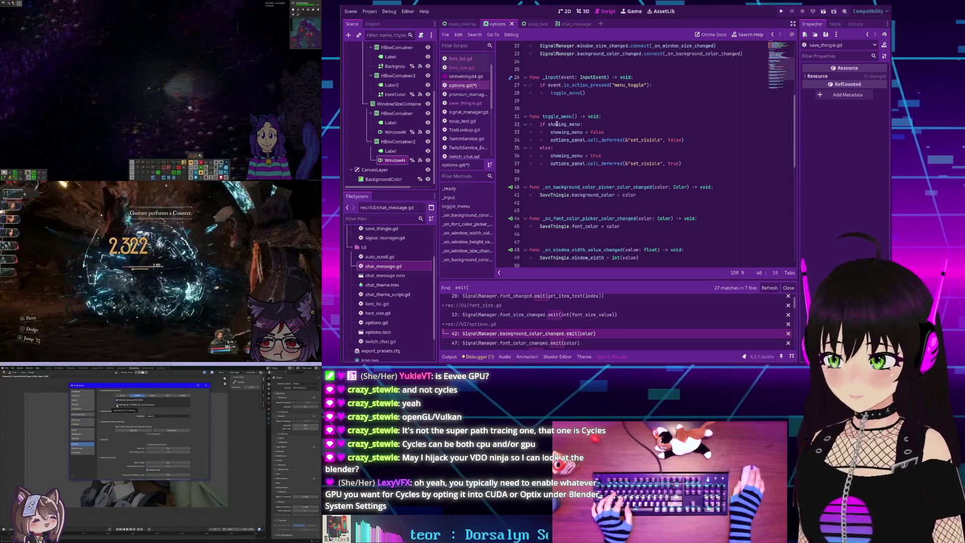
scroll(563, 141, "up", 1)
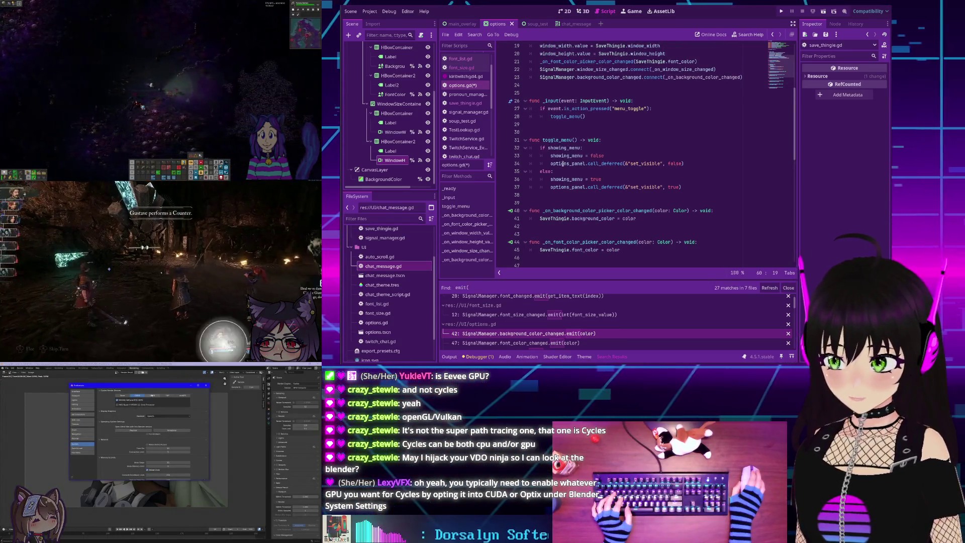
scroll(564, 164, "up", 2)
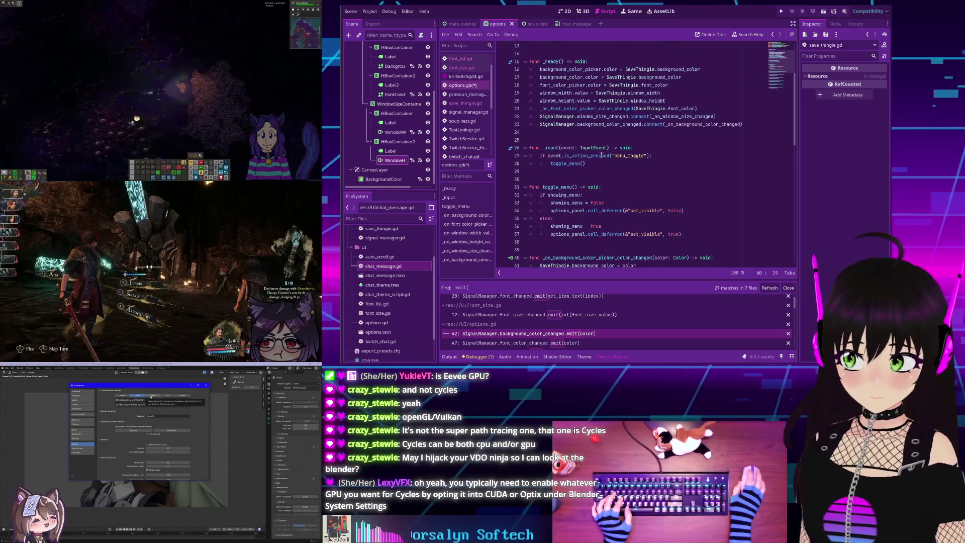
scroll(557, 102, "up", 2)
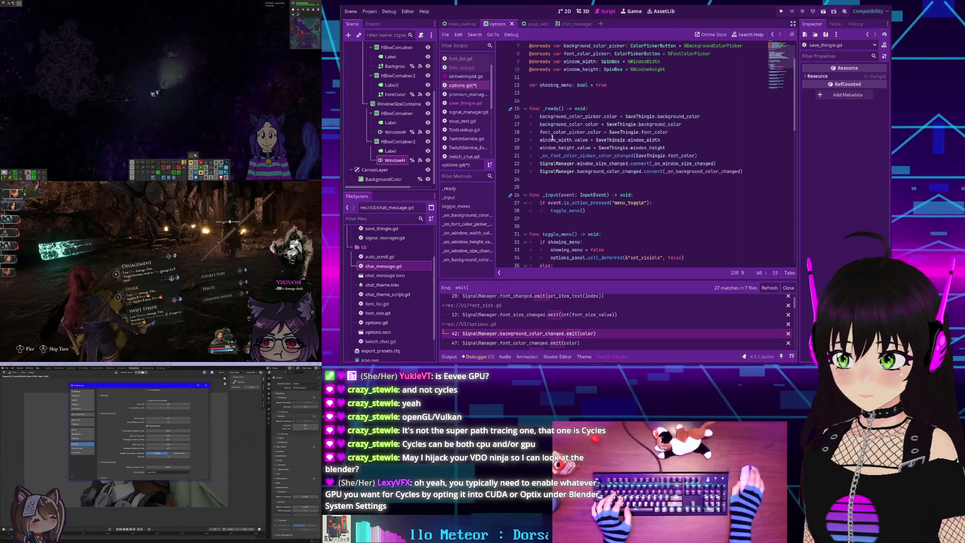
left_click(570, 155, "ctrl")
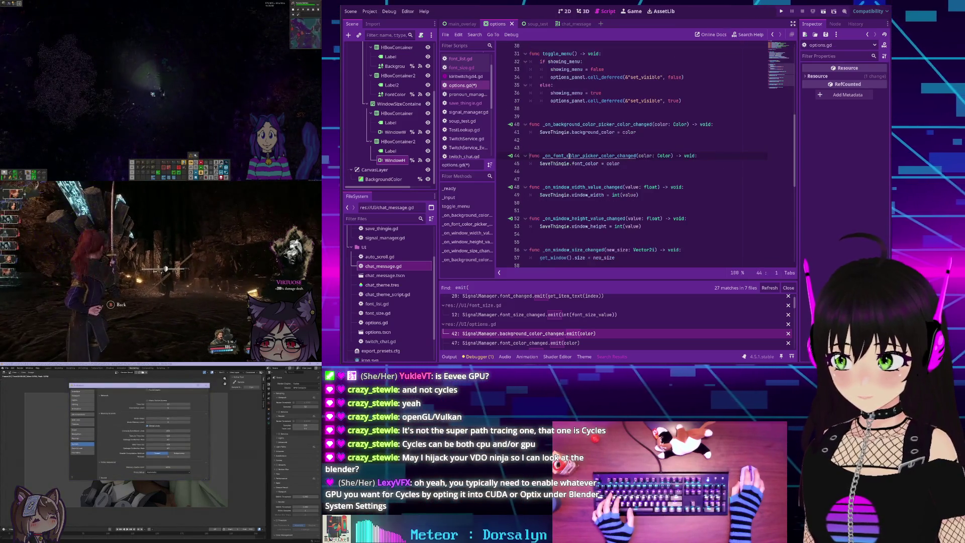
scroll(567, 151, "up", 6)
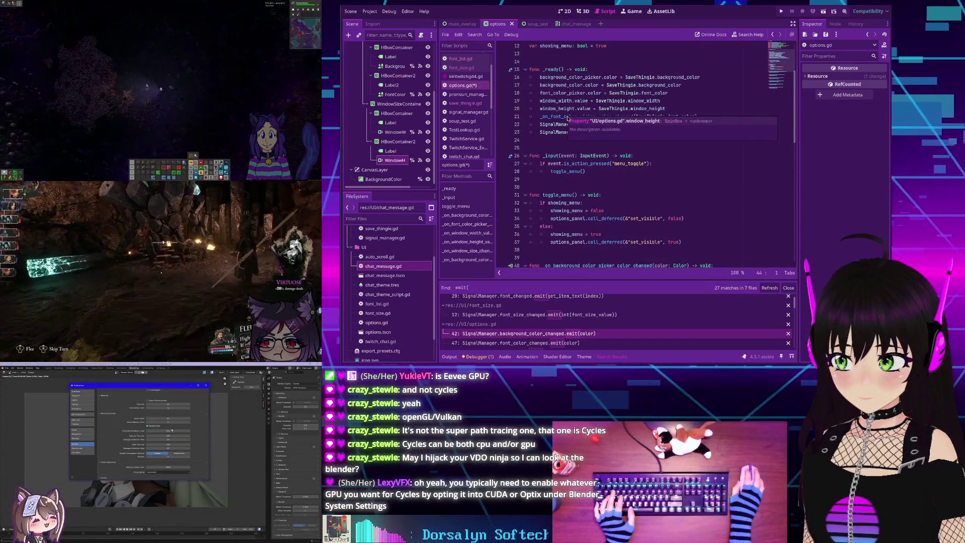
double_click(556, 116)
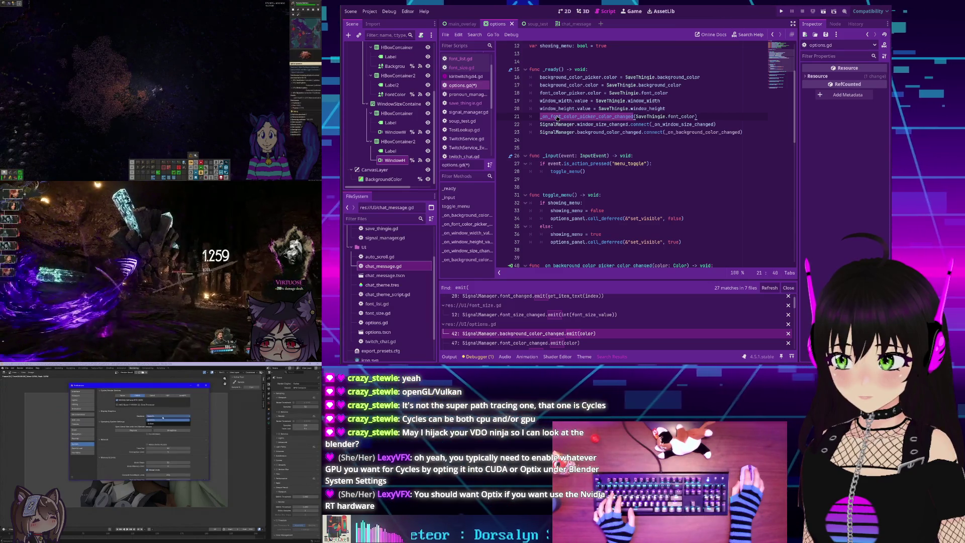
left_click(557, 117, "ctrl")
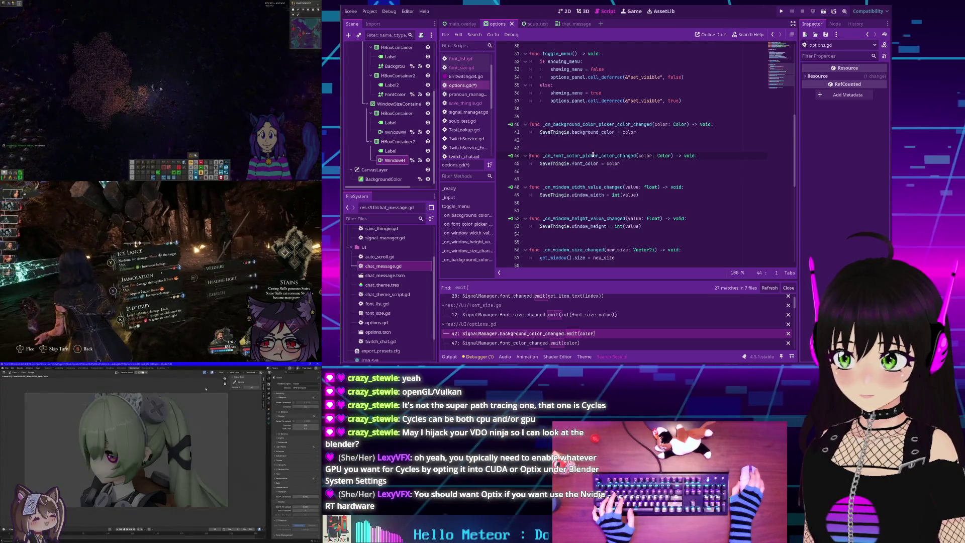
scroll(592, 153, "up", 10)
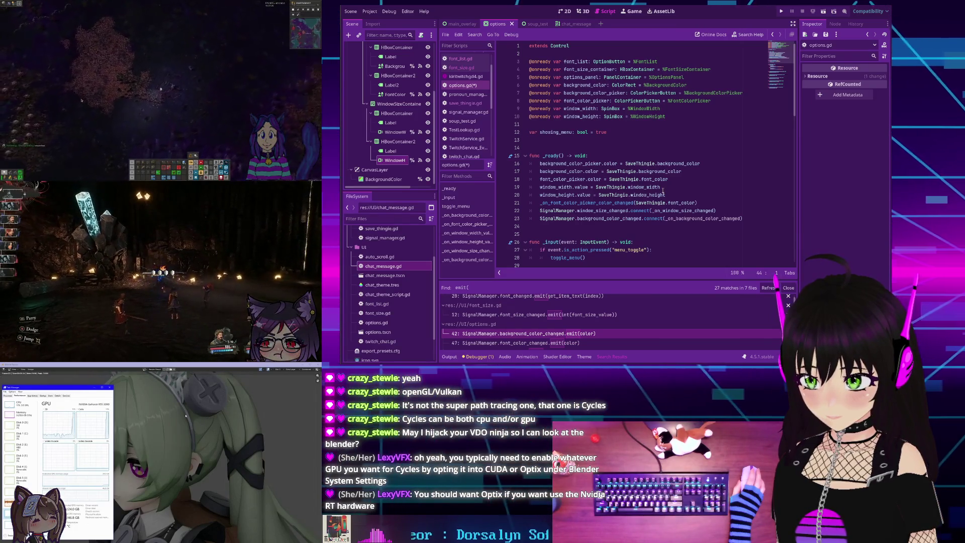
scroll(663, 191, "down", 2)
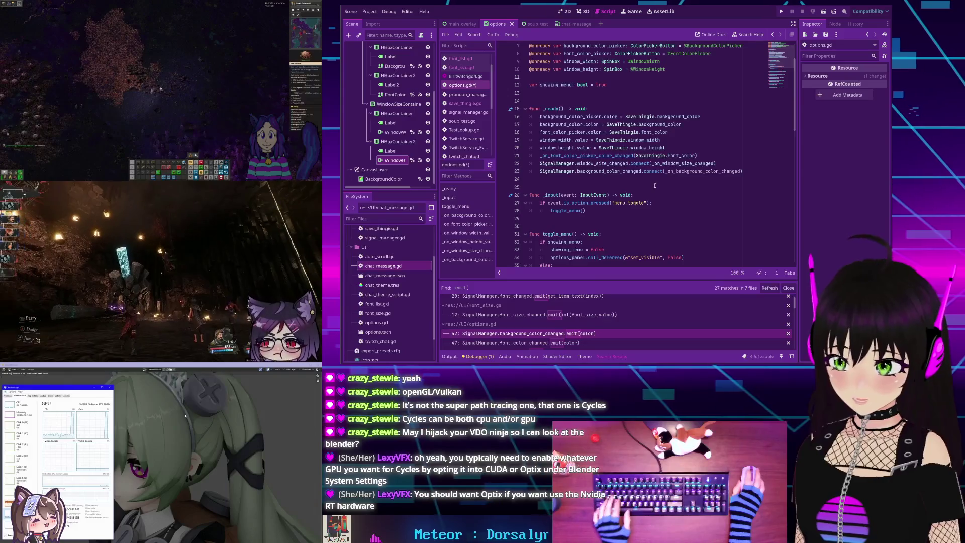
scroll(655, 186, "down", 7)
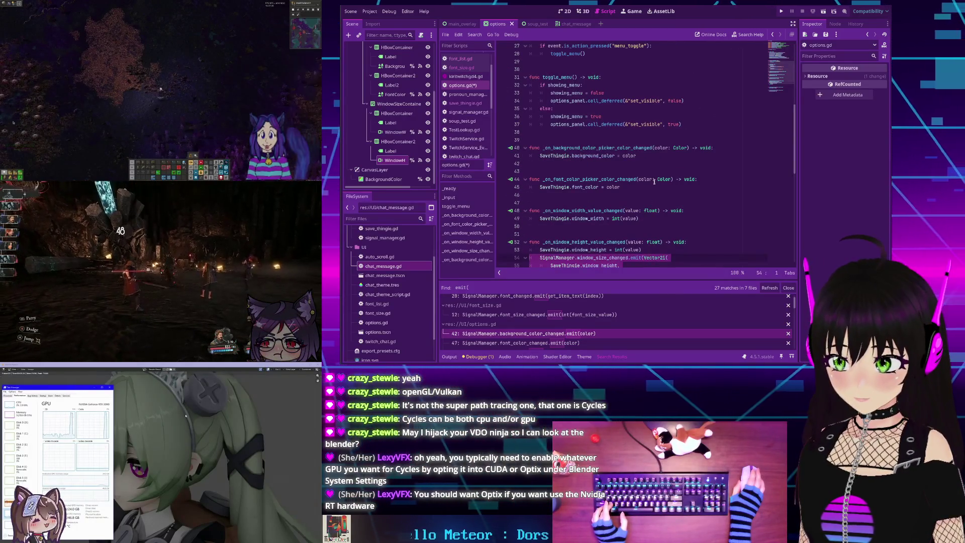
key("ctrl+z")
key("ctrl+z")
key("ctrl+z")
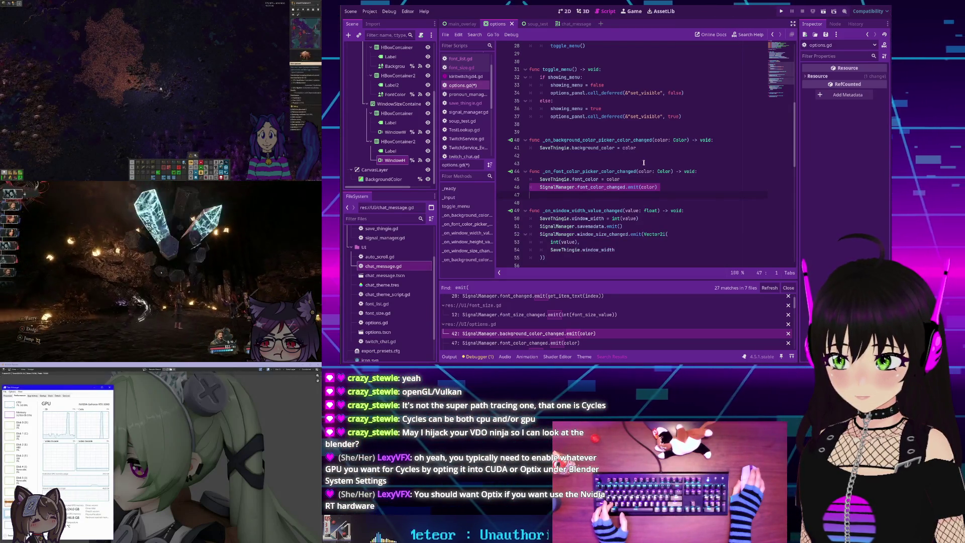
scroll(643, 162, "up", 3)
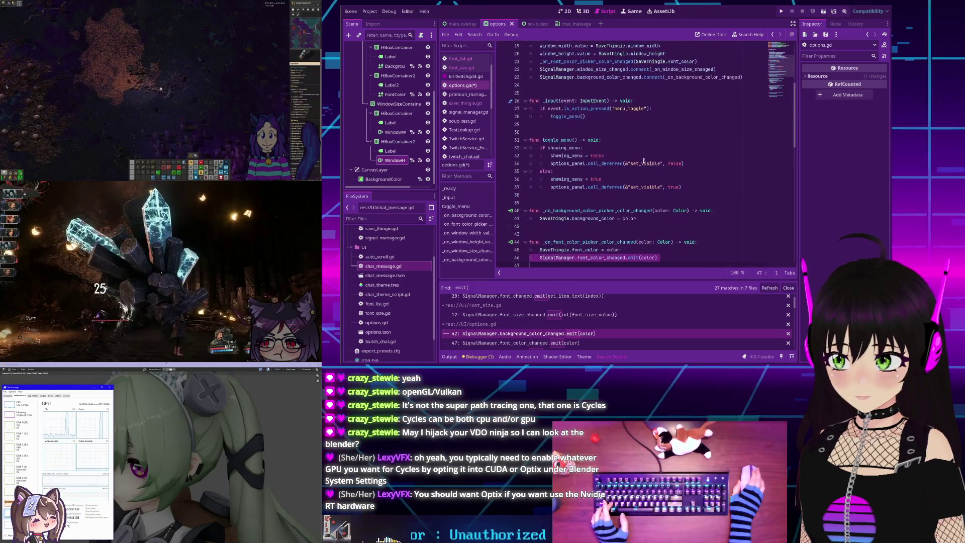
key("ctrl+z")
key("ctrl+z")
key("ctrl+z")
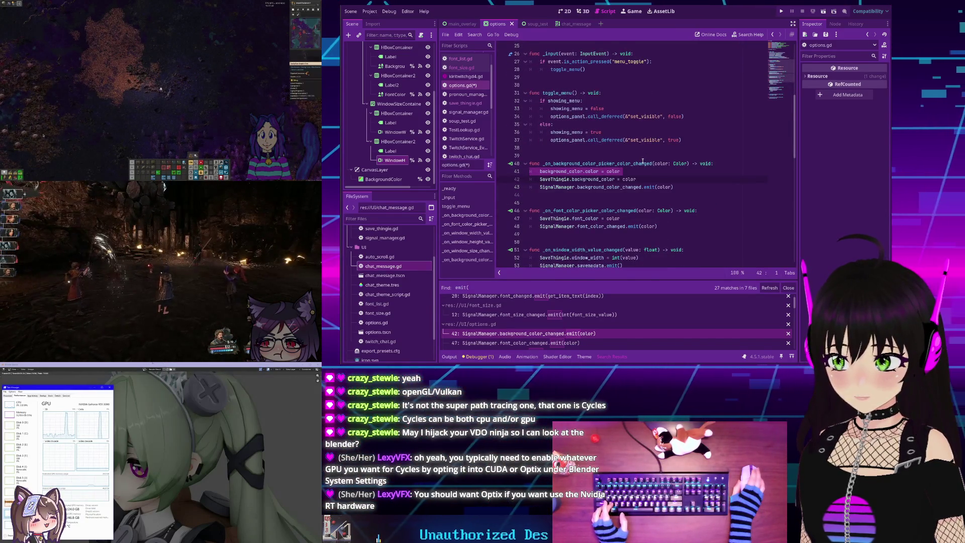
key("ctrl+z")
key("ctrl+z")
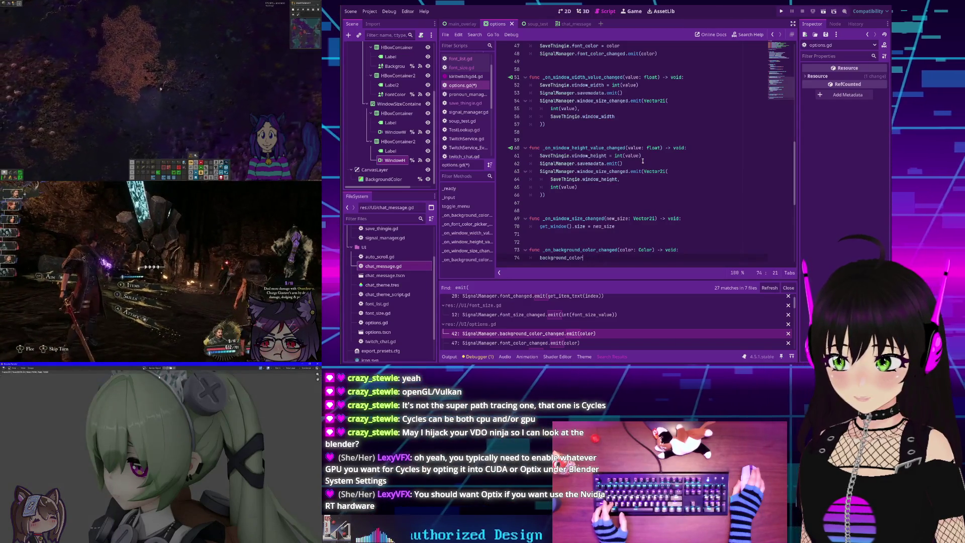
key("ctrl+z")
key("ctrl+z")
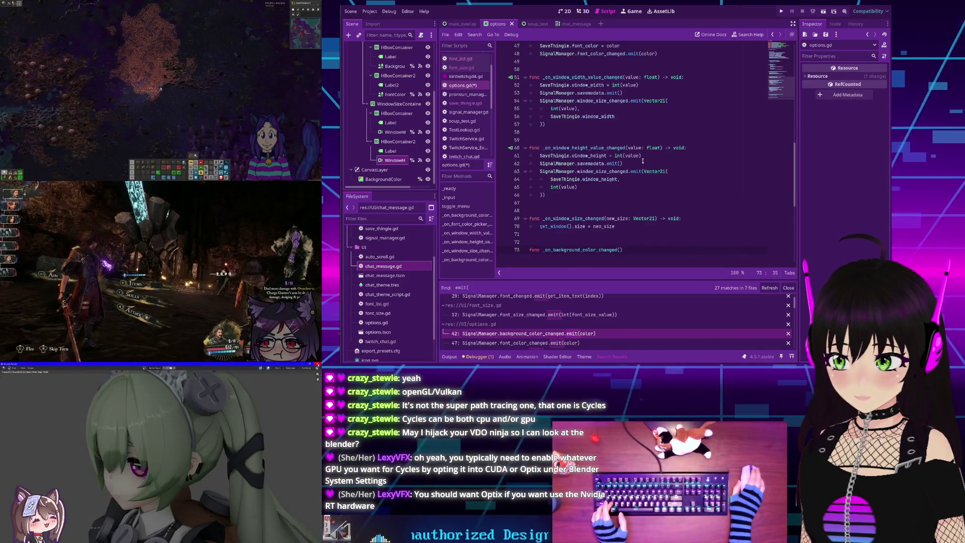
key("ctrl+y")
key("ctrl+z")
key("ctrl+z")
key("ctrl+z")
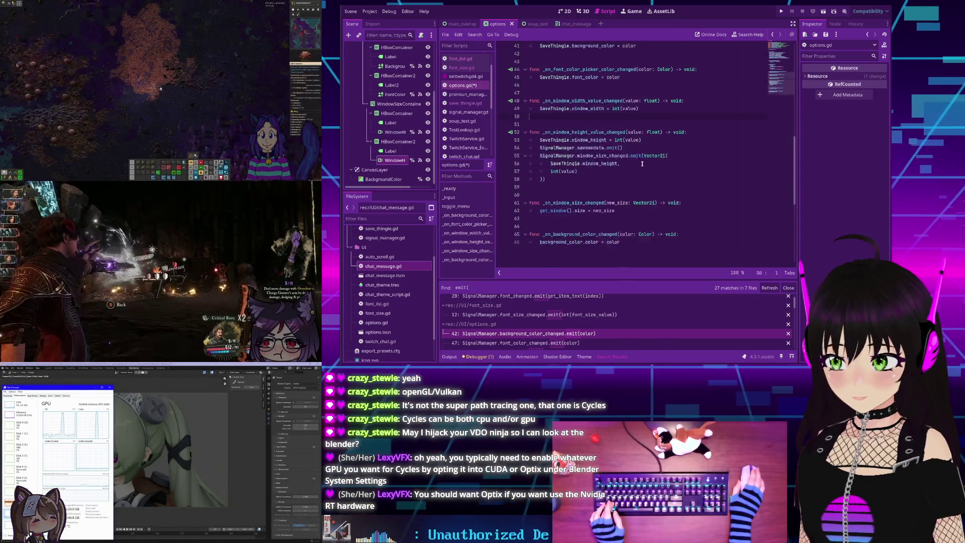
scroll(642, 163, "up", 10)
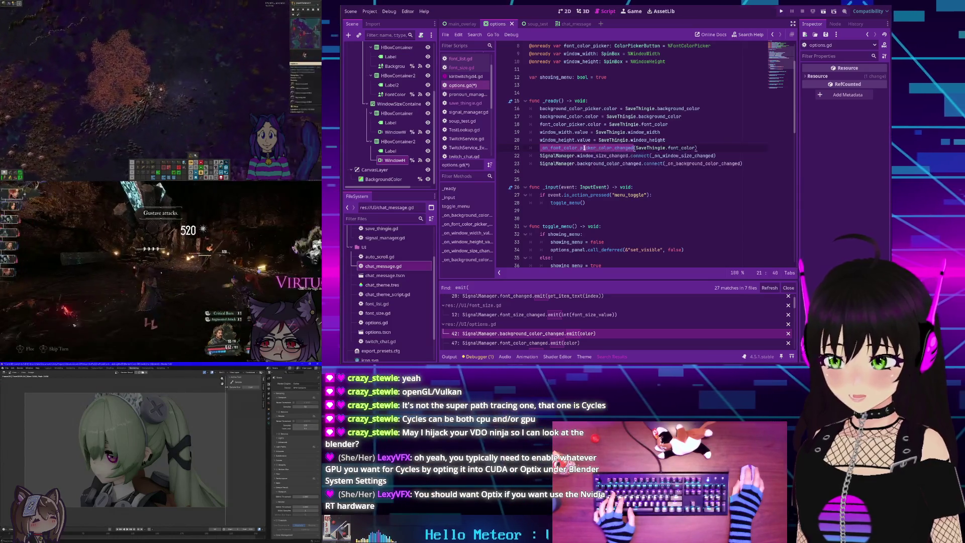
- Review font_color_picker's uses and delete the font colour handler call from _ready
left_click(588, 148, "ctrl")
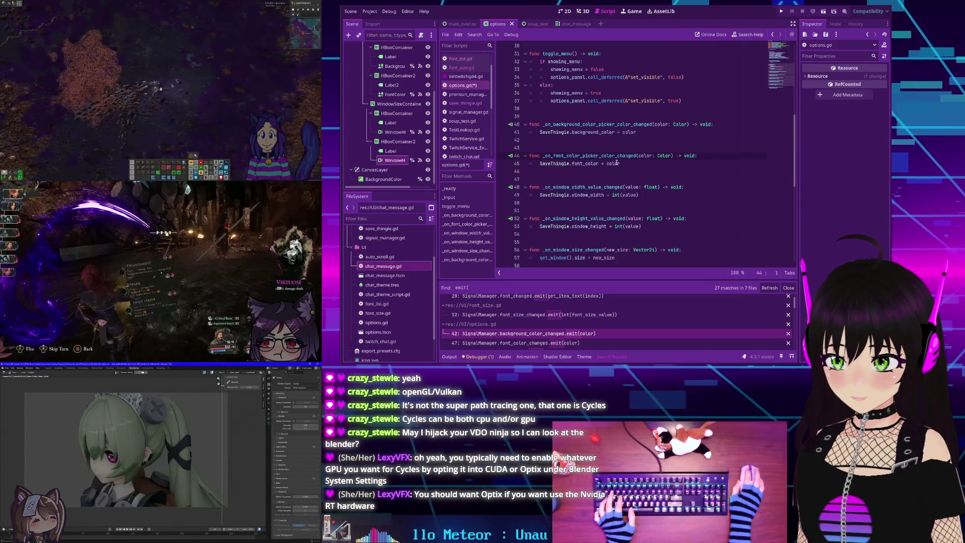
scroll(583, 144, "up", 5)
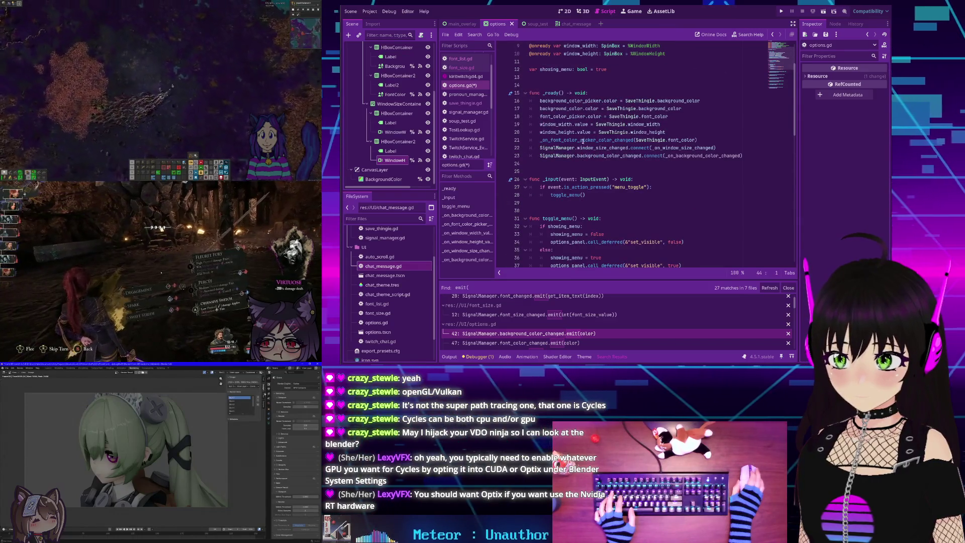
mouse_move(581, 140)
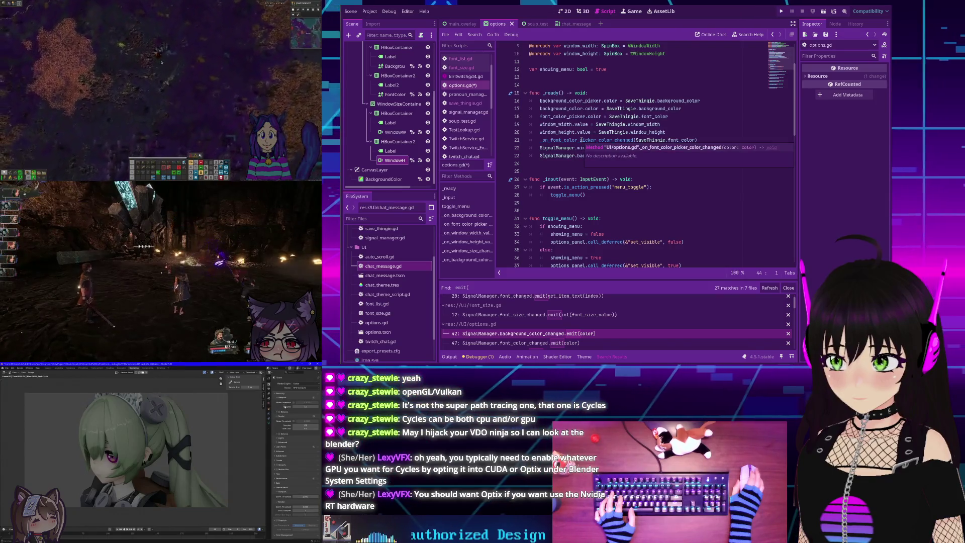
scroll(577, 101, "up", 3)
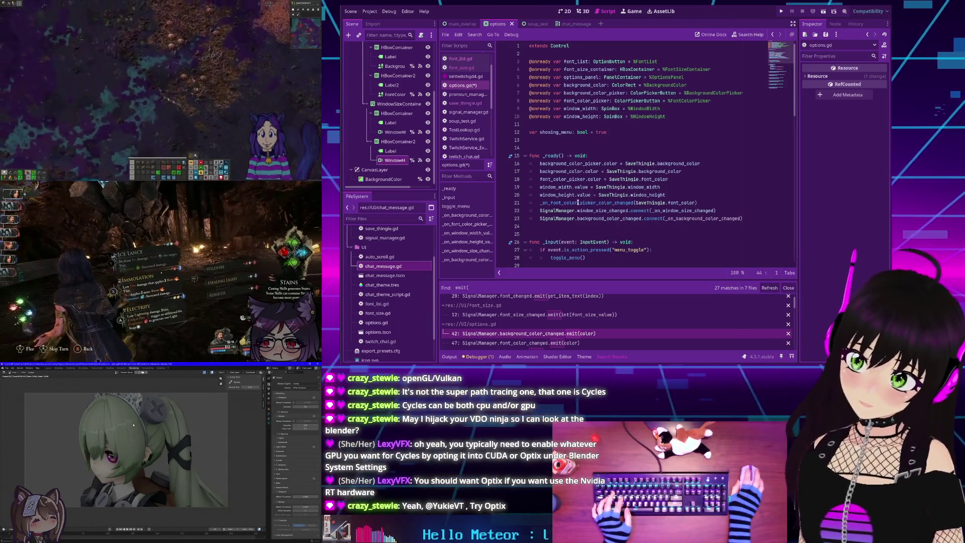
mouse_move(578, 202)
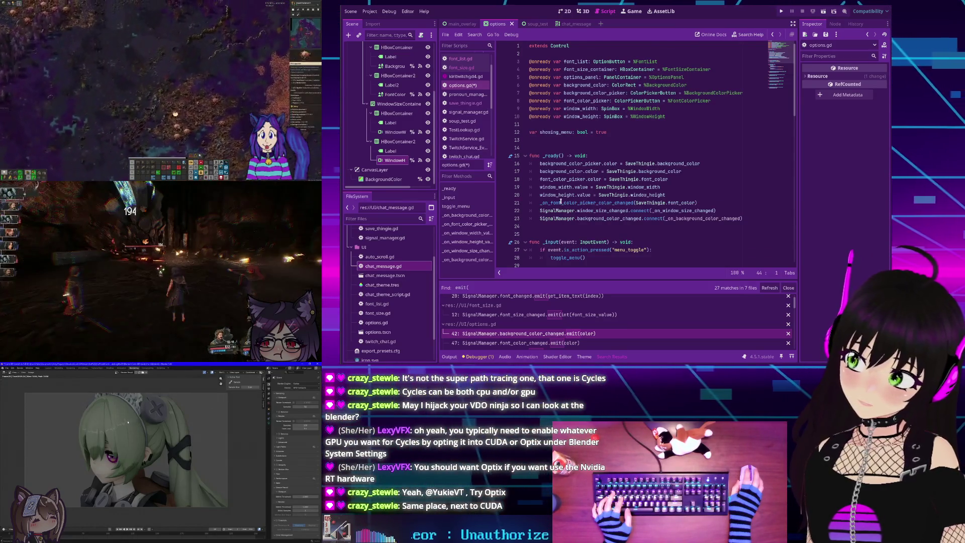
scroll(560, 201, "down", 1)
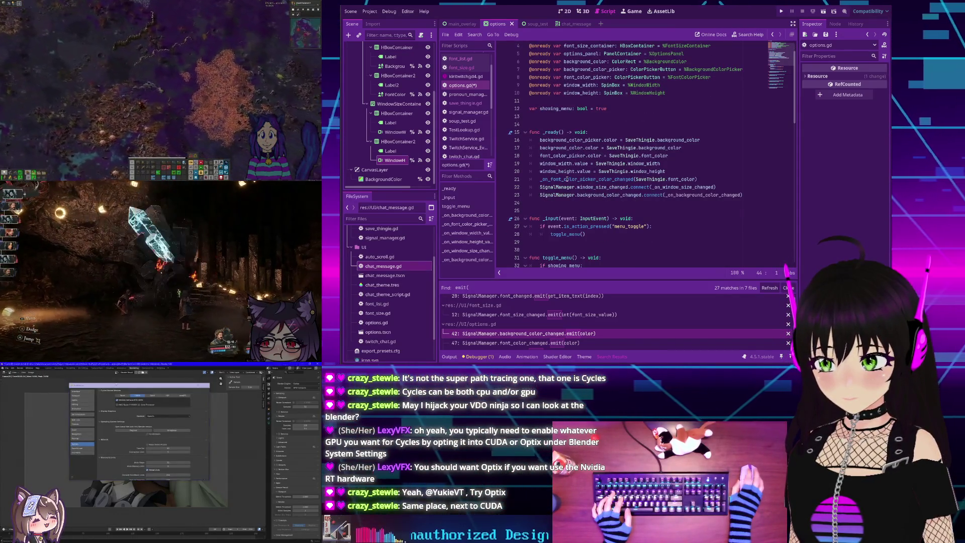
double_click(579, 78)
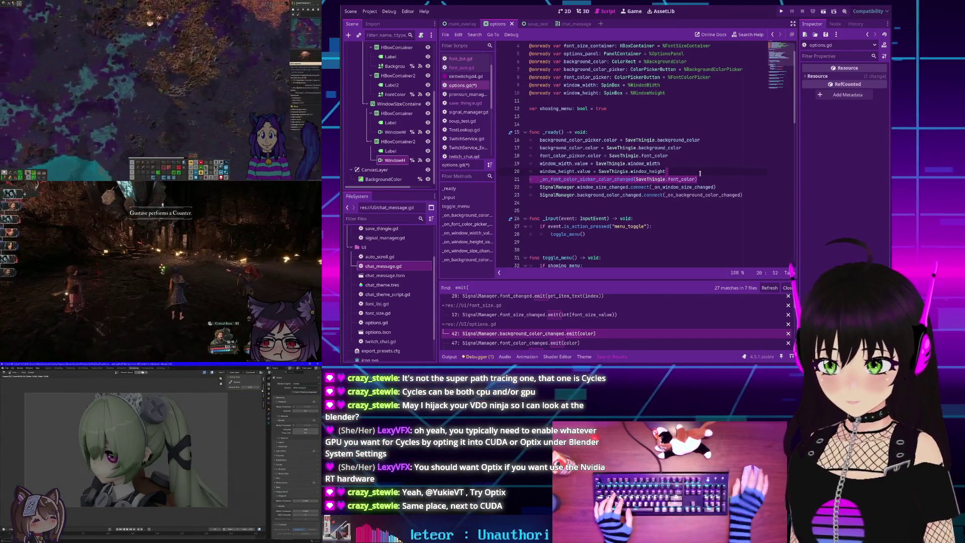
key("BackSpace")
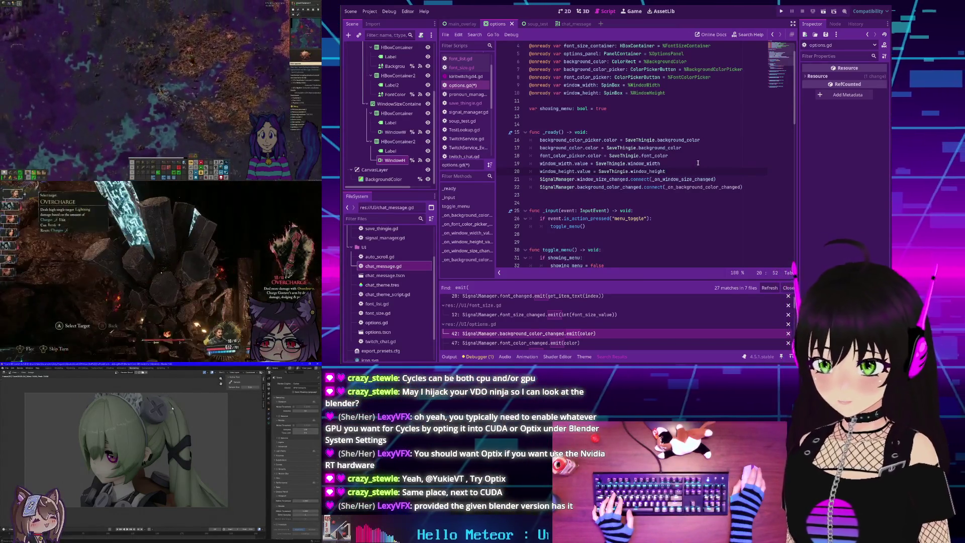
- Save options.gd and bring up Find in Files for a new project-wide search
scroll(571, 179, "down", 5)
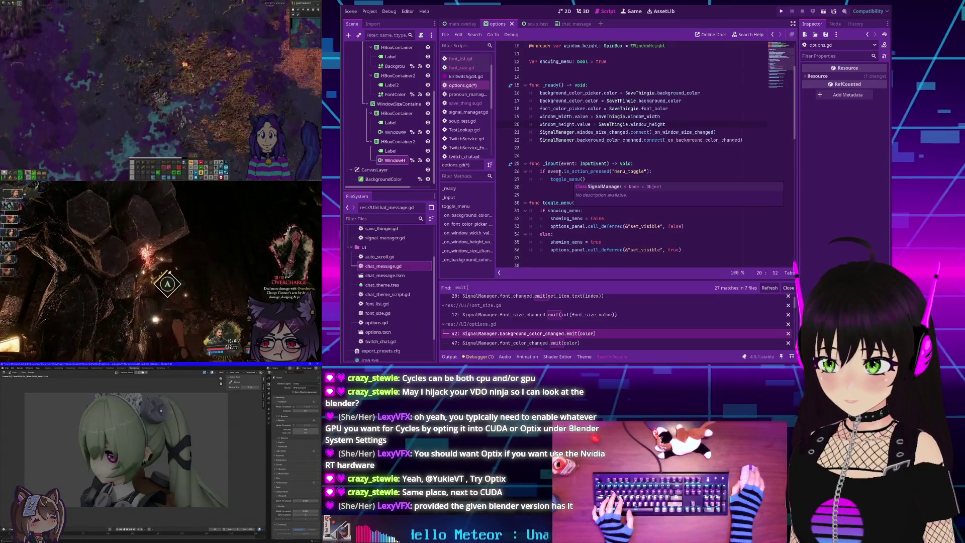
scroll(603, 175, "up", 6)
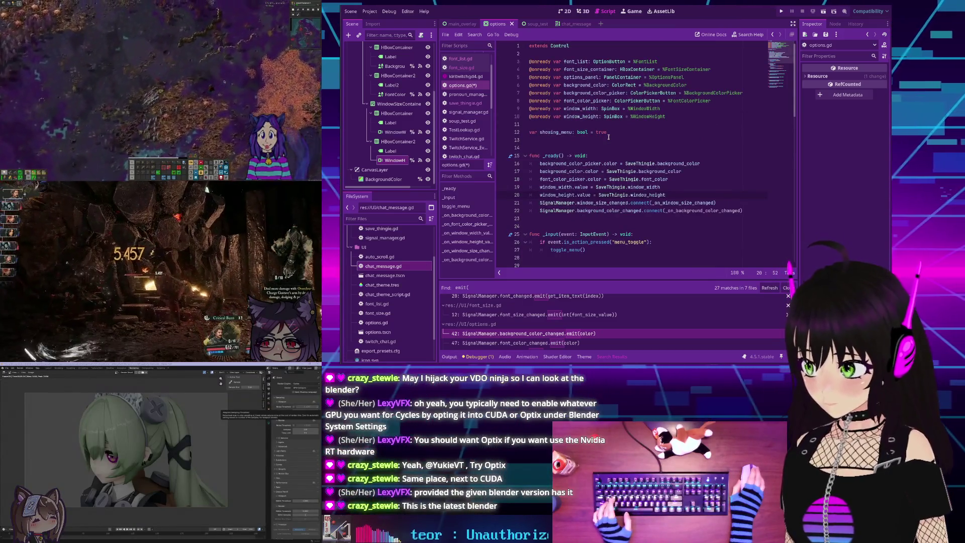
key("ctrl+s")
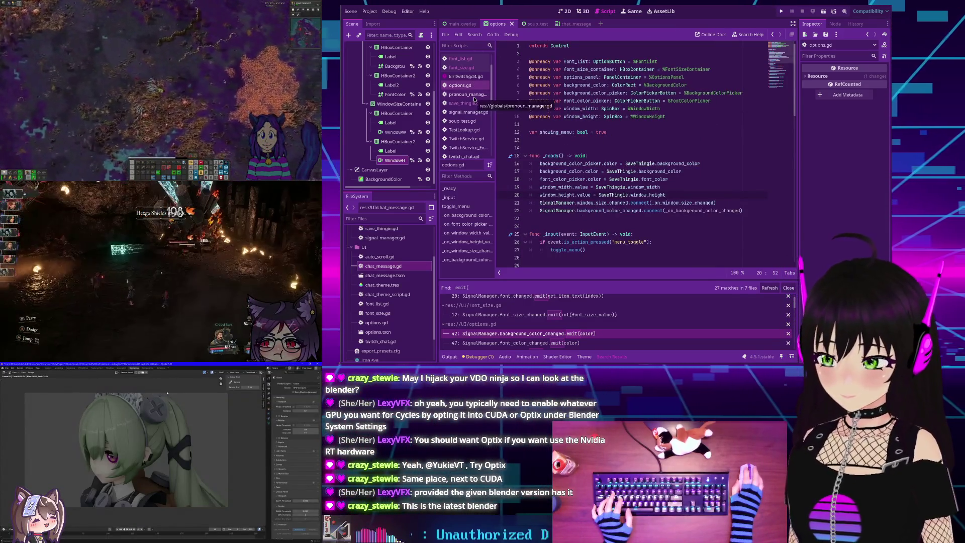
left_click(474, 98)
left_click(470, 88)
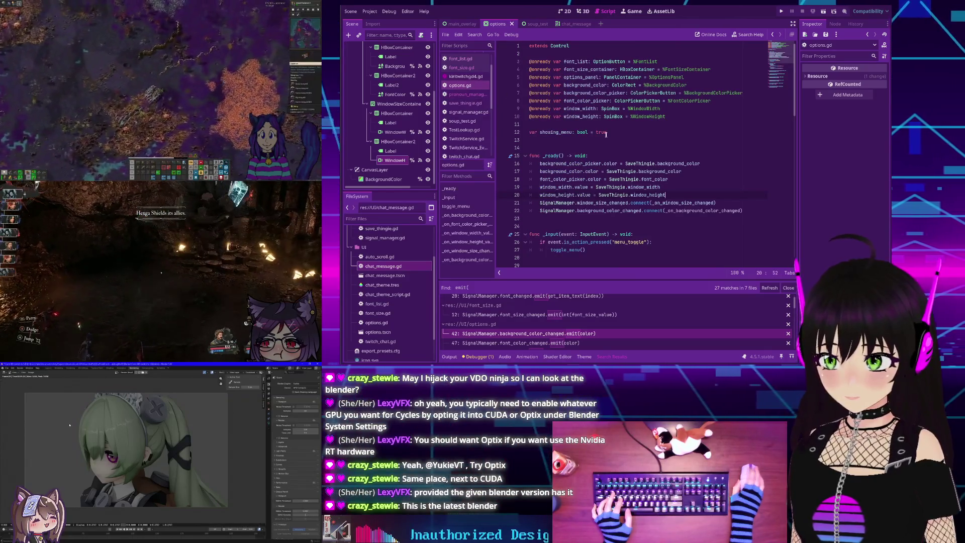
scroll(570, 332, "up", 2)
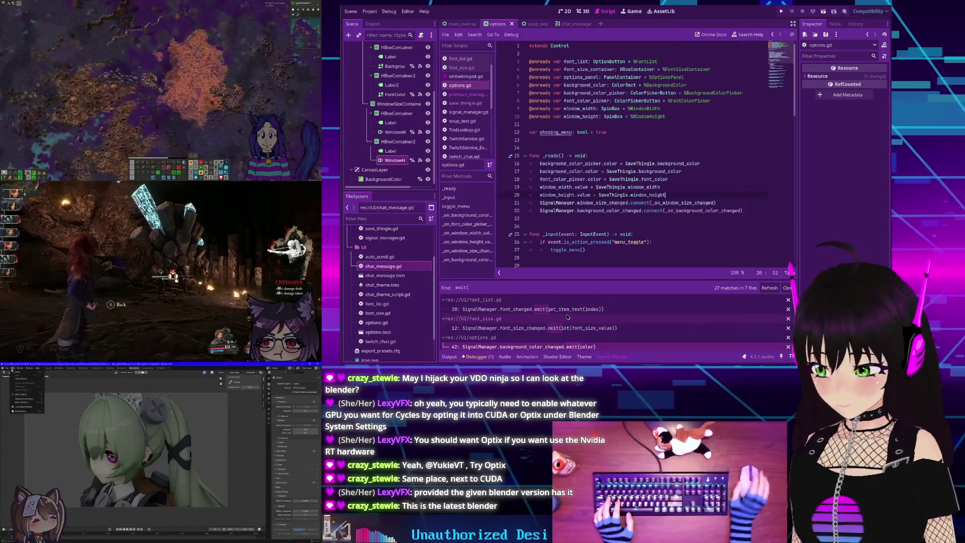
key("ctrl+shift+f")
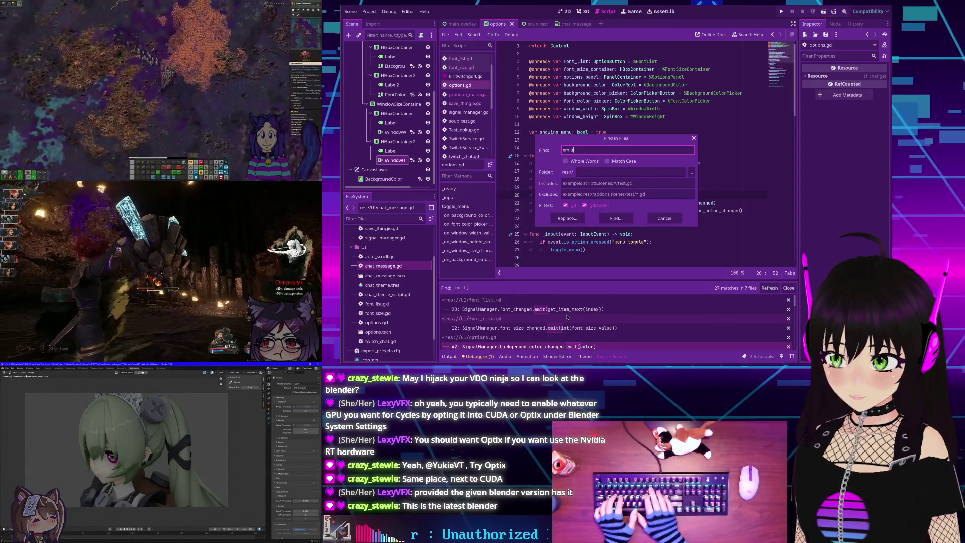
- Rerun the 'emit(' search, open chat_theme_script.gd, and delete its savemadata emit line
key("Return")
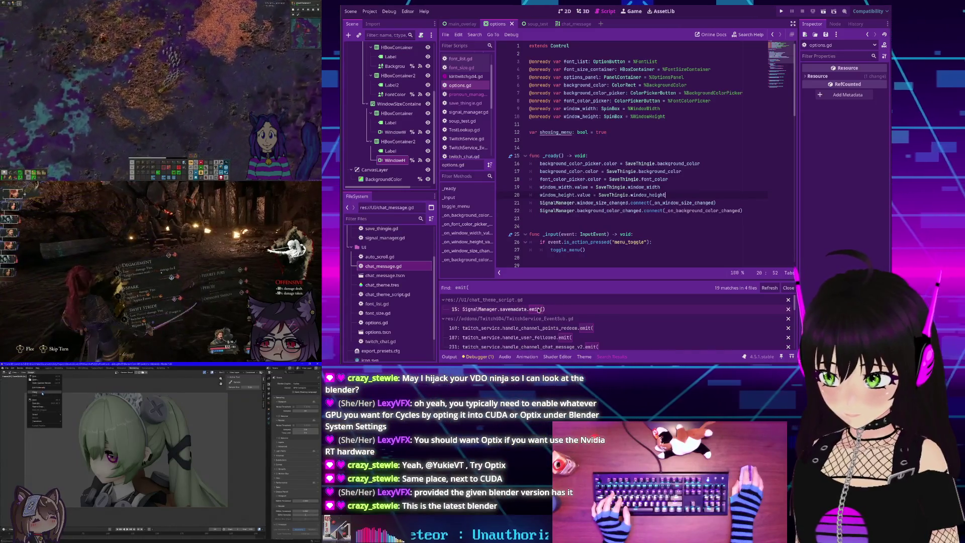
left_click(538, 309)
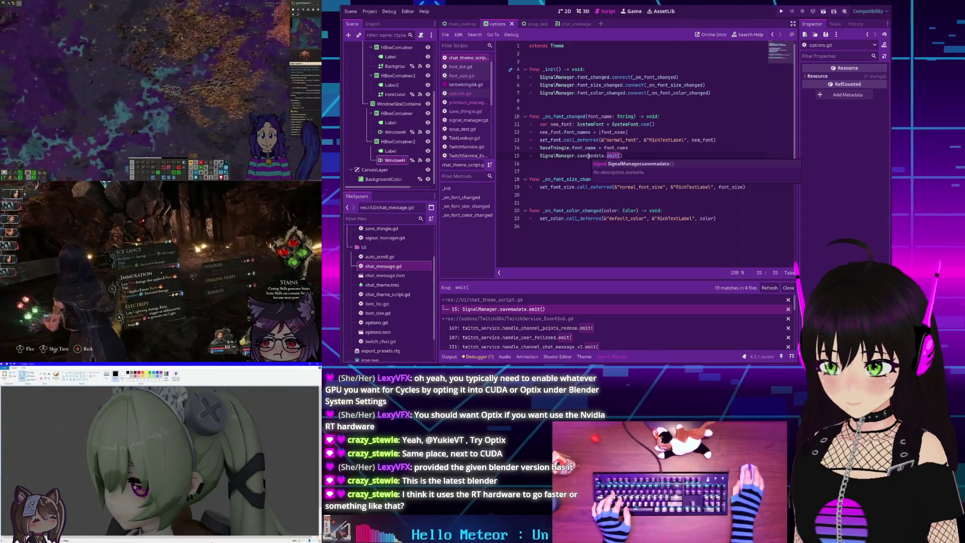
triple_click(589, 156)
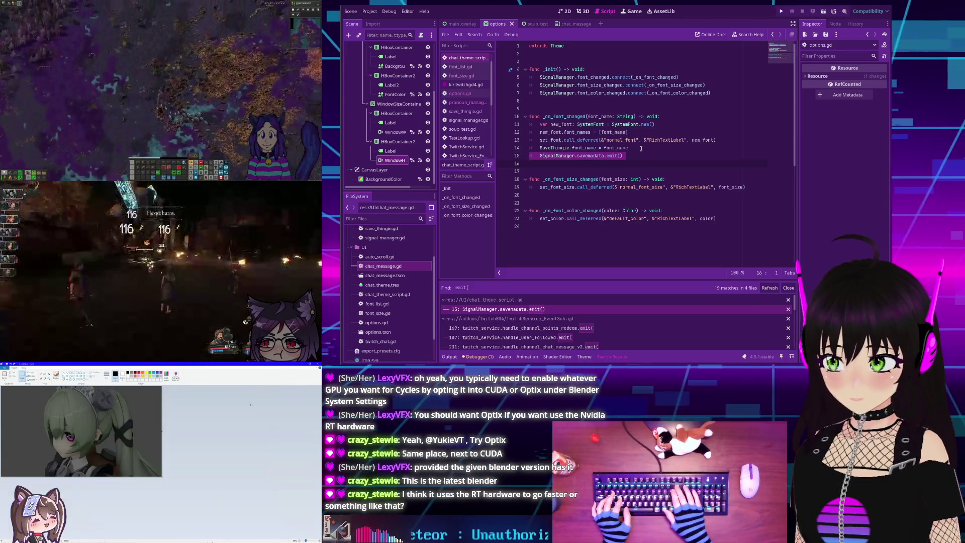
key("BackSpace")
key("BackSpace")
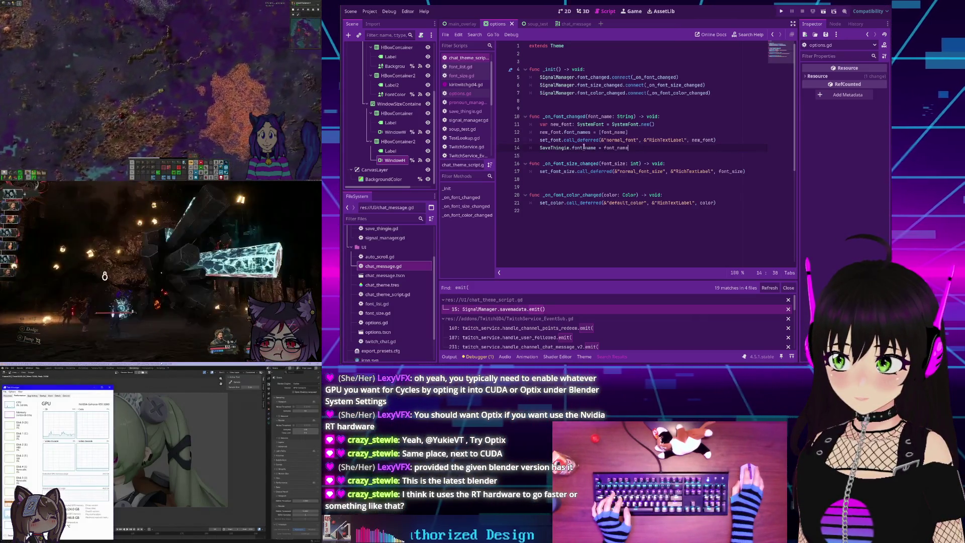
- Delete the 'SaveThingie.font_name = font_name' line from _on_font_changed, leaving a blank line
triple_click(584, 148)
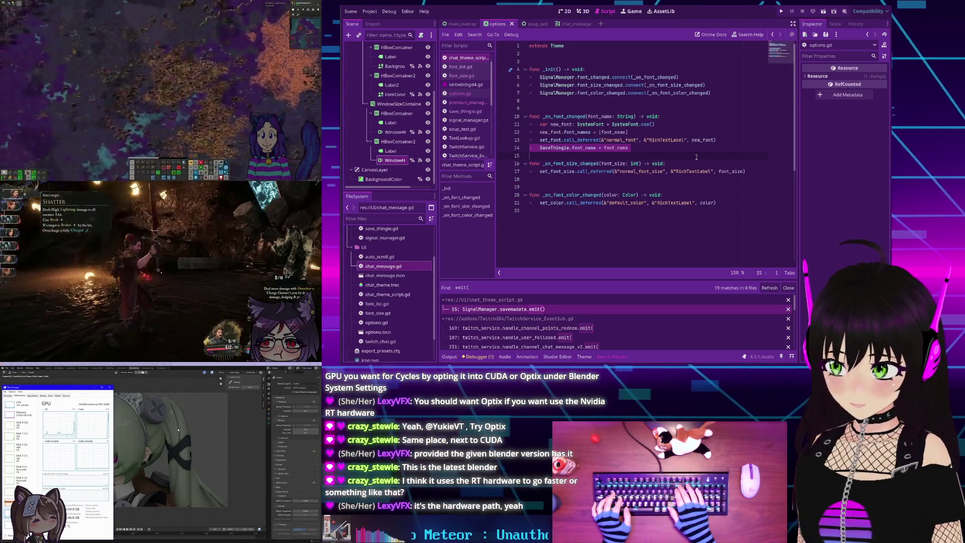
key("BackSpace")
key("Return")
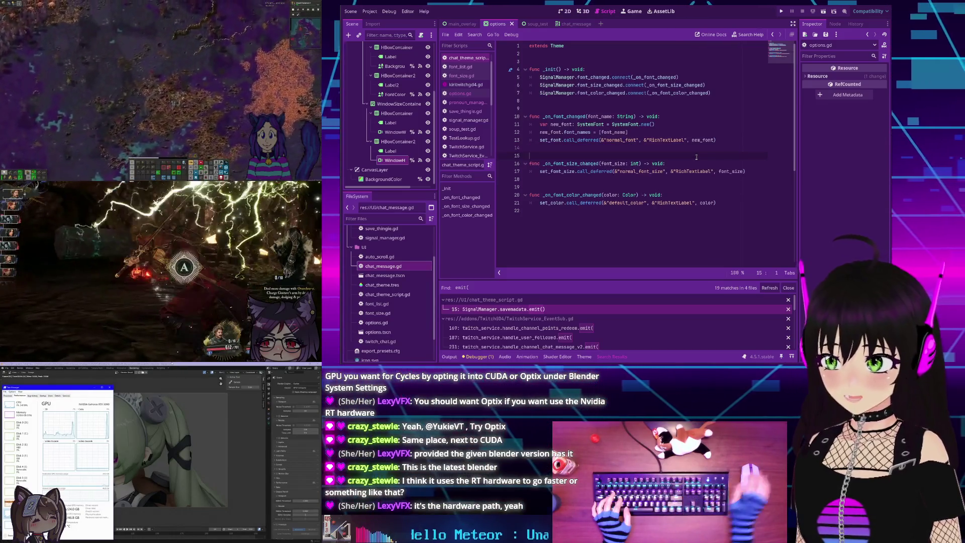
double_click(567, 118)
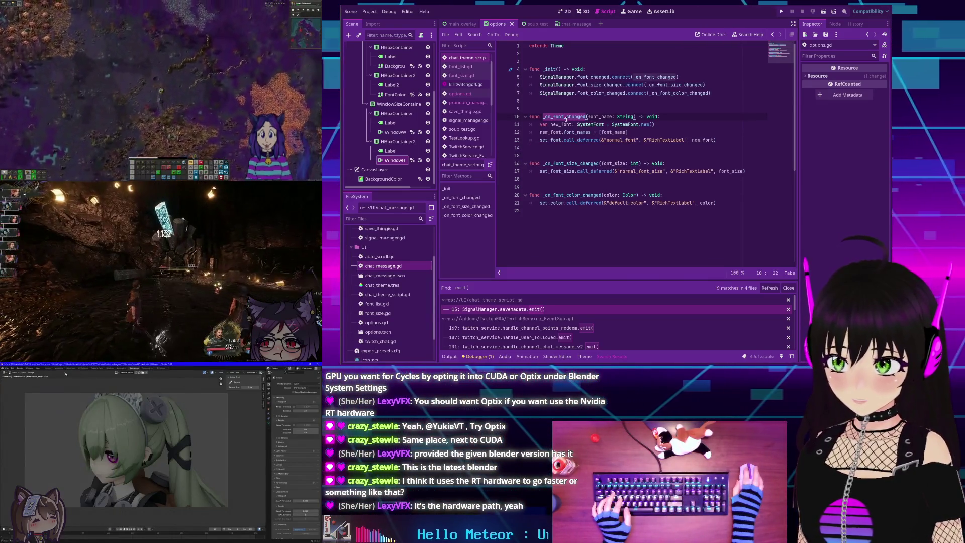
- Review the emit() search results, put the caret on empty line 14, and run the project with F5
mouse_move(597, 79)
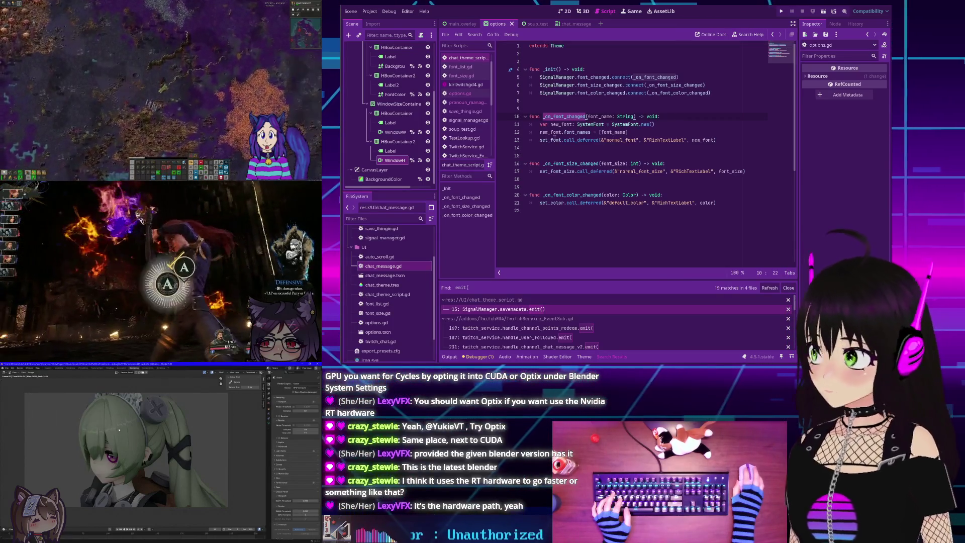
mouse_move(555, 137)
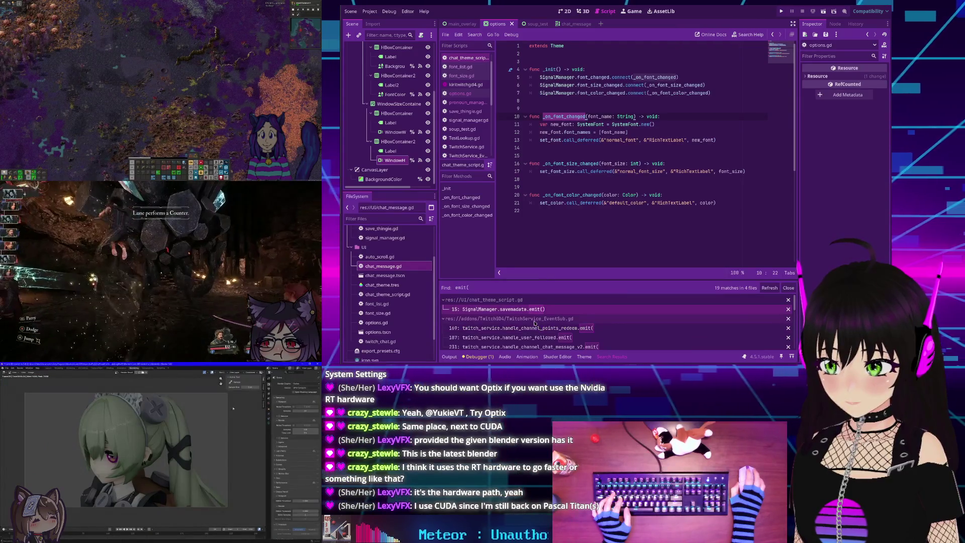
scroll(532, 317, "down", 3)
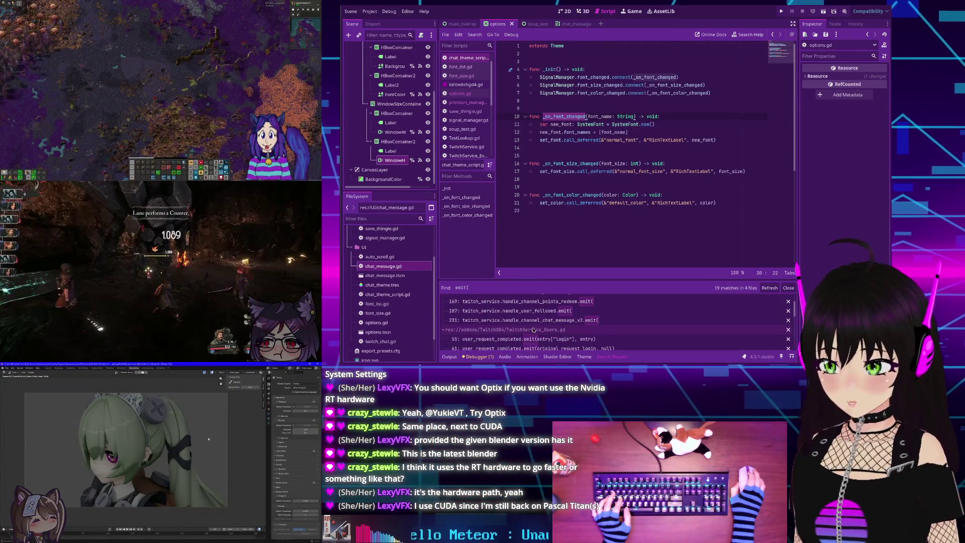
scroll(528, 311, "down", 2)
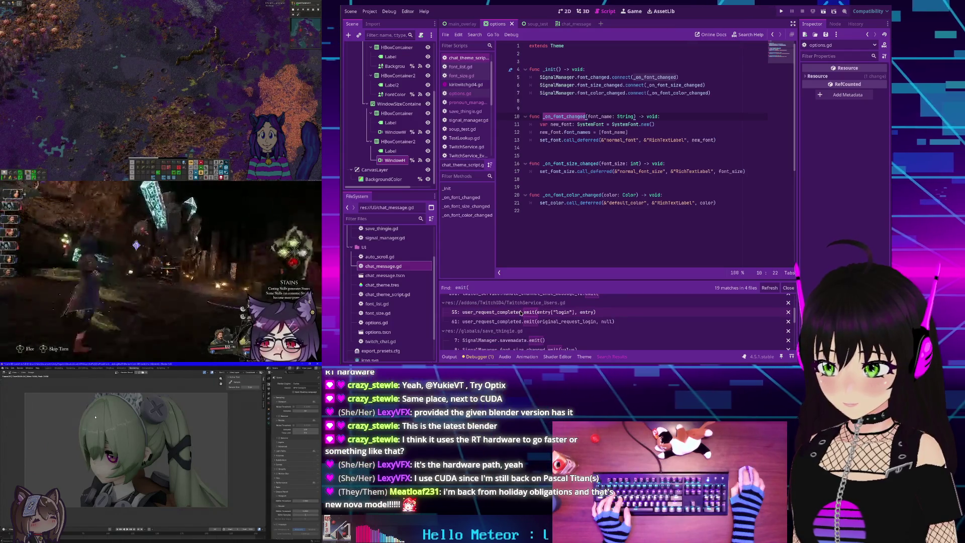
scroll(518, 313, "down", 3)
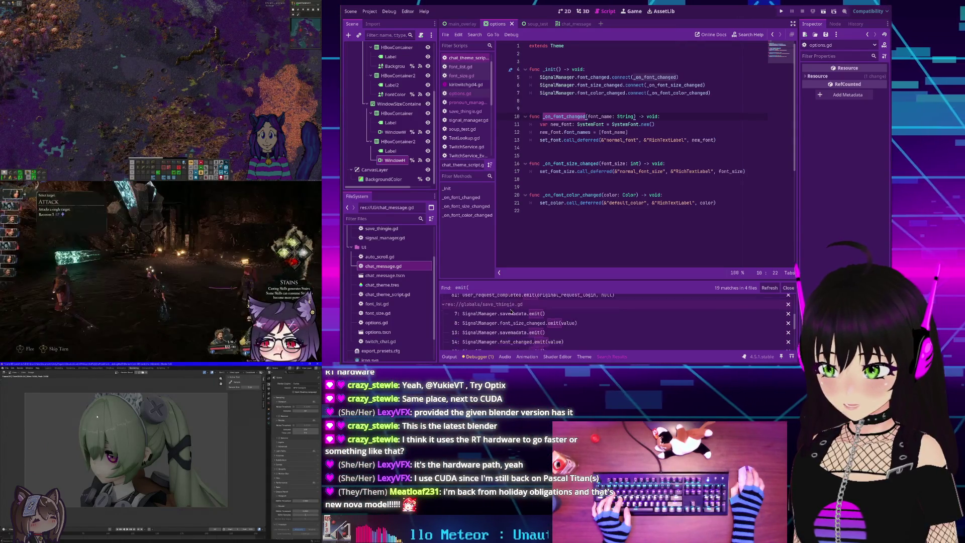
scroll(511, 312, "down", 5)
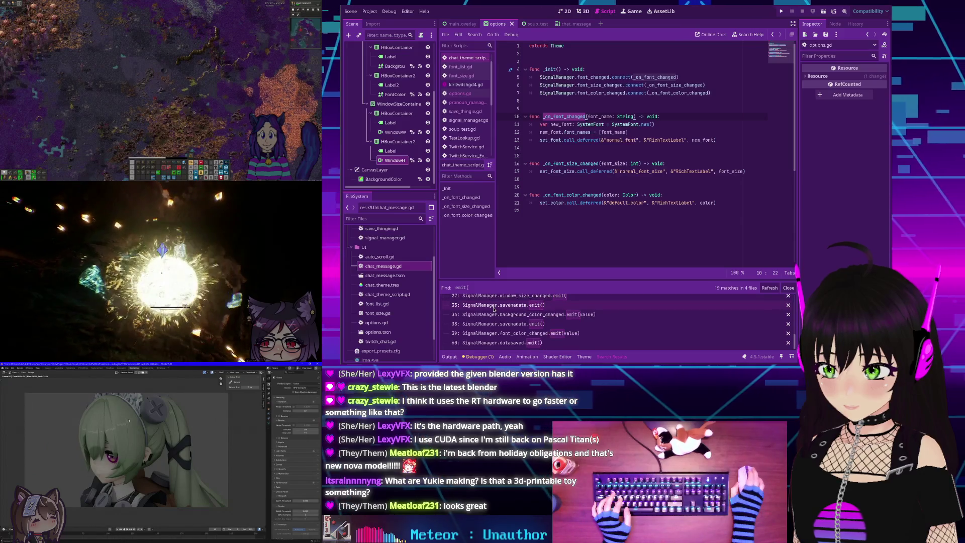
scroll(495, 311, "down", 5)
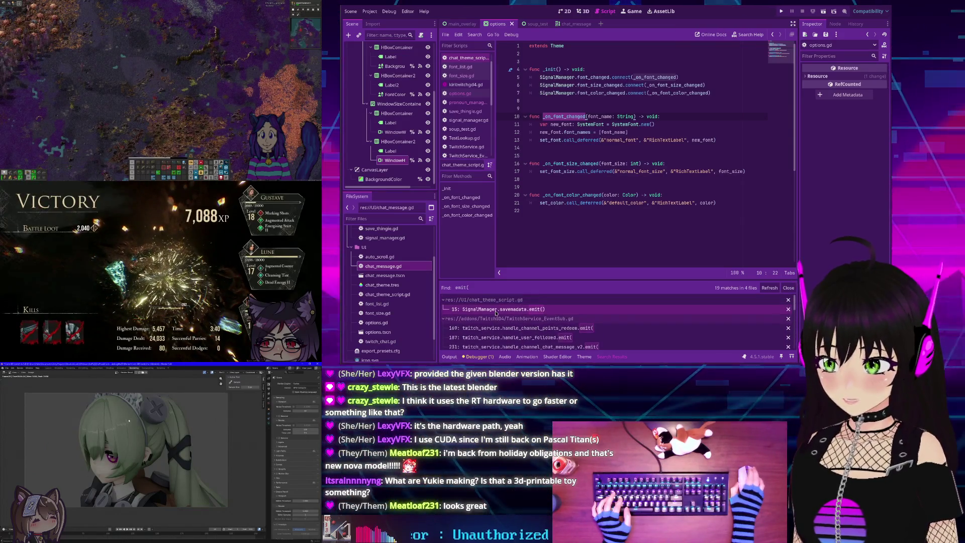
left_click(560, 148)
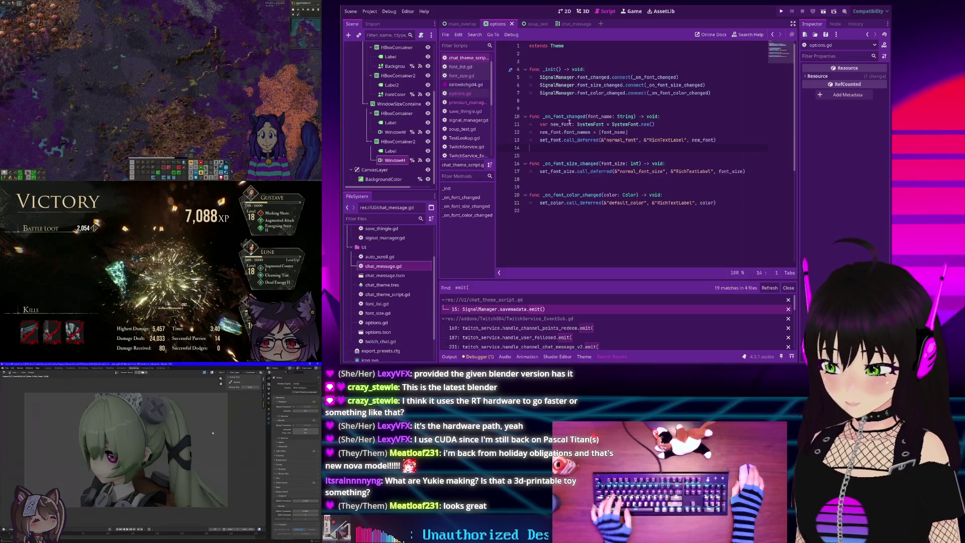
key("F5")
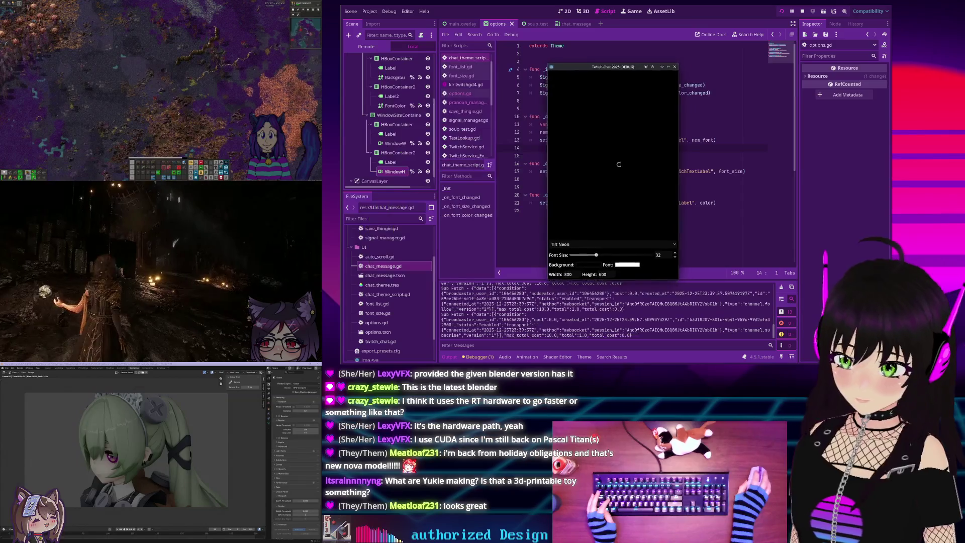
- Set the overlay's font colour to magenta and its background to bright green
left_click(617, 265)
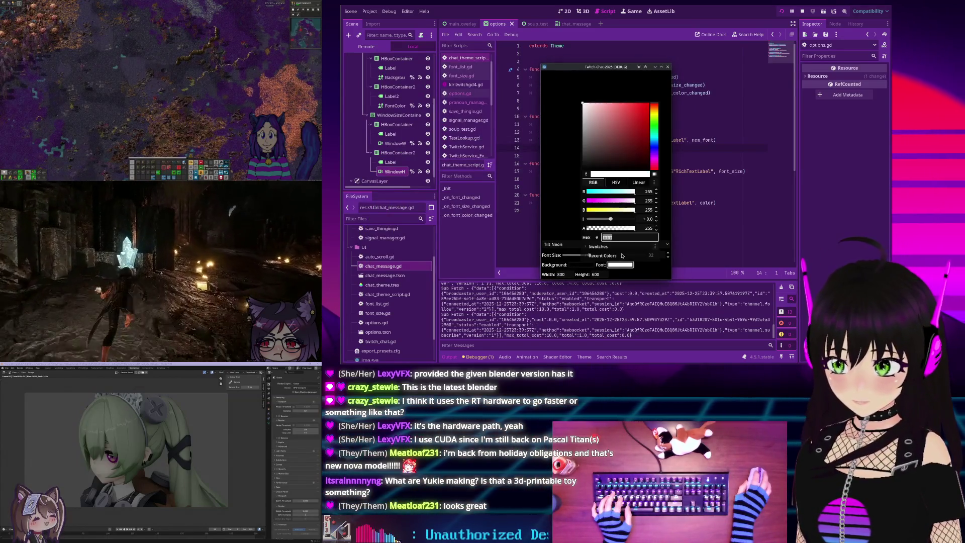
left_click_drag(588, 201, 584, 201)
left_click(568, 236)
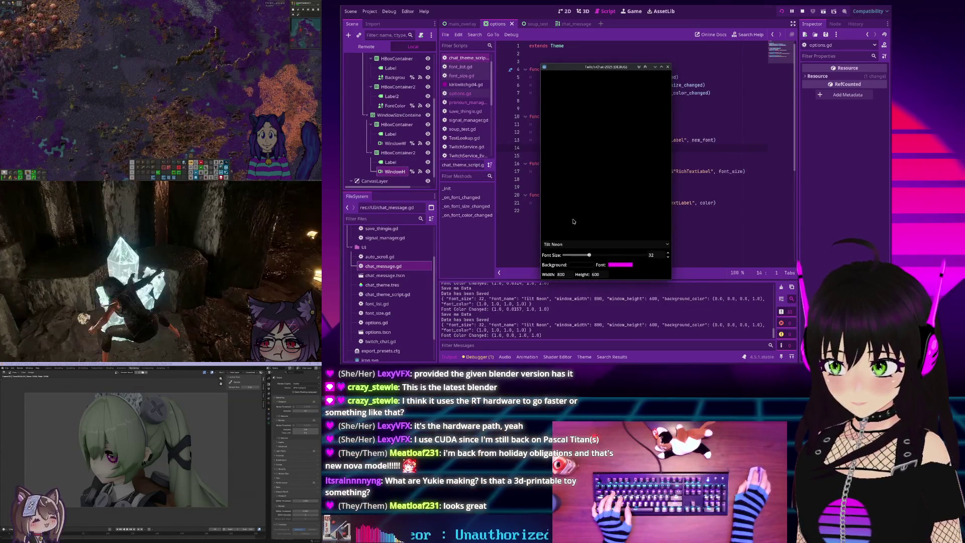
left_click(582, 265)
left_click_drag(593, 201, 598, 201)
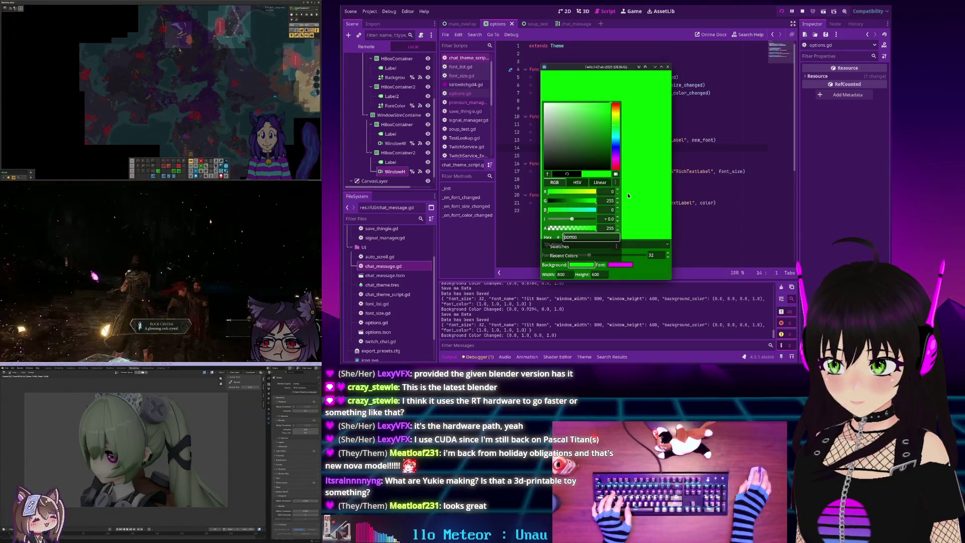
left_click(584, 253)
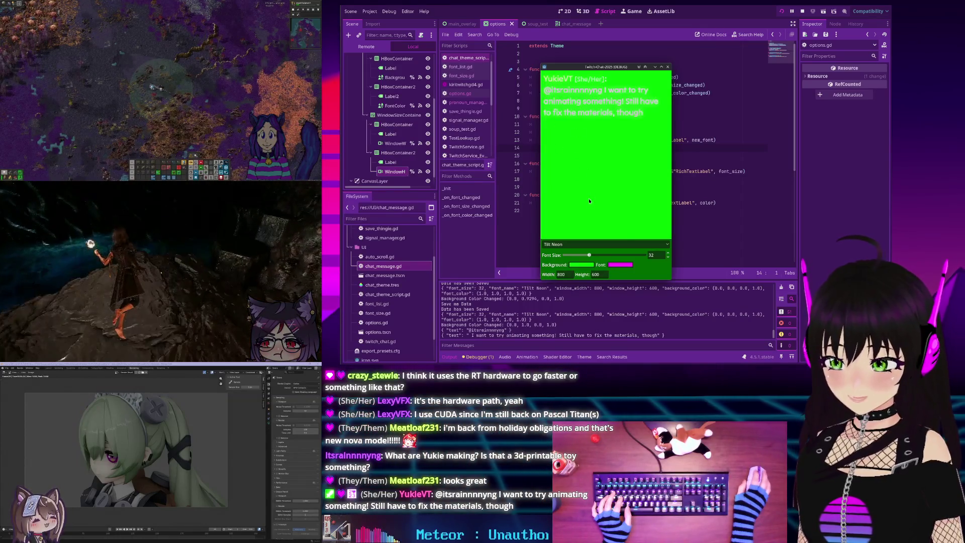
- Switch the chat overlay font to Hack
scroll(590, 256, "up", 20)
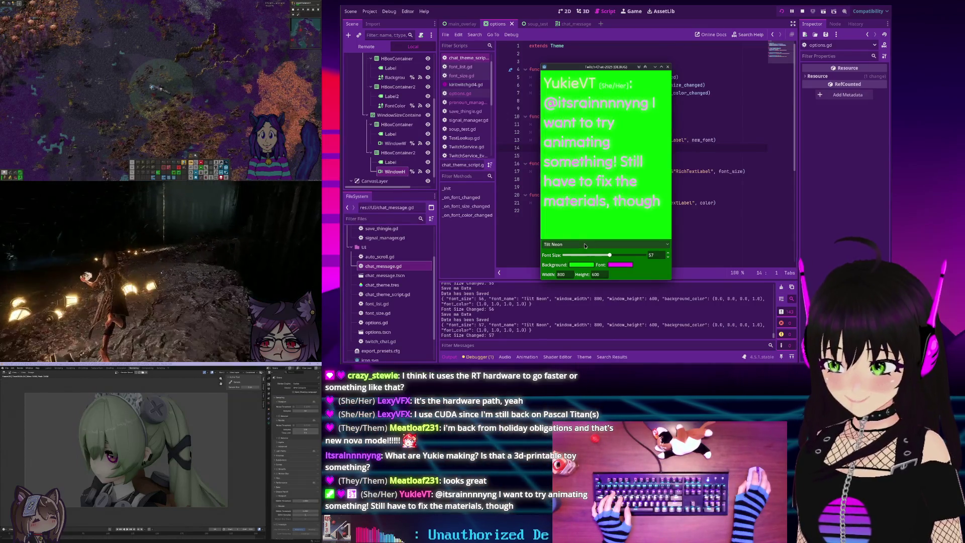
left_click(586, 245)
scroll(579, 254, "down", 5)
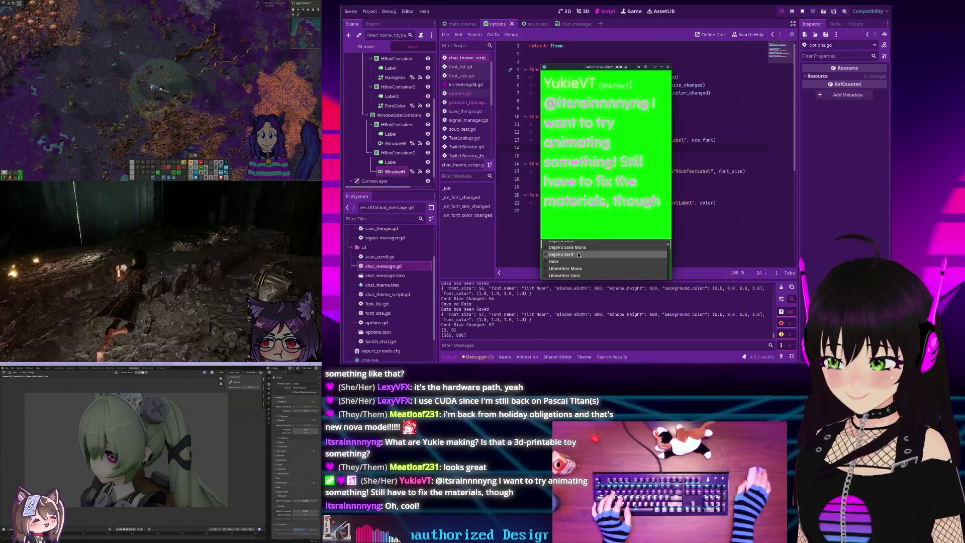
left_click(576, 262)
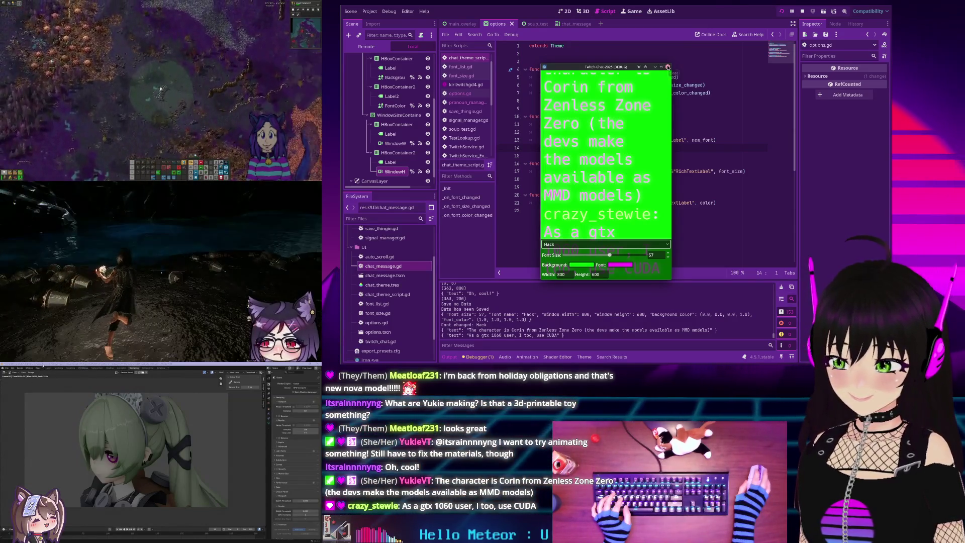
- Make the green background semi-transparent, then close the running overlay window
left_click(582, 265)
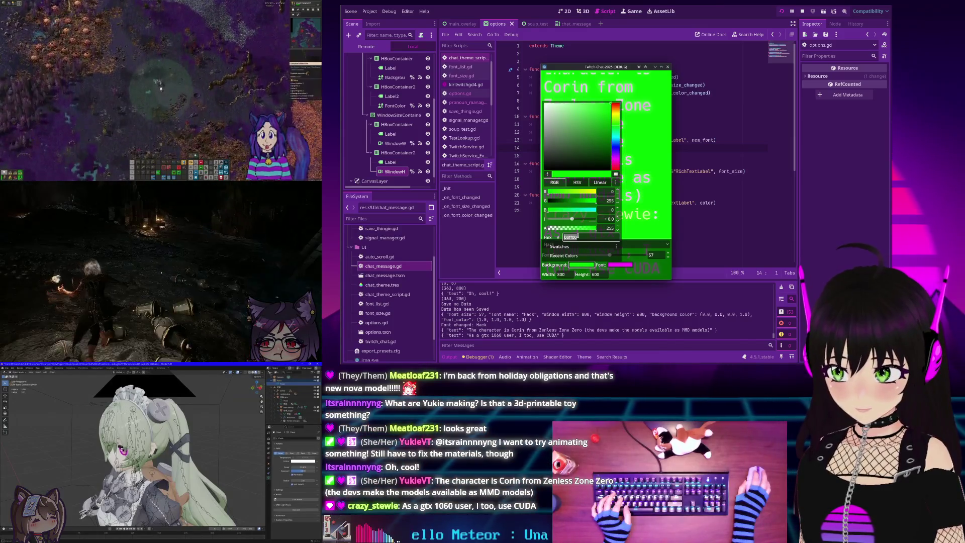
left_click(570, 228)
left_click(650, 167)
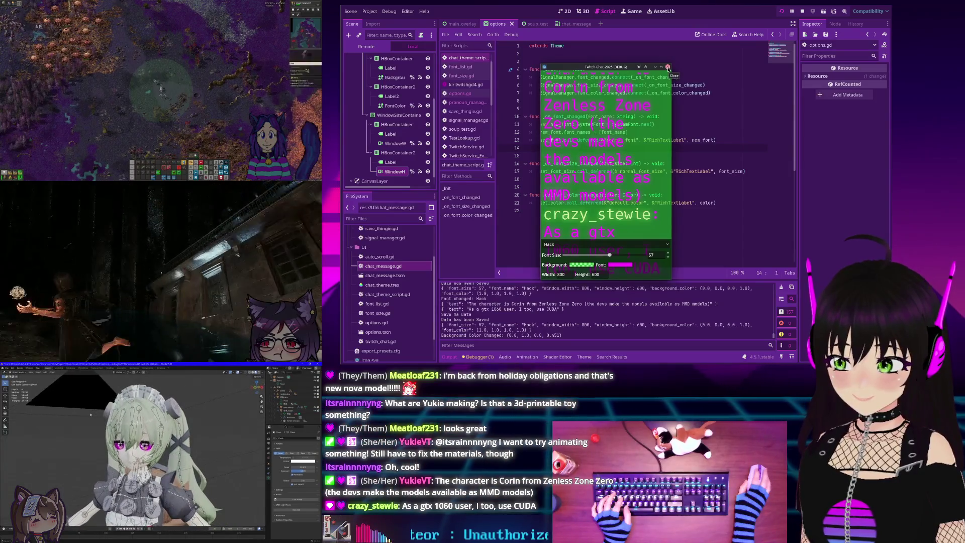
left_click(668, 67)
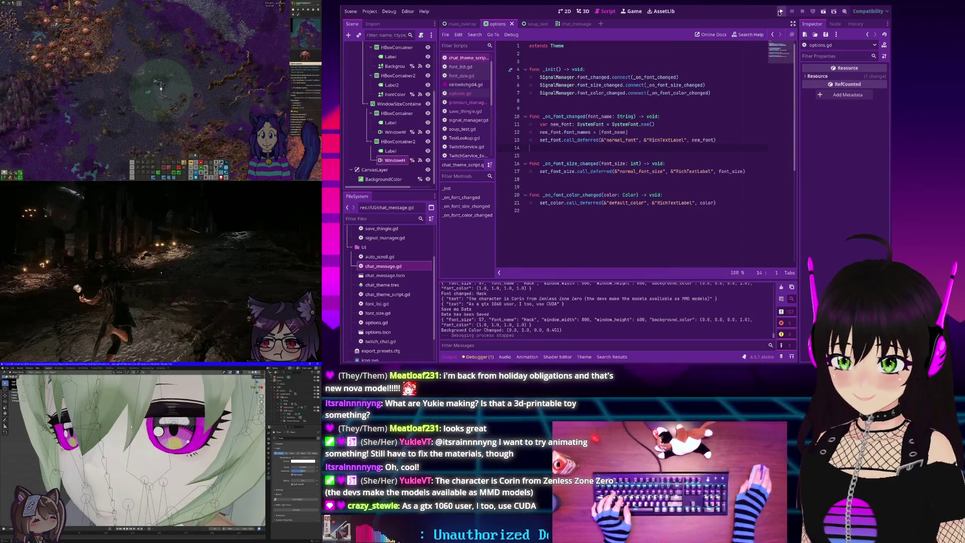
- Briefly rerun and stop the project, then review options.gd in the script editor
left_click(781, 11)
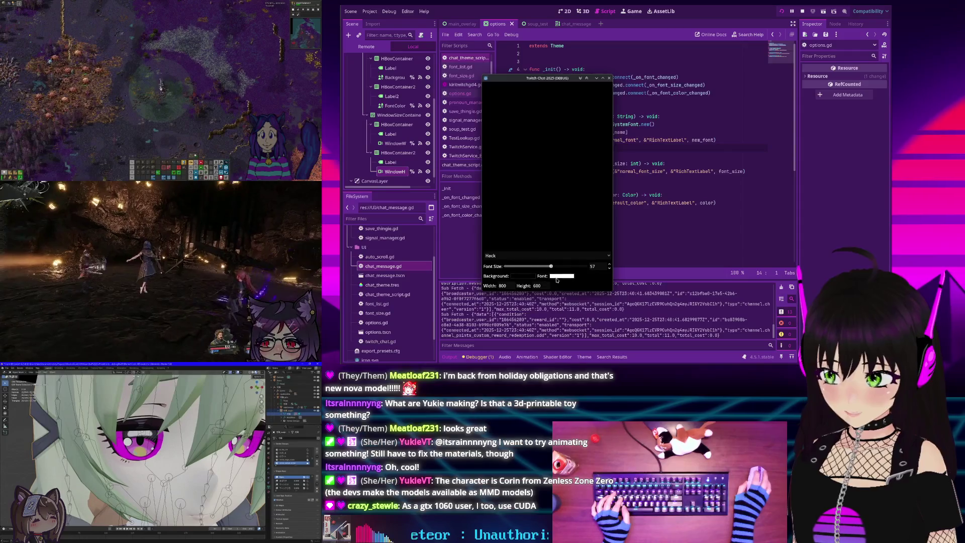
left_click(608, 78)
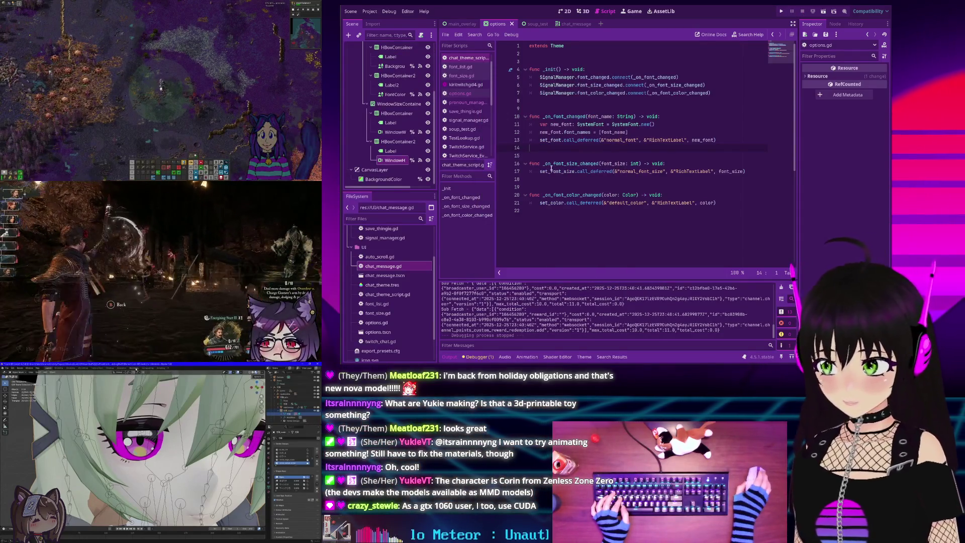
left_click(459, 93)
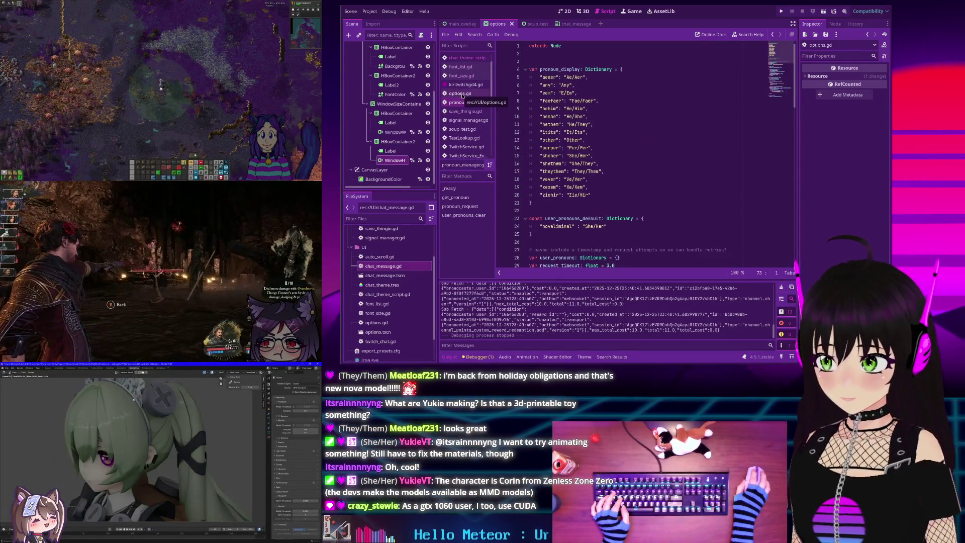
scroll(574, 132, "down", 10)
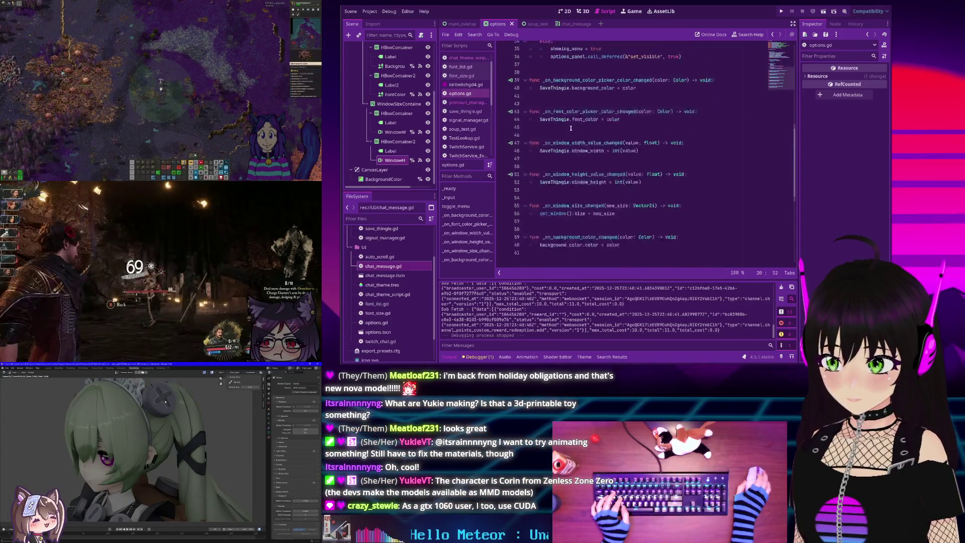
scroll(571, 128, "up", 9)
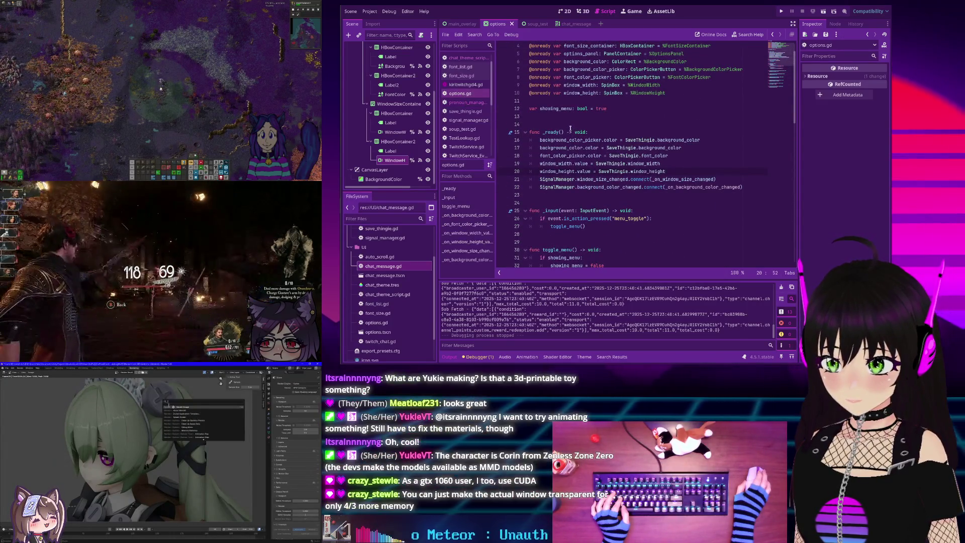